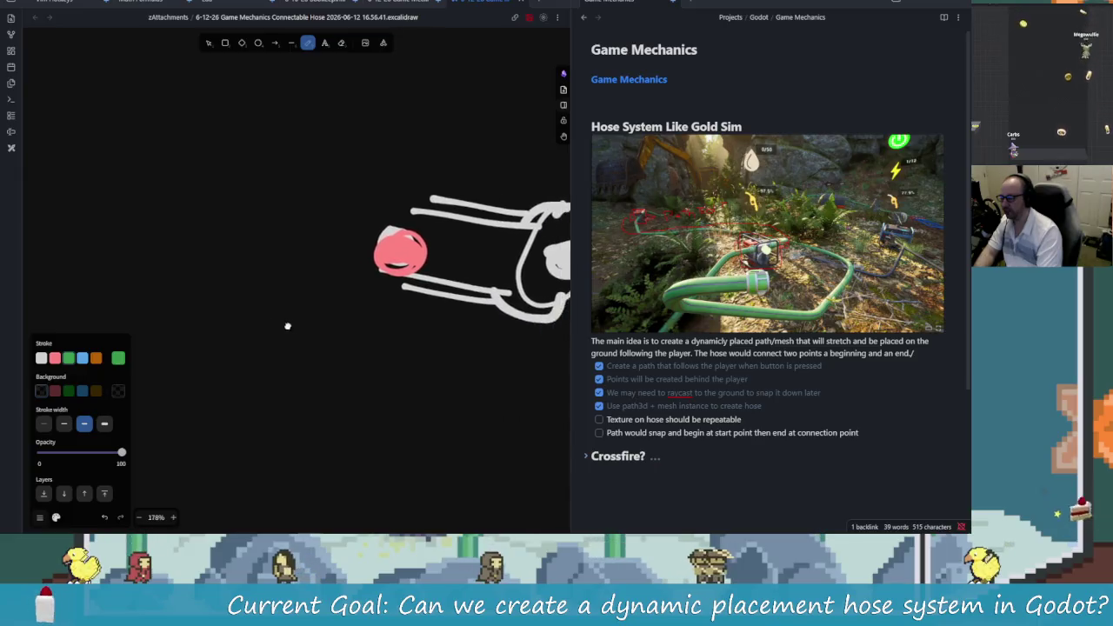
Step: Sketch the green hose outline and extend it down along the ground
{"action": "scroll", "coordinate": [244, 359], "scroll_direction": "left", "scroll_amount": 2}
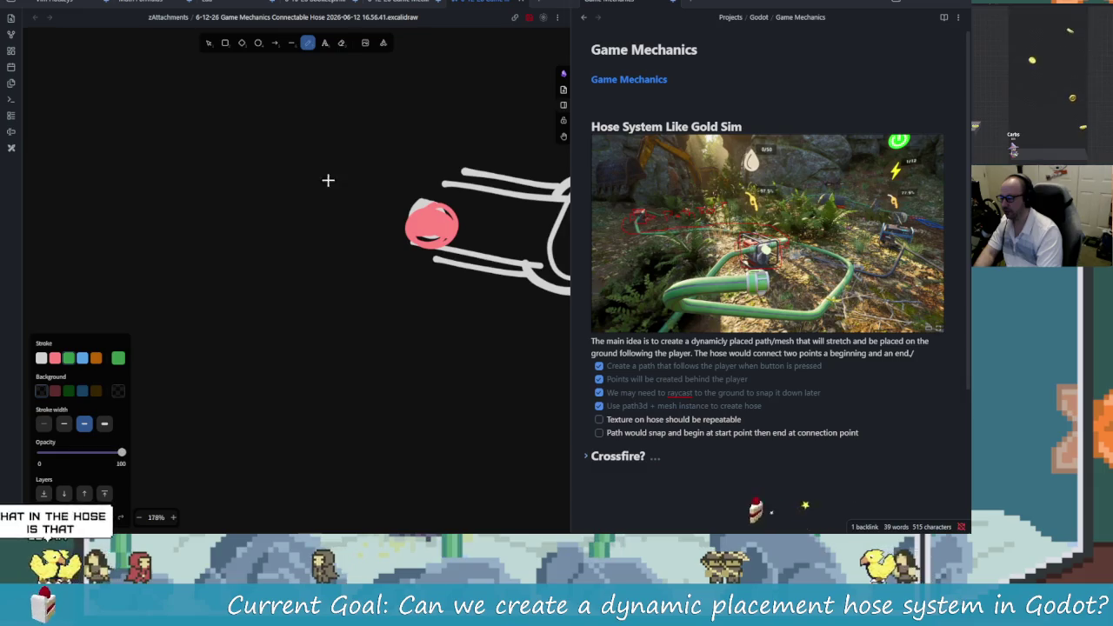
{"action": "left_click_drag", "start_coordinate": [293, 403], "coordinate": [293, 247]}
{"action": "left_click_drag", "start_coordinate": [377, 403], "coordinate": [377, 241]}
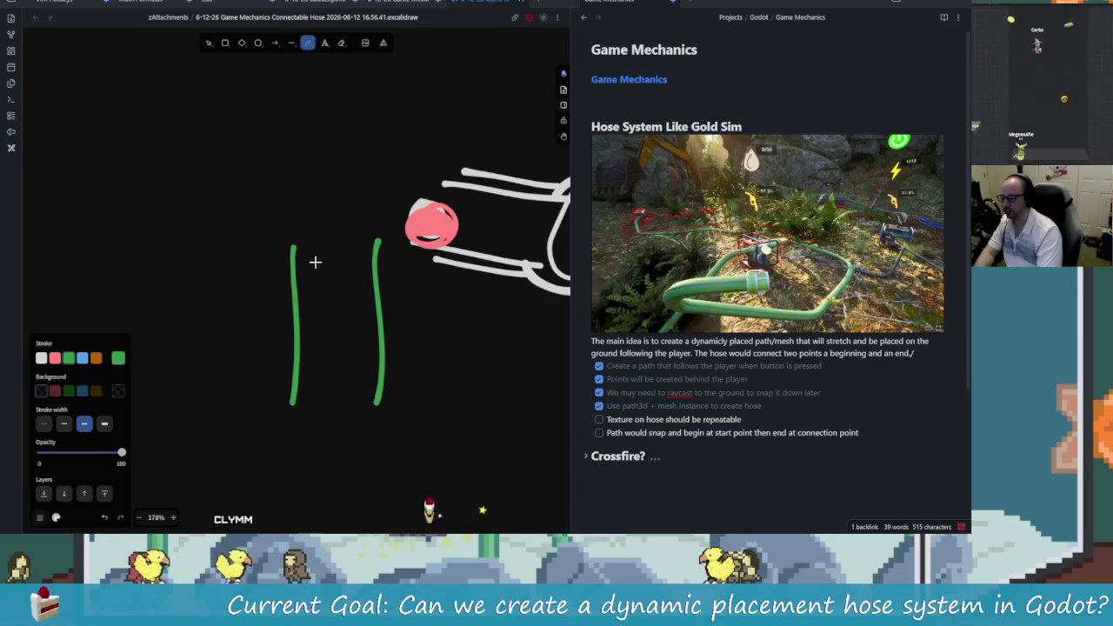
{"action": "left_click_drag", "start_coordinate": [382, 252], "coordinate": [295, 250]}
{"action": "scroll", "coordinate": [377, 330], "scroll_direction": "down", "scroll_amount": 2}
{"action": "left_click_drag", "start_coordinate": [357, 325], "coordinate": [438, 328]}
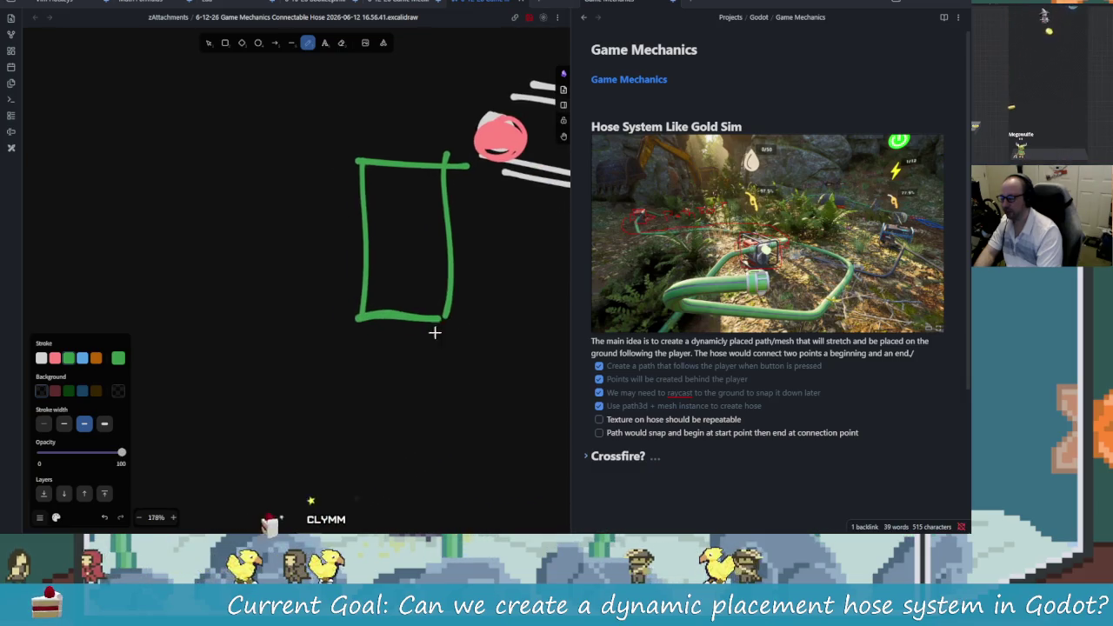
{"action": "mouse_move", "coordinate": [353, 323]}
{"action": "left_mouse_down"}
{"action": "mouse_move", "coordinate": [316, 373]}
{"action": "mouse_move", "coordinate": [253, 415]}
{"action": "mouse_move", "coordinate": [416, 382]}
{"action": "mouse_move", "coordinate": [442, 328]}
{"action": "mouse_move", "coordinate": [340, 374]}
{"action": "left_mouse_up"}
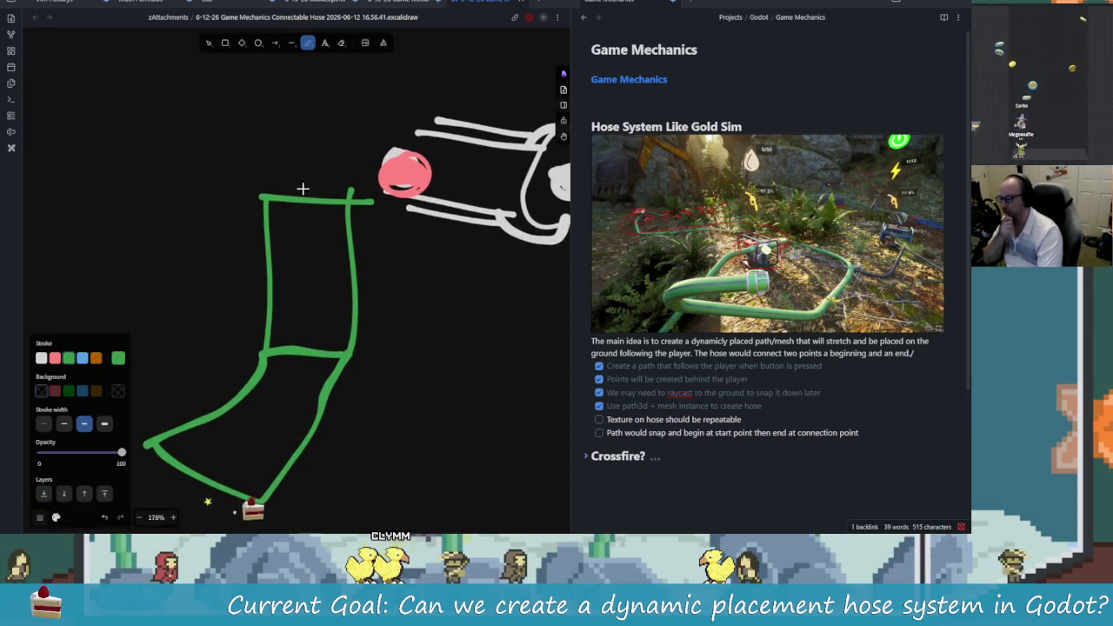
Step: Draw an orange connector across the top of the hose
{"action": "left_click", "coordinate": [55, 357]}
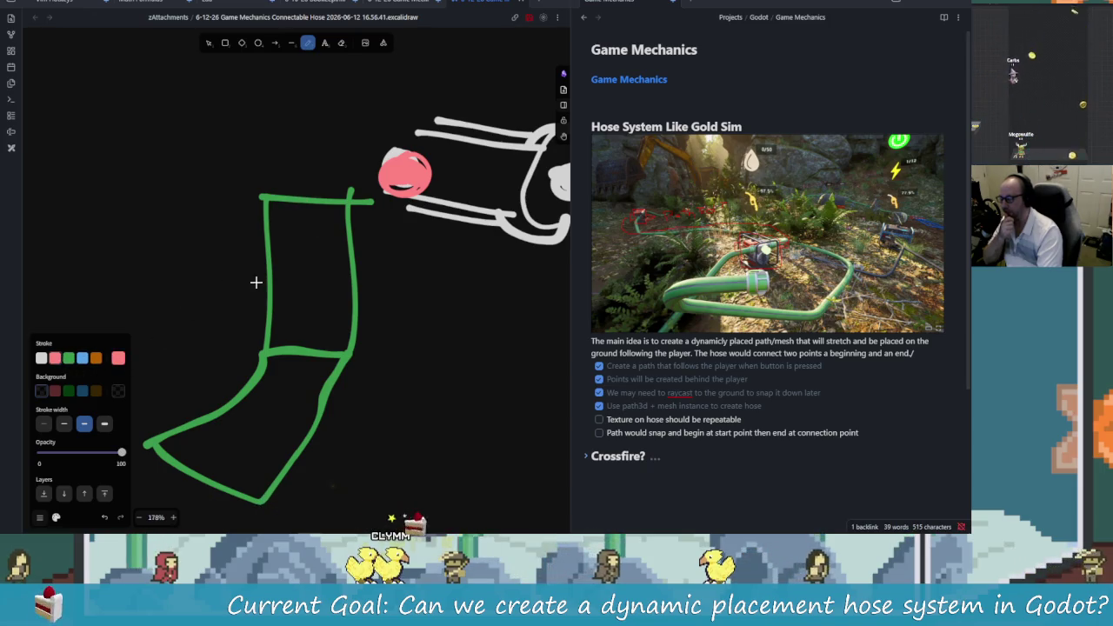
{"action": "left_click", "coordinate": [96, 358]}
{"action": "mouse_move", "coordinate": [309, 187]}
{"action": "left_mouse_down"}
{"action": "mouse_move", "coordinate": [298, 207]}
{"action": "mouse_move", "coordinate": [366, 194]}
{"action": "left_mouse_up"}
Step: Add a blue downward arrow beside the hose, then return to Godot
{"action": "scroll", "coordinate": [308, 197], "scroll_direction": "right", "scroll_amount": 1}
{"action": "scroll", "coordinate": [409, 378], "scroll_direction": "up", "scroll_amount": 2}
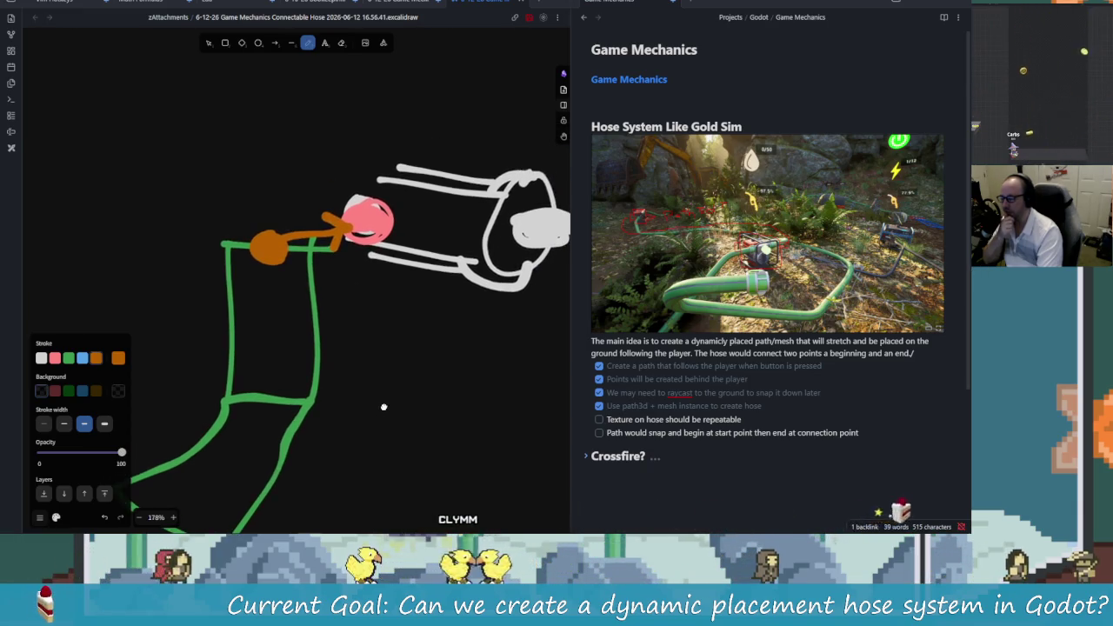
{"action": "scroll", "coordinate": [348, 261], "scroll_direction": "left", "scroll_amount": 2}
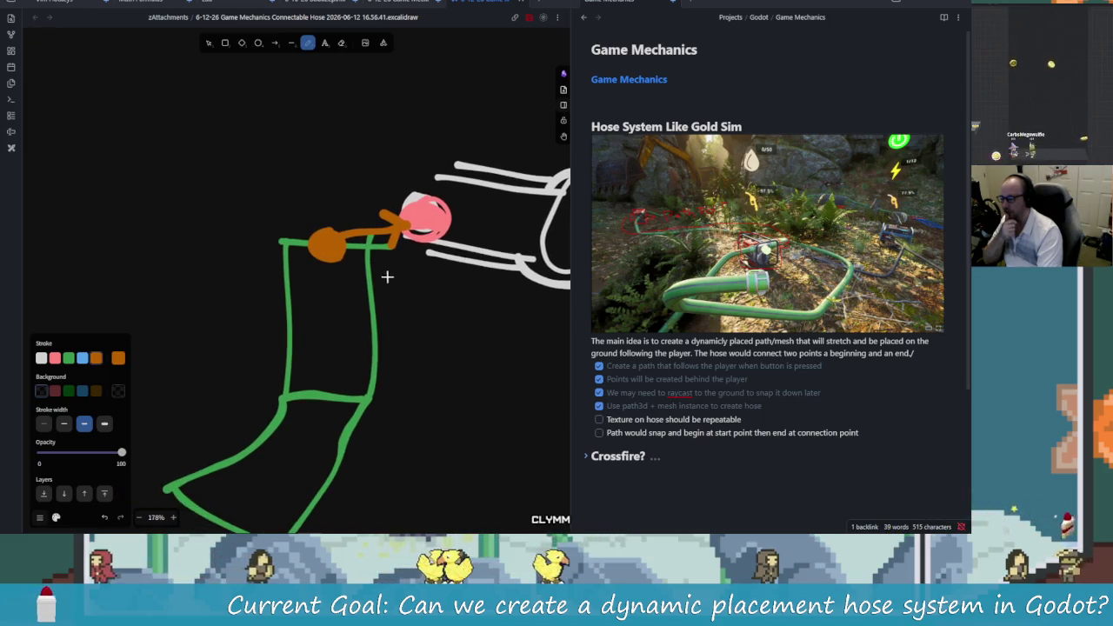
{"action": "scroll", "coordinate": [392, 252], "scroll_direction": "down", "scroll_amount": 2}
{"action": "scroll", "coordinate": [394, 242], "scroll_direction": "left", "scroll_amount": 2}
{"action": "scroll", "coordinate": [394, 242], "scroll_direction": "down", "scroll_amount": 1}
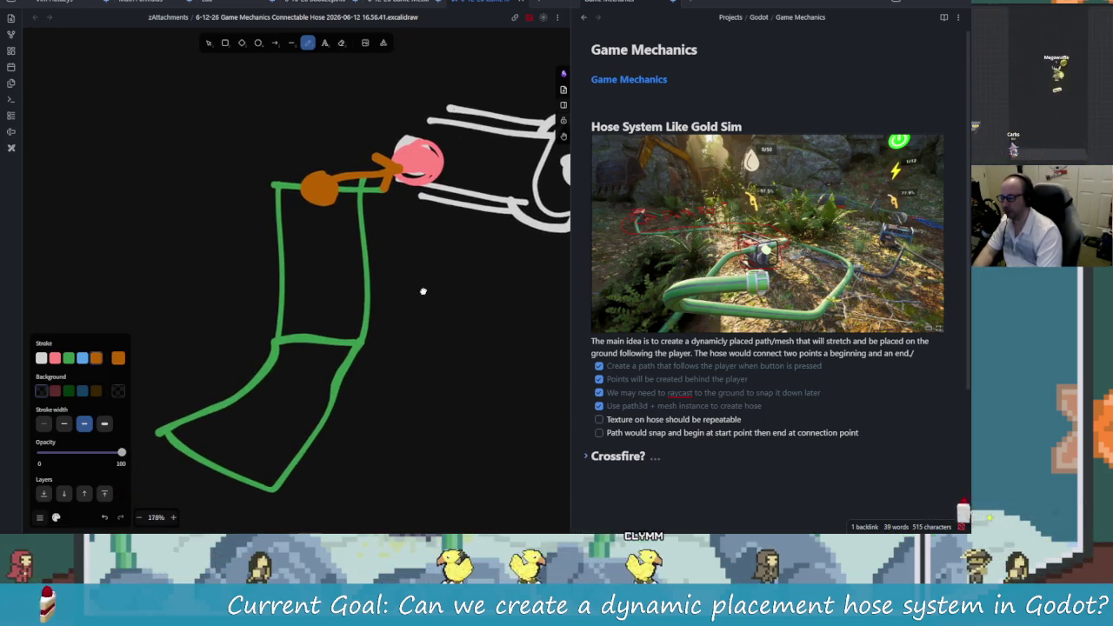
{"action": "scroll", "coordinate": [443, 269], "scroll_direction": "left", "scroll_amount": 1}
{"action": "scroll", "coordinate": [443, 269], "scroll_direction": "down", "scroll_amount": 2}
{"action": "scroll", "coordinate": [464, 250], "scroll_direction": "right", "scroll_amount": 1}
{"action": "scroll", "coordinate": [280, 340], "scroll_direction": "right", "scroll_amount": 2}
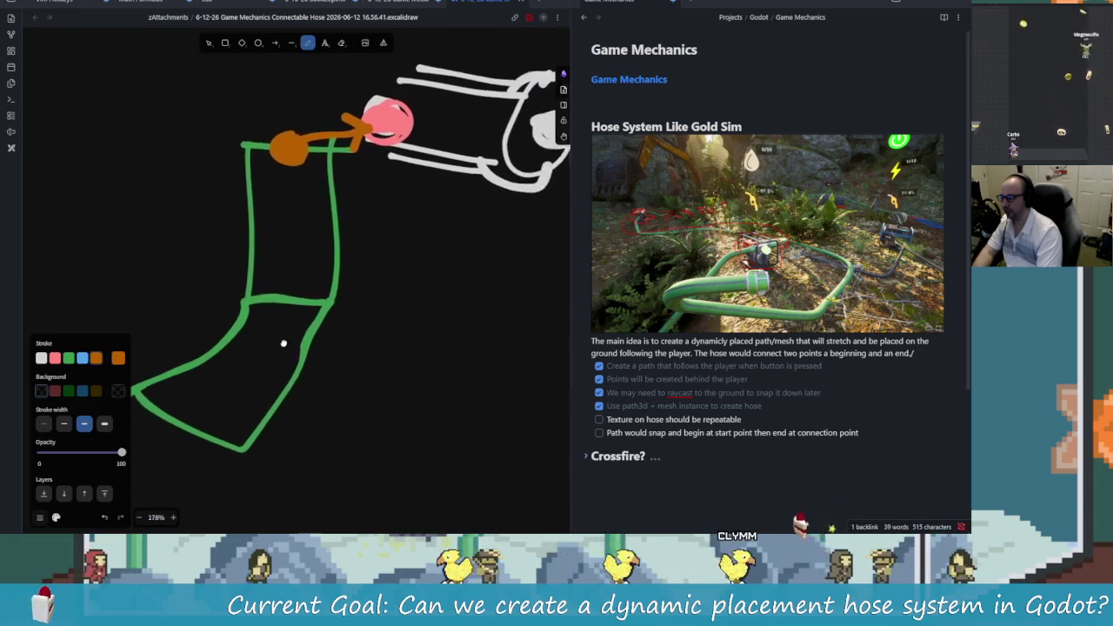
{"action": "scroll", "coordinate": [323, 311], "scroll_direction": "left", "scroll_amount": 1}
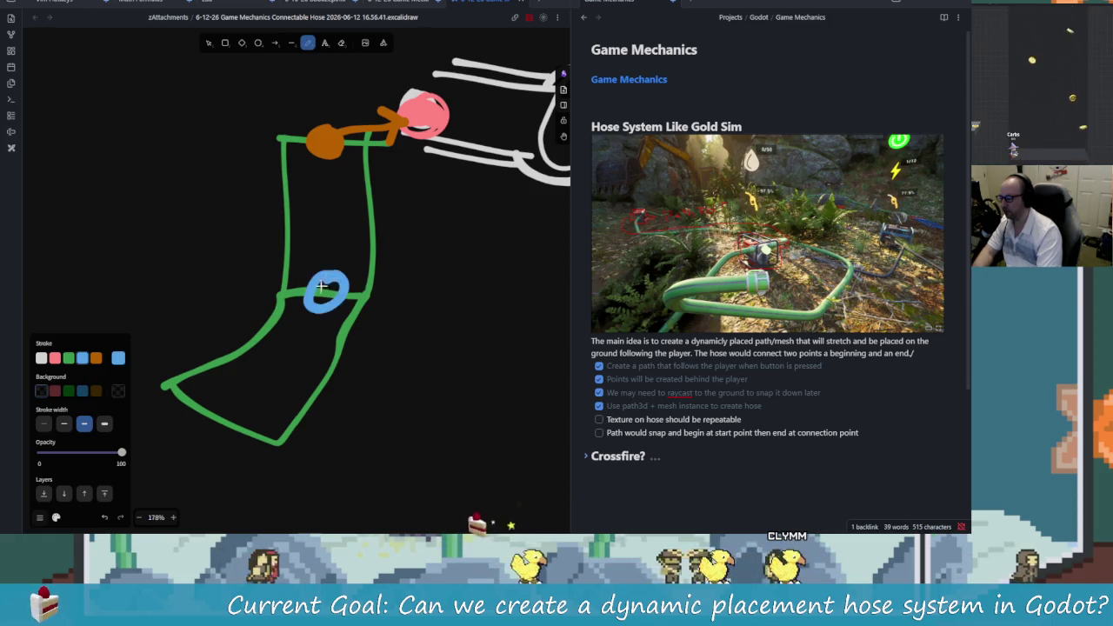
{"action": "scroll", "coordinate": [353, 302], "scroll_direction": "right", "scroll_amount": 2}
{"action": "left_click_drag", "start_coordinate": [360, 261], "coordinate": [382, 306]}
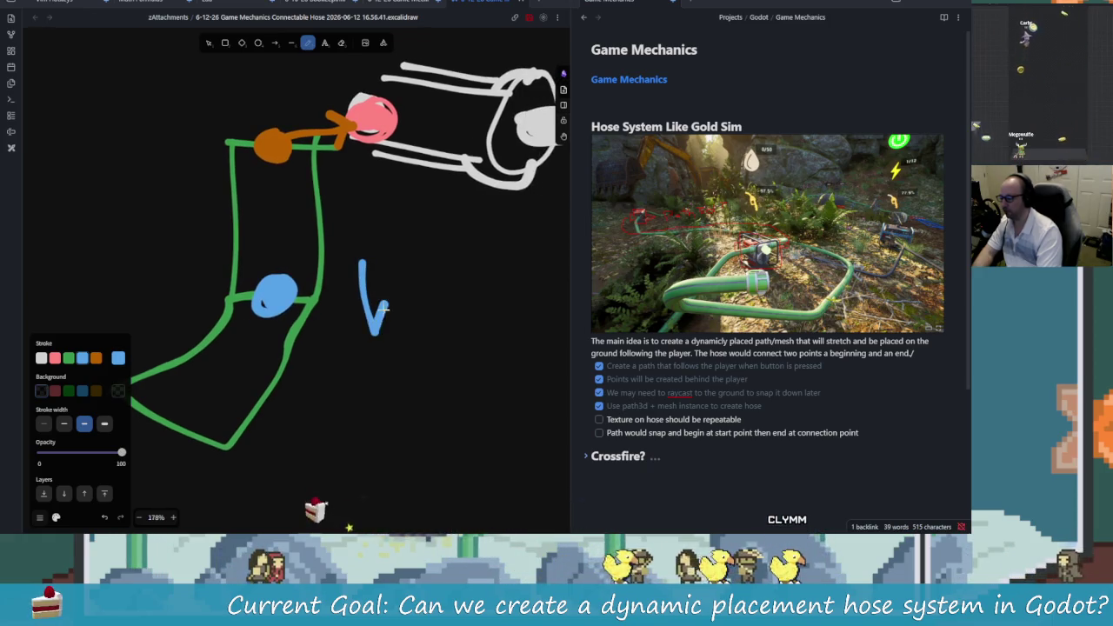
{"action": "key", "text": "alt+Tab"}
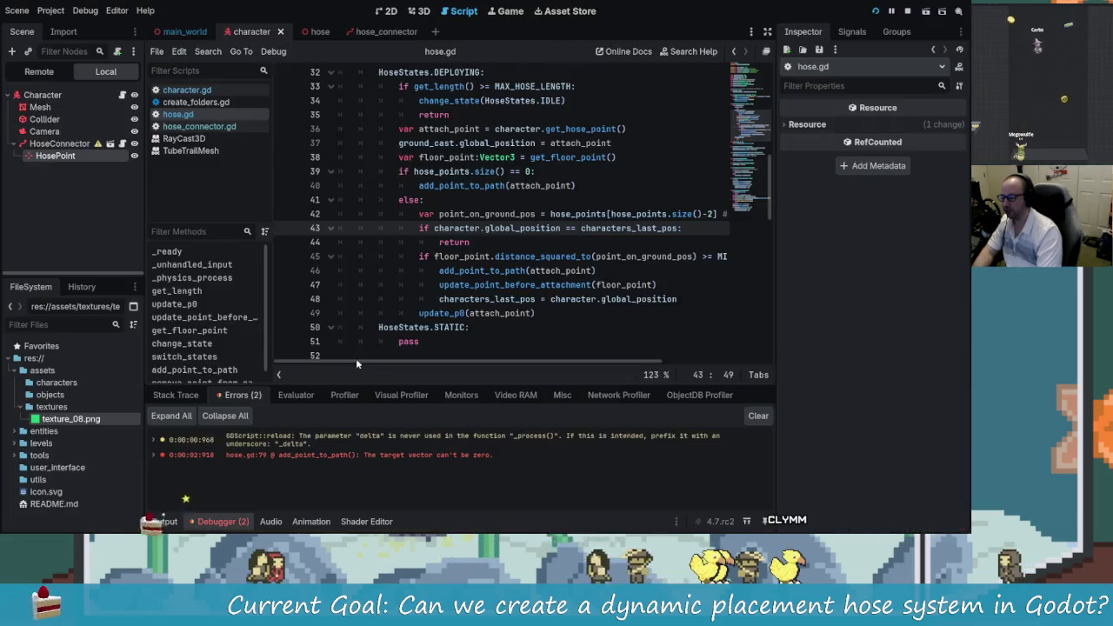
Step: Walk the character forward in the running game so the pink hose deploys, then return to Excalidraw
{"action": "key", "text": "alt+Tab"}
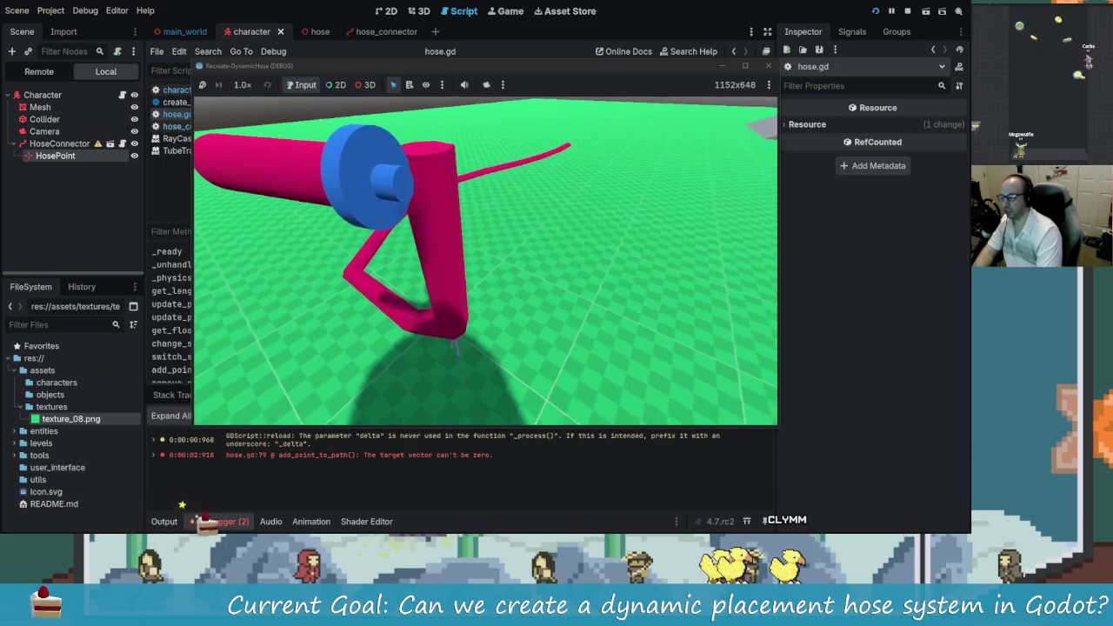
{"action": "key", "text": "w"}
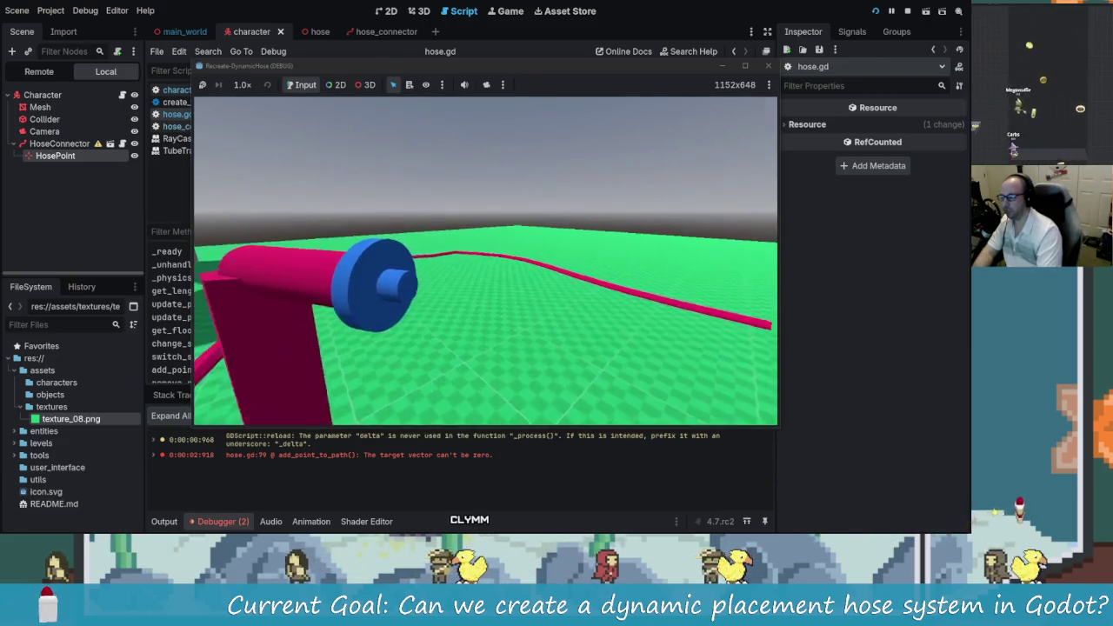
{"action": "key", "text": "alt+Tab"}
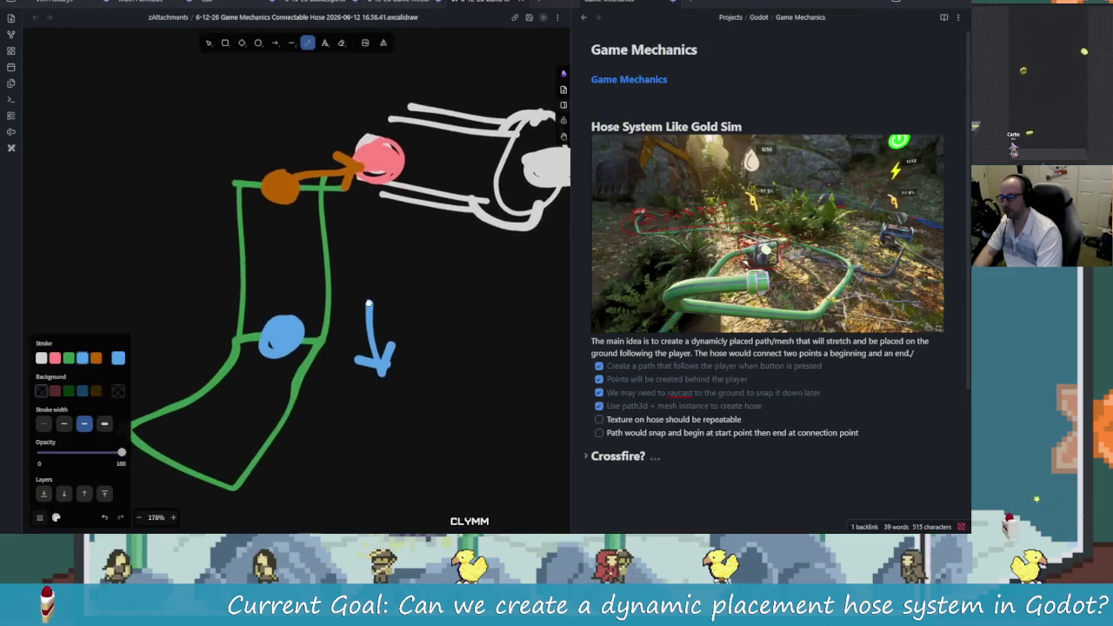
Step: Loop a blue circle around the character's head and connector, then return to hose.gd
{"action": "scroll", "coordinate": [374, 279], "scroll_direction": "up", "scroll_amount": 1}
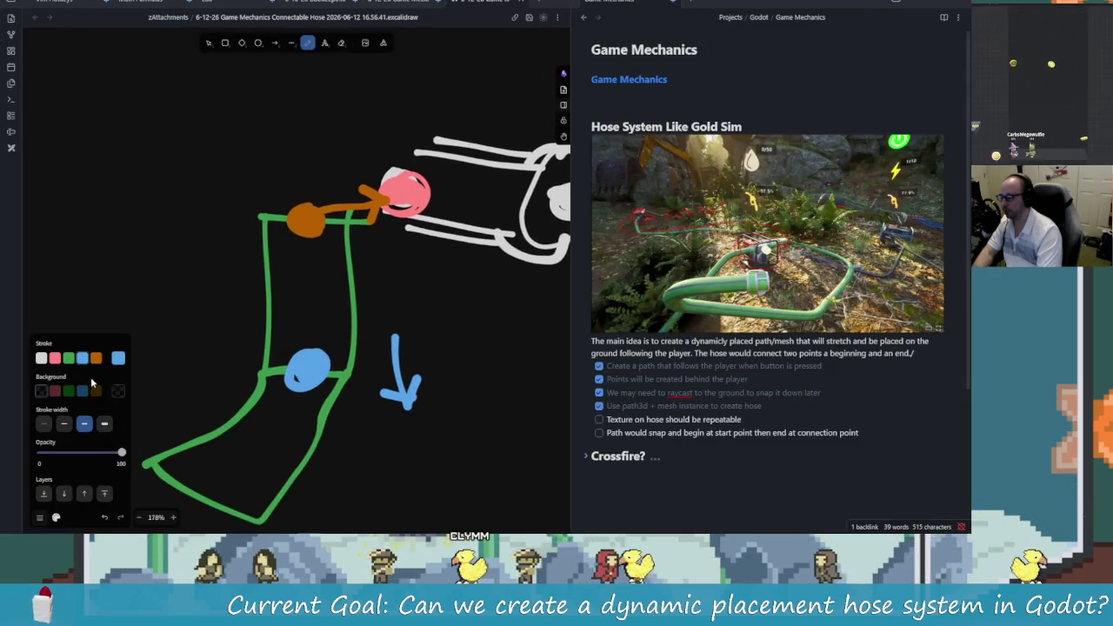
{"action": "mouse_move", "coordinate": [271, 253]}
{"action": "left_mouse_down"}
{"action": "mouse_move", "coordinate": [331, 166]}
{"action": "mouse_move", "coordinate": [261, 226]}
{"action": "left_mouse_up"}
{"action": "mouse_move", "coordinate": [387, 139]}
{"action": "left_mouse_down"}
{"action": "mouse_move", "coordinate": [261, 213]}
{"action": "mouse_move", "coordinate": [377, 179]}
{"action": "left_mouse_up"}
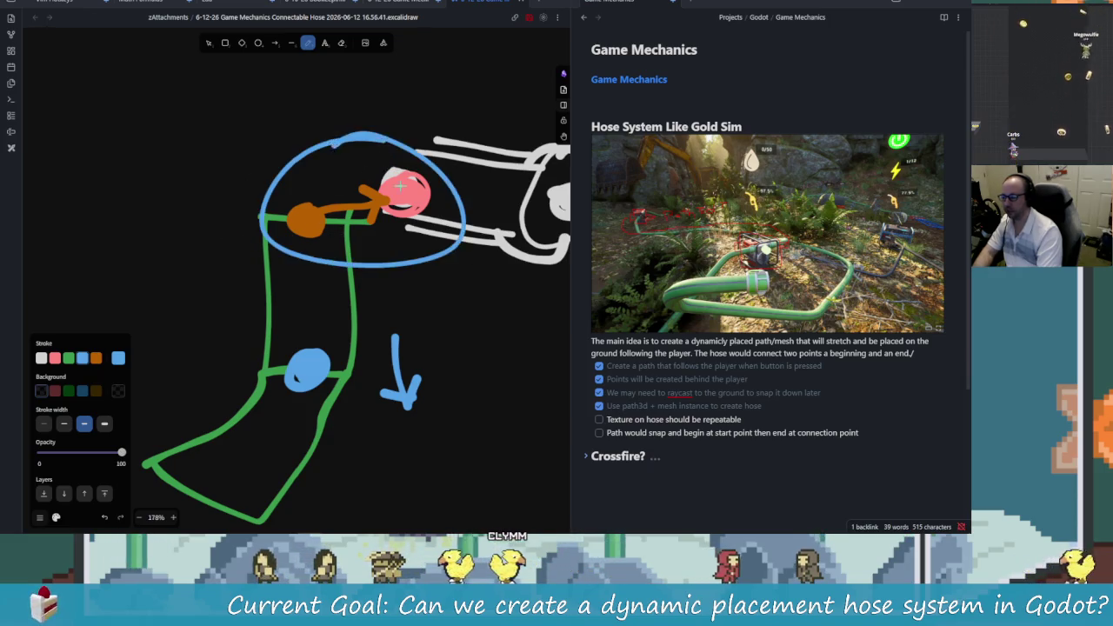
{"action": "mouse_move", "coordinate": [492, 315]}
{"action": "left_mouse_down"}
{"action": "mouse_move", "coordinate": [415, 223]}
{"action": "mouse_move", "coordinate": [442, 286]}
{"action": "left_mouse_up"}
{"action": "key", "text": "alt+Tab"}
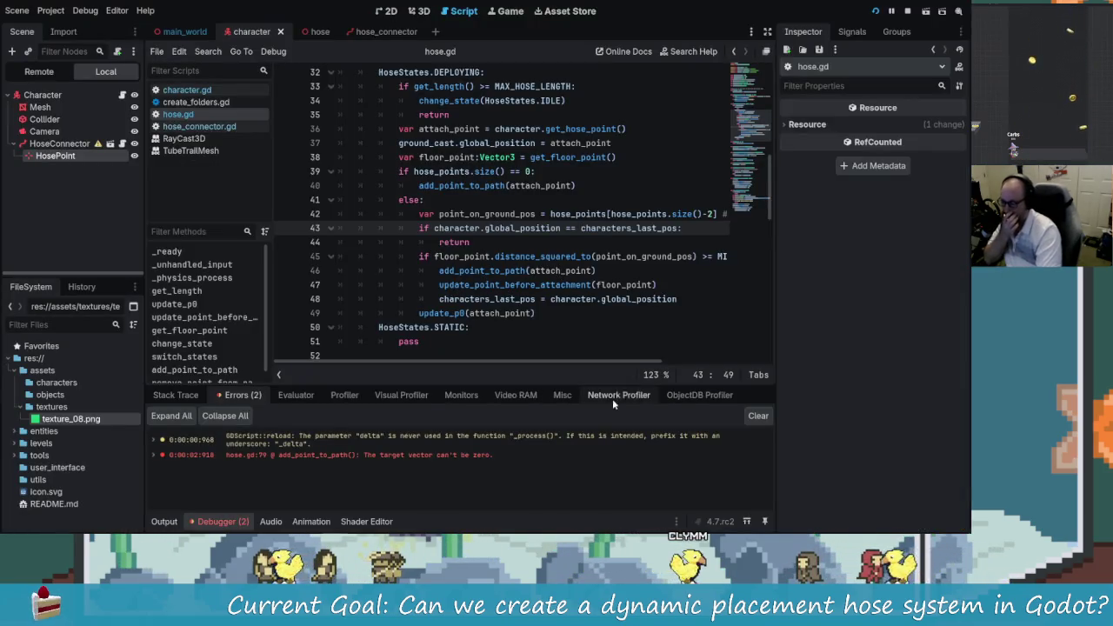
Step: Highlight the HoseStates.DEPLOYING case, the hose length check and the floor point declaration
{"action": "scroll", "coordinate": [672, 366], "scroll_direction": "right", "scroll_amount": 3}
{"action": "scroll", "coordinate": [683, 366], "scroll_direction": "left", "scroll_amount": 3}
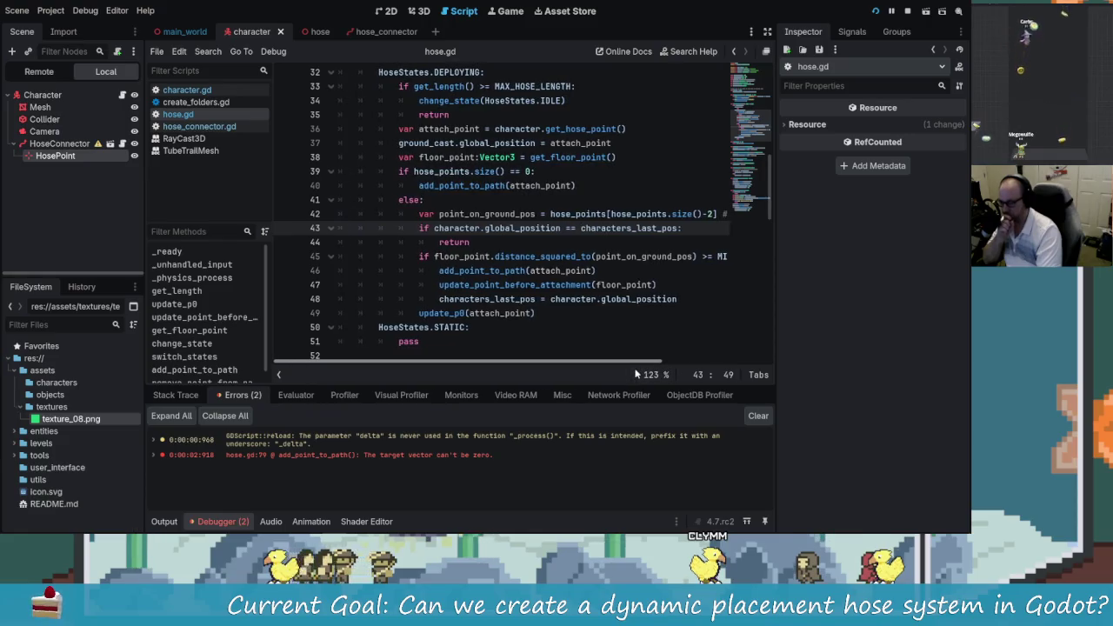
{"action": "scroll", "coordinate": [432, 171], "scroll_direction": "up", "scroll_amount": 2}
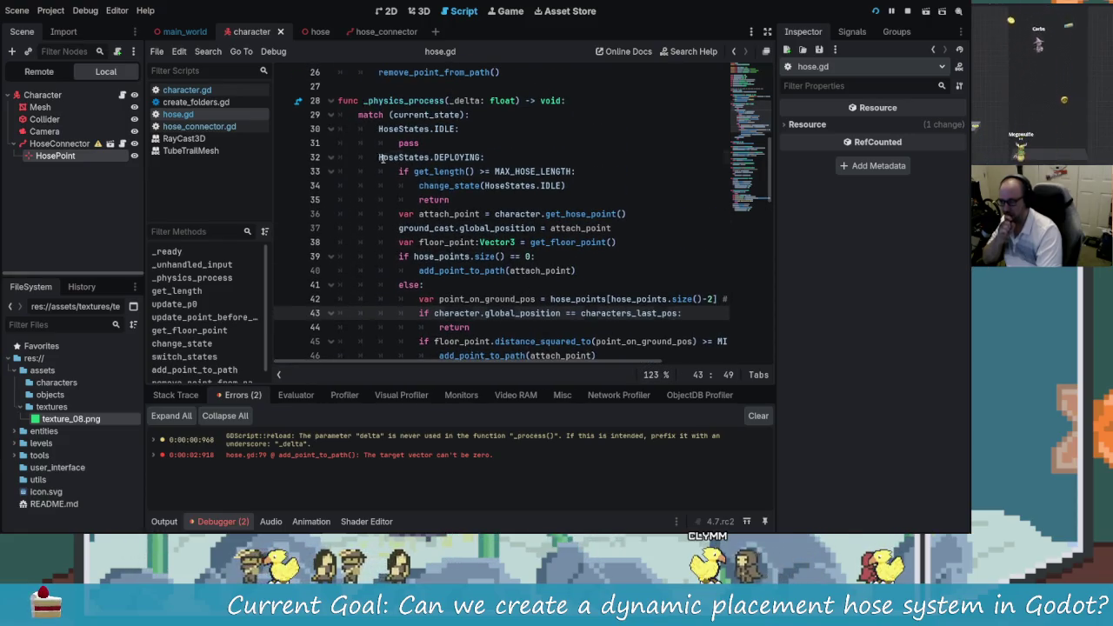
{"action": "left_click_drag", "start_coordinate": [379, 157], "coordinate": [483, 158]}
{"action": "left_click", "coordinate": [514, 171]}
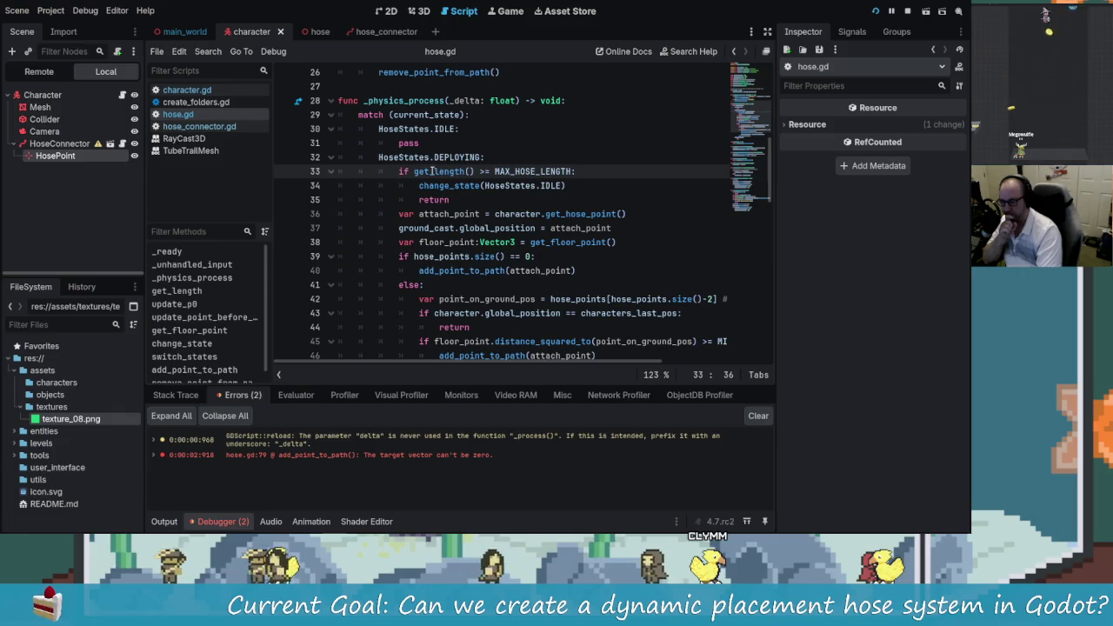
{"action": "mouse_move", "coordinate": [398, 256]}
{"action": "left_mouse_down"}
{"action": "mouse_move", "coordinate": [461, 271]}
{"action": "mouse_move", "coordinate": [488, 246]}
{"action": "mouse_move", "coordinate": [576, 271]}
{"action": "left_mouse_up"}
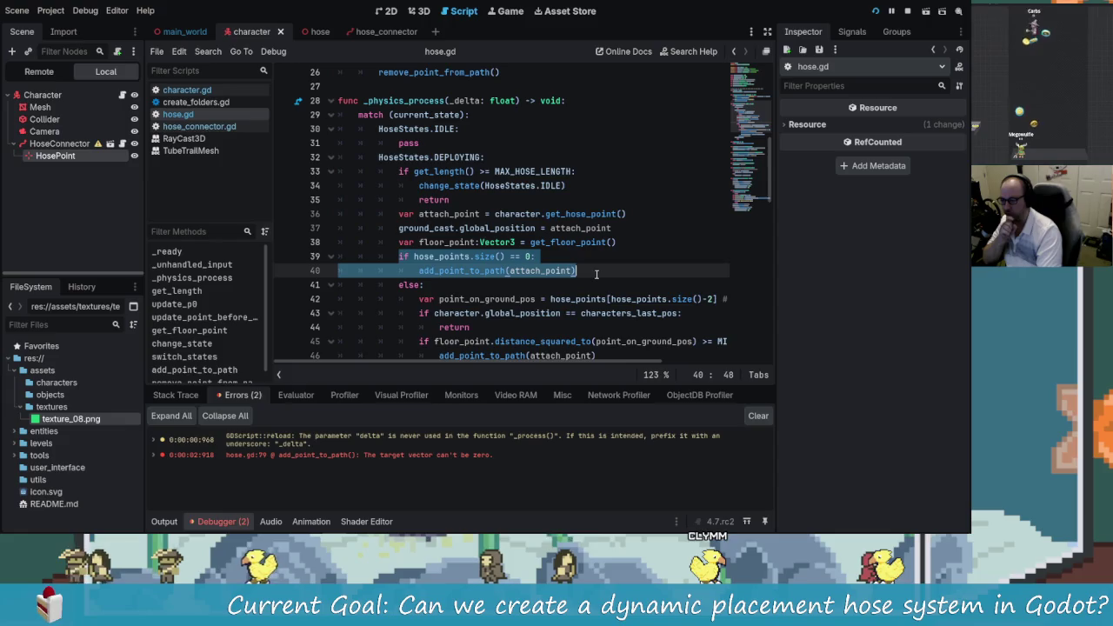
{"action": "left_click", "coordinate": [576, 271]}
Step: Highlight the else branch through line 49 and the point_on_ground_pos line, then return to Excalidraw
{"action": "scroll", "coordinate": [537, 289], "scroll_direction": "down", "scroll_amount": 2}
{"action": "scroll", "coordinate": [536, 290], "scroll_direction": "down", "scroll_amount": 1}
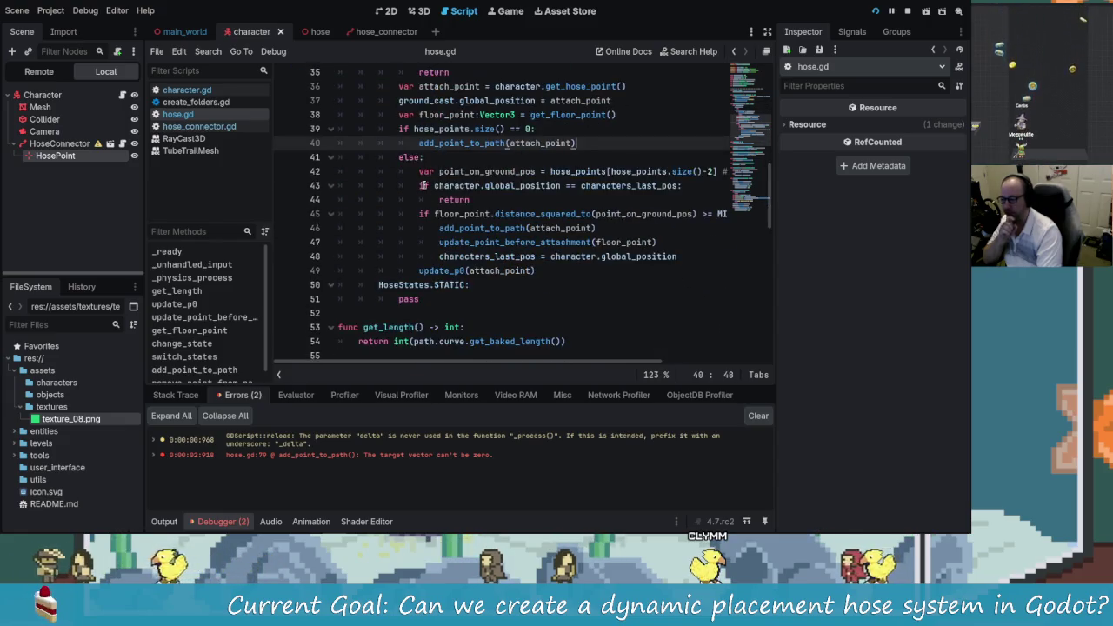
{"action": "key", "text": "shift+Down"}
{"action": "key", "text": "shift+Down"}
{"action": "key", "text": "shift+Down"}
{"action": "key", "text": "Right"}
{"action": "scroll", "coordinate": [475, 217], "scroll_direction": "up", "scroll_amount": 1}
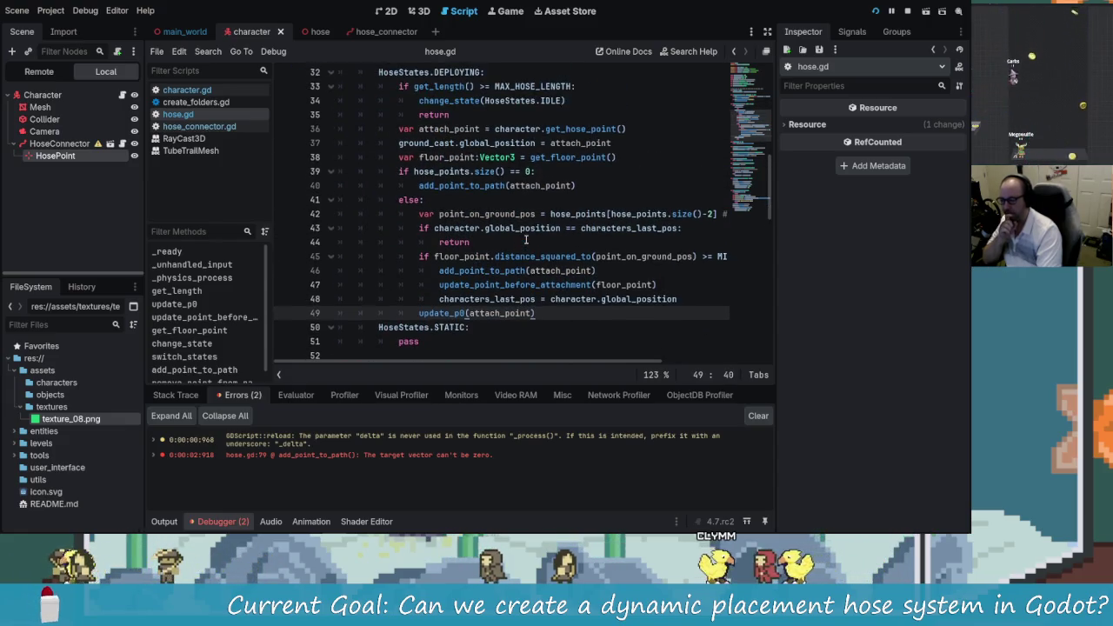
{"action": "scroll", "coordinate": [629, 362], "scroll_direction": "right", "scroll_amount": 2}
{"action": "scroll", "coordinate": [620, 360], "scroll_direction": "left", "scroll_amount": 1}
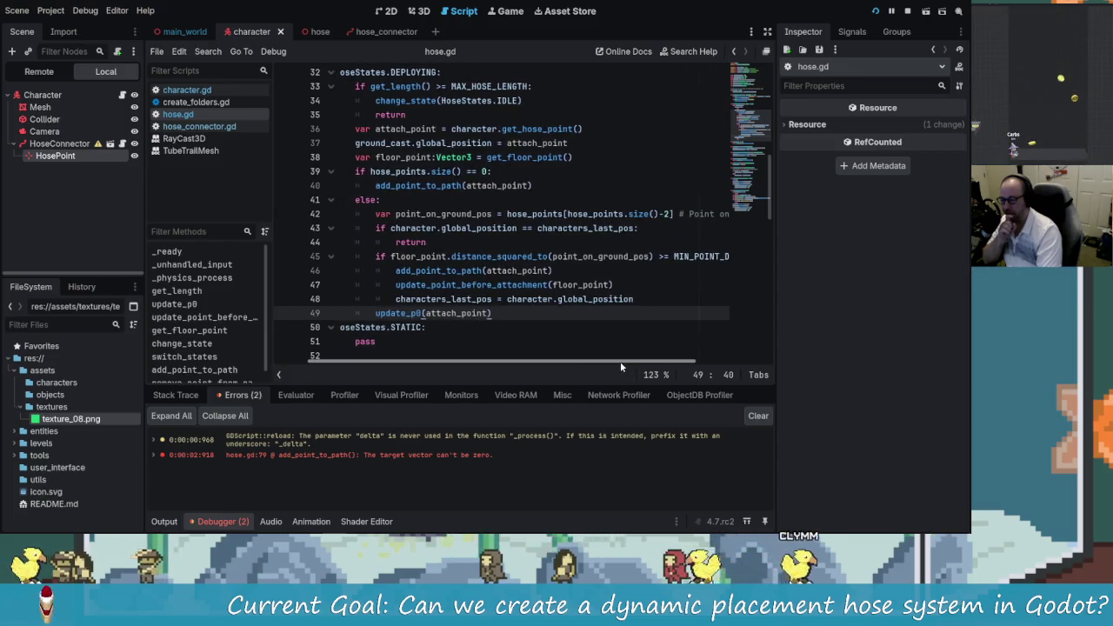
{"action": "left_click_drag", "start_coordinate": [397, 213], "coordinate": [443, 214]}
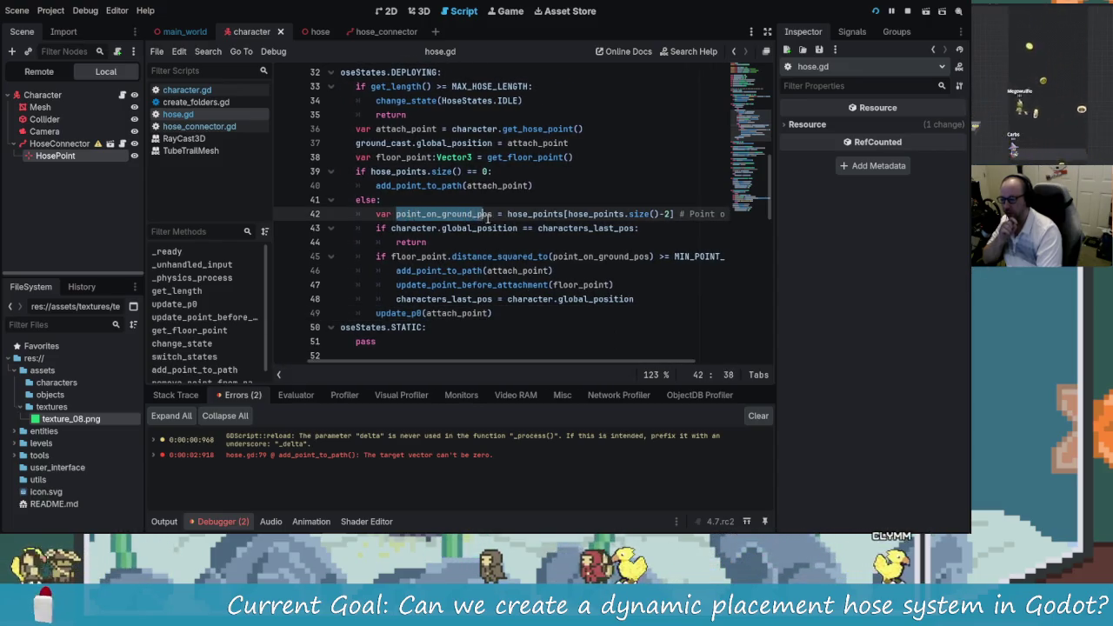
{"action": "left_click", "coordinate": [493, 214]}
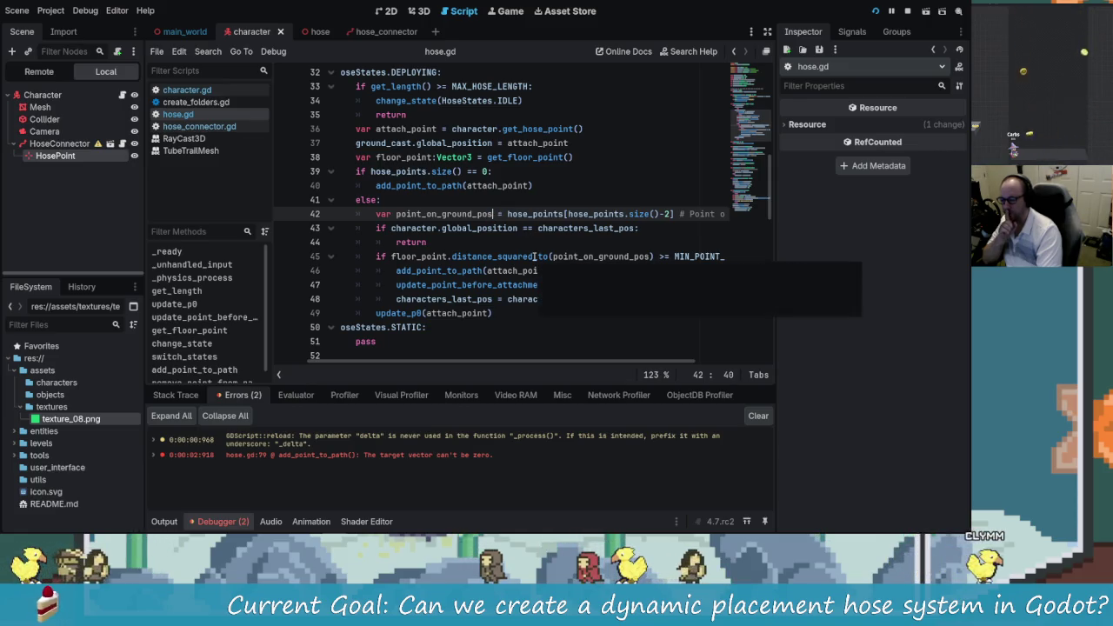
{"action": "key", "text": "alt+Tab"}
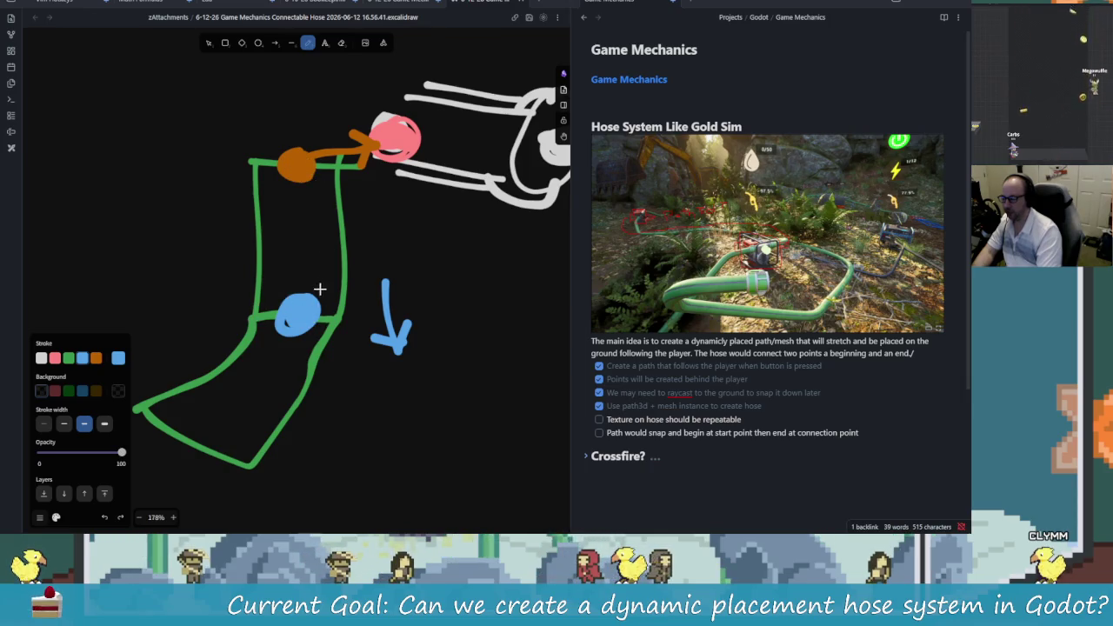
Step: Circle the ground point and connector, add a double arrow and plus beside the hose
{"action": "left_click_drag", "start_coordinate": [259, 321], "coordinate": [300, 264]}
{"action": "left_click_drag", "start_coordinate": [265, 116], "coordinate": [282, 121]}
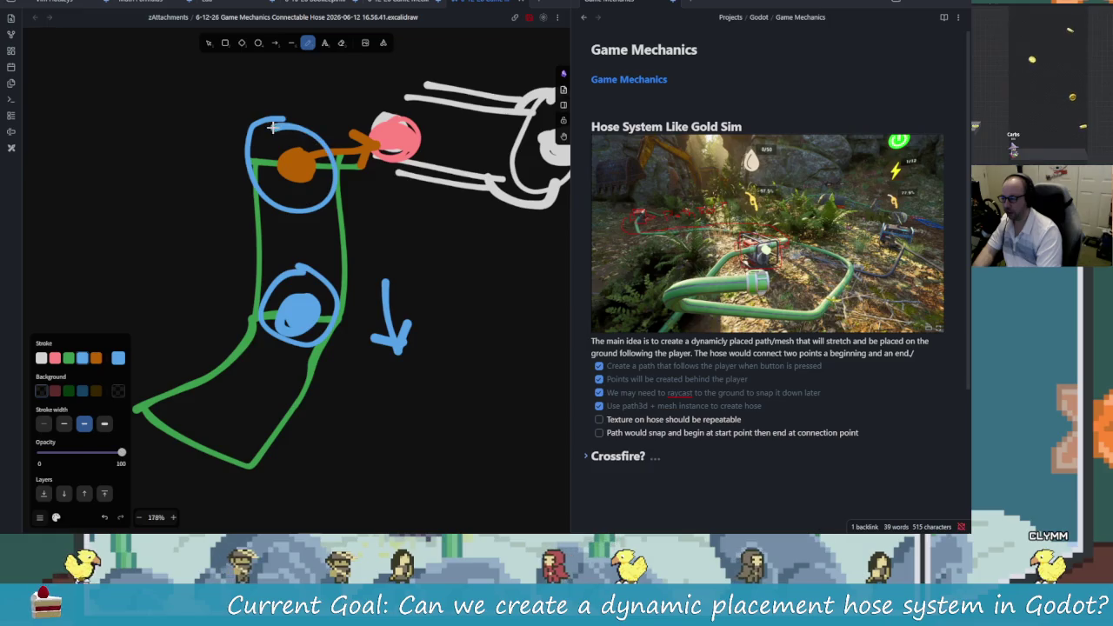
{"action": "mouse_move", "coordinate": [193, 234]}
{"action": "left_mouse_down"}
{"action": "mouse_move", "coordinate": [257, 244]}
{"action": "mouse_move", "coordinate": [235, 264]}
{"action": "left_mouse_up"}
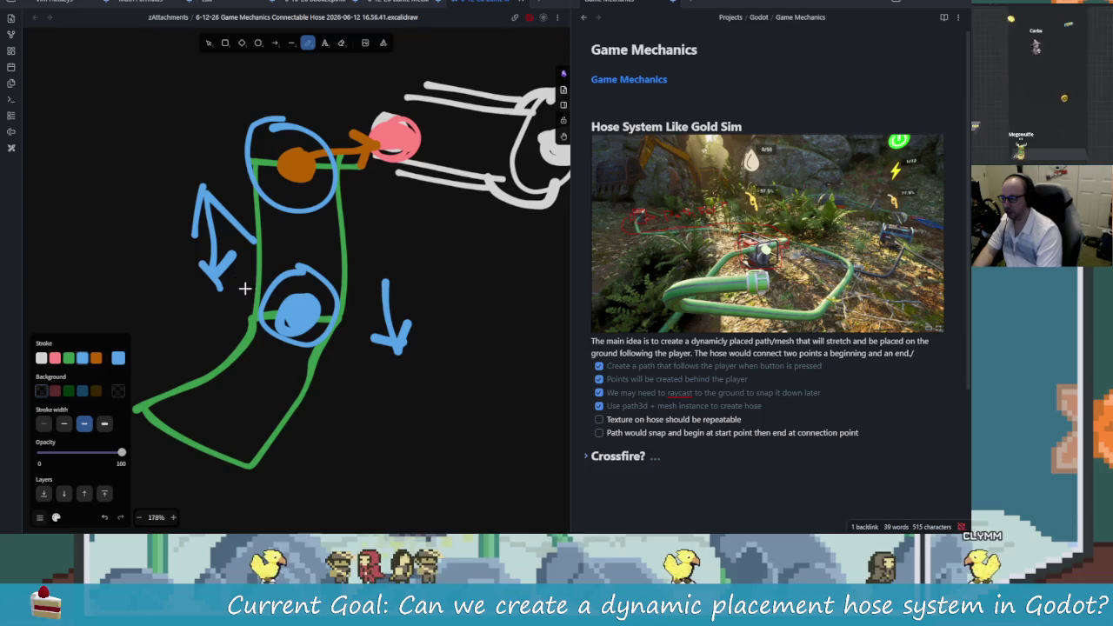
{"action": "left_click_drag", "start_coordinate": [341, 239], "coordinate": [394, 239]}
{"action": "left_click_drag", "start_coordinate": [363, 216], "coordinate": [371, 259]}
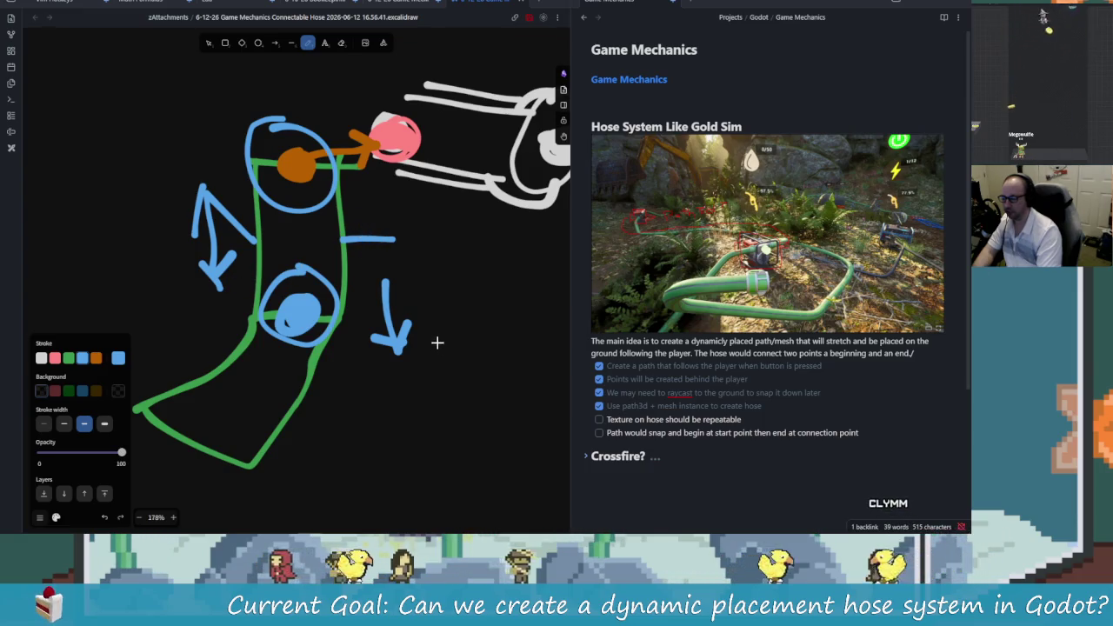
{"action": "key", "text": "alt+Tab"}
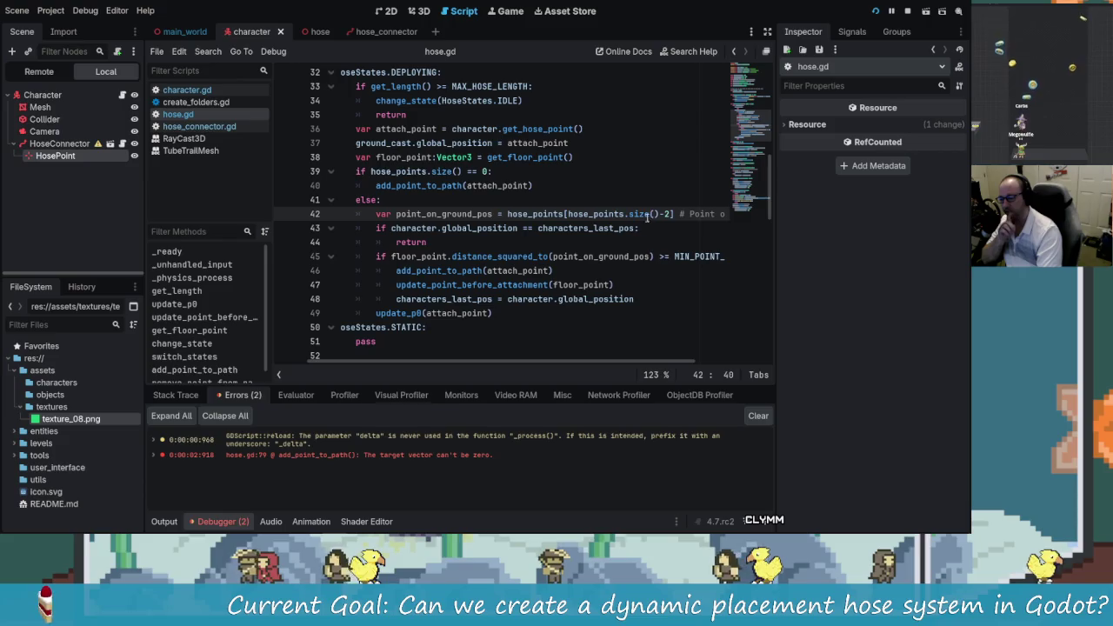
{"action": "left_click_drag", "start_coordinate": [652, 360], "coordinate": [713, 360]}
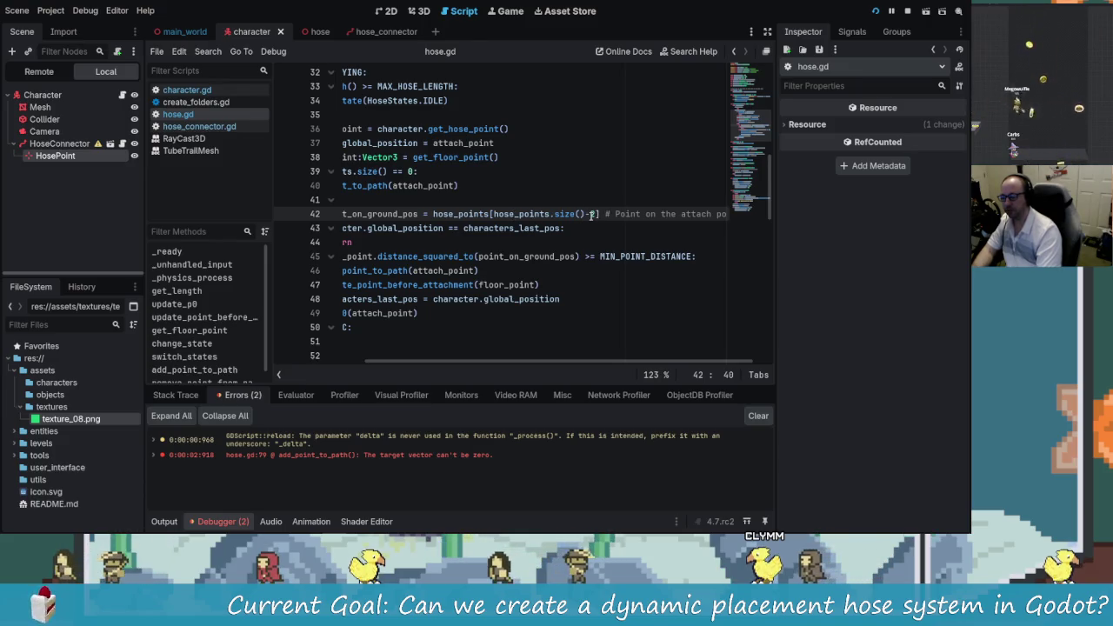
{"action": "key", "text": "alt+Tab"}
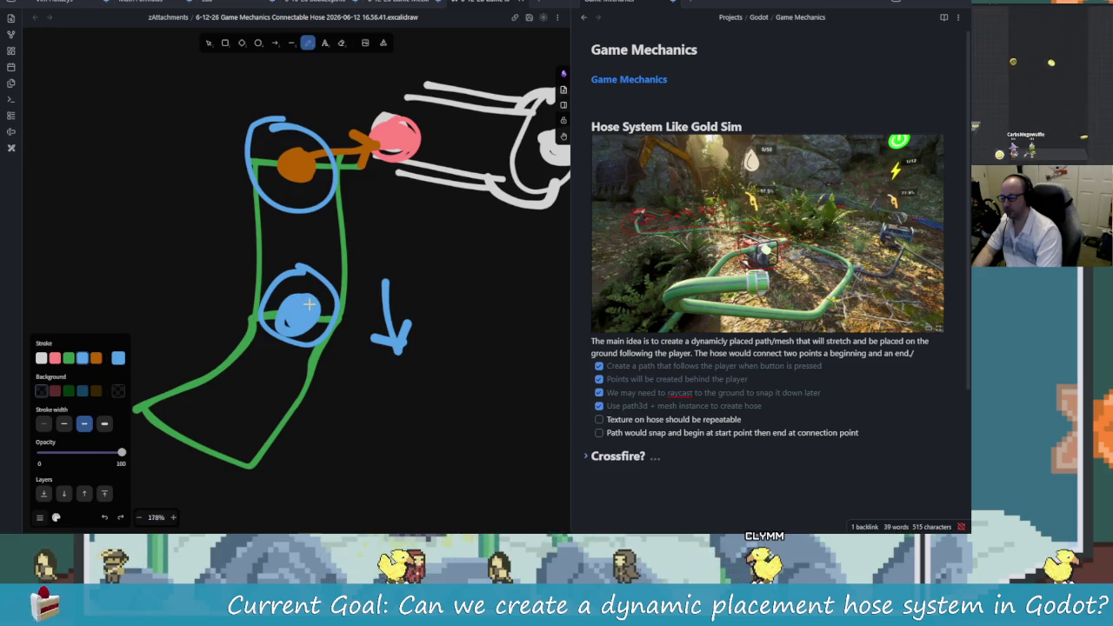
{"action": "key", "text": "alt+Tab"}
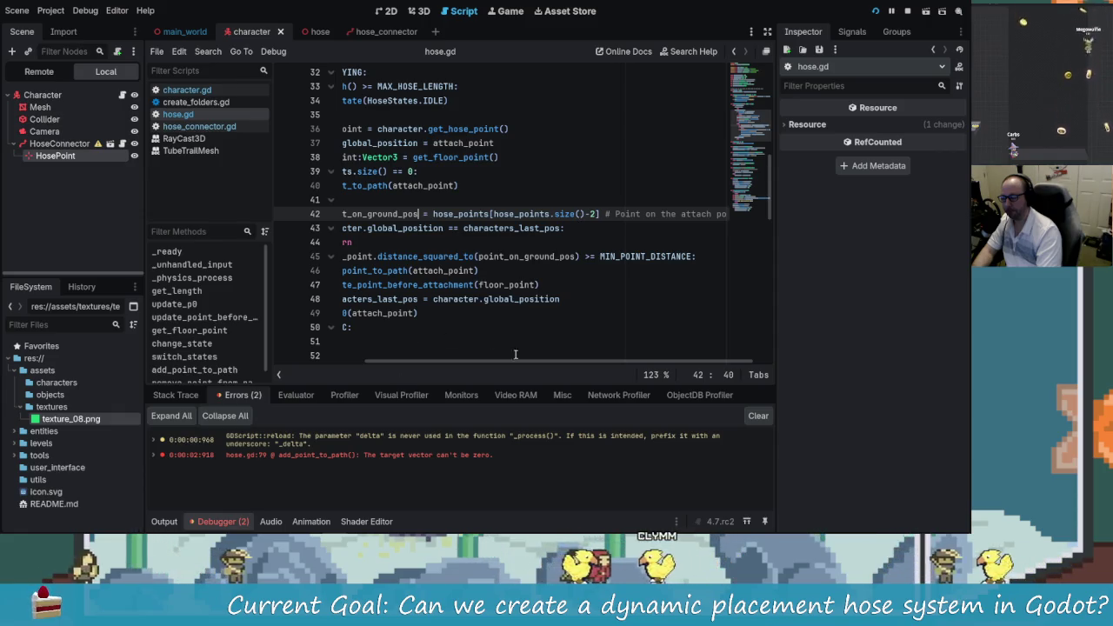
{"action": "left_click_drag", "start_coordinate": [670, 364], "coordinate": [685, 365]}
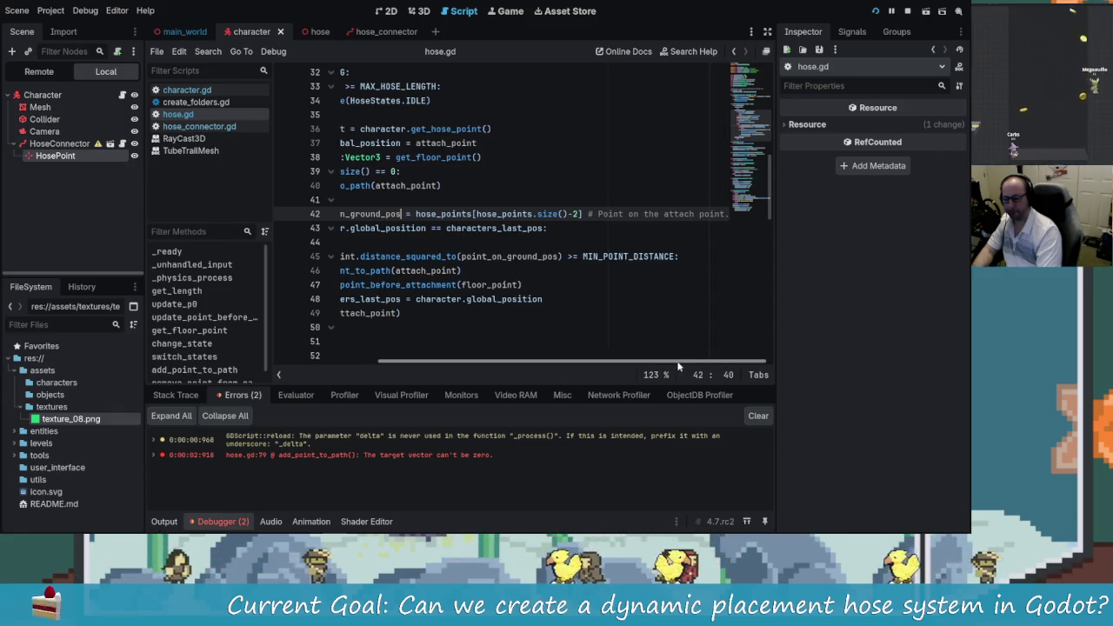
{"action": "left_click", "coordinate": [696, 213]}
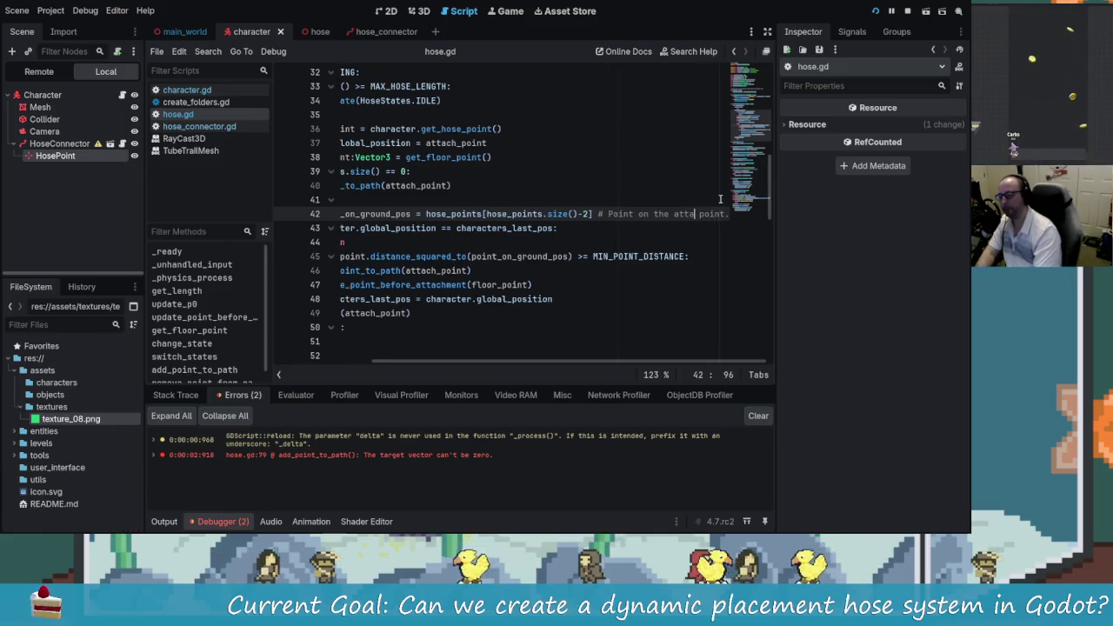
Step: Reword the line 42 comment to '# Point on the ground'
{"action": "key", "text": "BackSpace"}
{"action": "key", "text": "BackSpace"}
{"action": "key", "text": "BackSpace"}
{"action": "type", "text": "ground"}
{"action": "key", "text": "End"}
{"action": "key", "text": "BackSpace"}
{"action": "key", "text": "BackSpace"}
{"action": "key", "text": "BackSpace"}
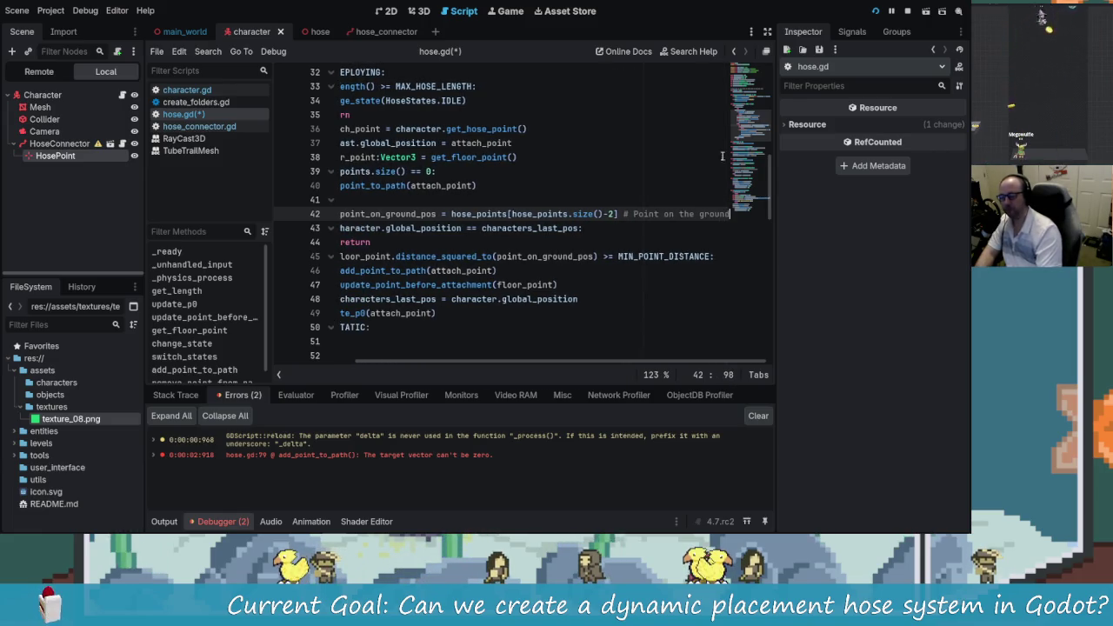
Step: Hide the side docks and select lines 43–44, 48 and 49 for review
{"action": "left_click", "coordinate": [768, 31]}
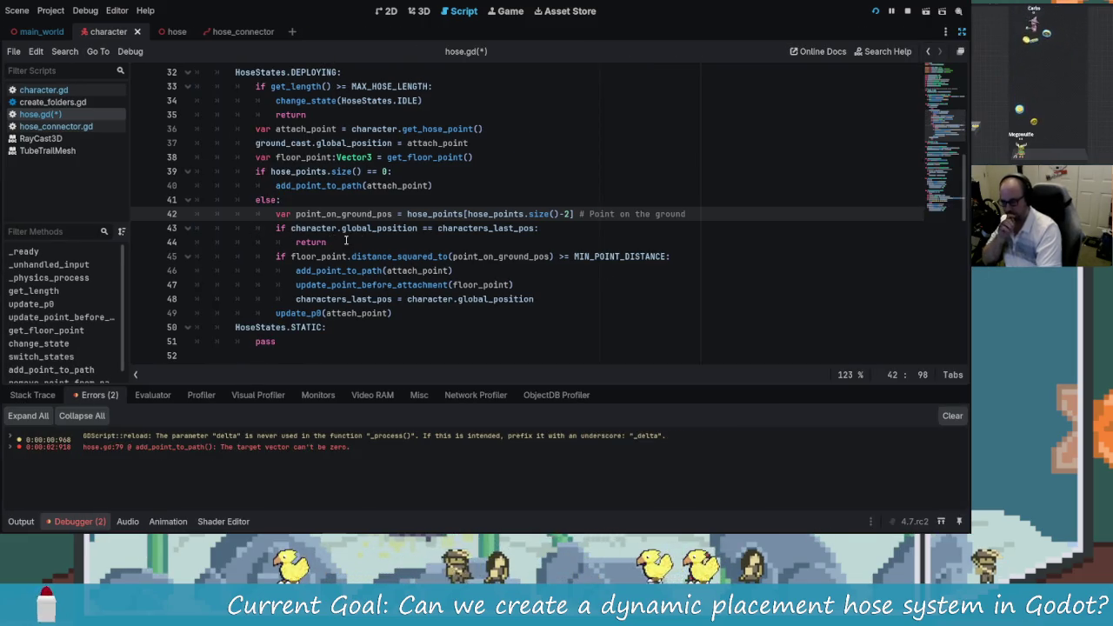
{"action": "left_click_drag", "start_coordinate": [303, 242], "coordinate": [276, 228]}
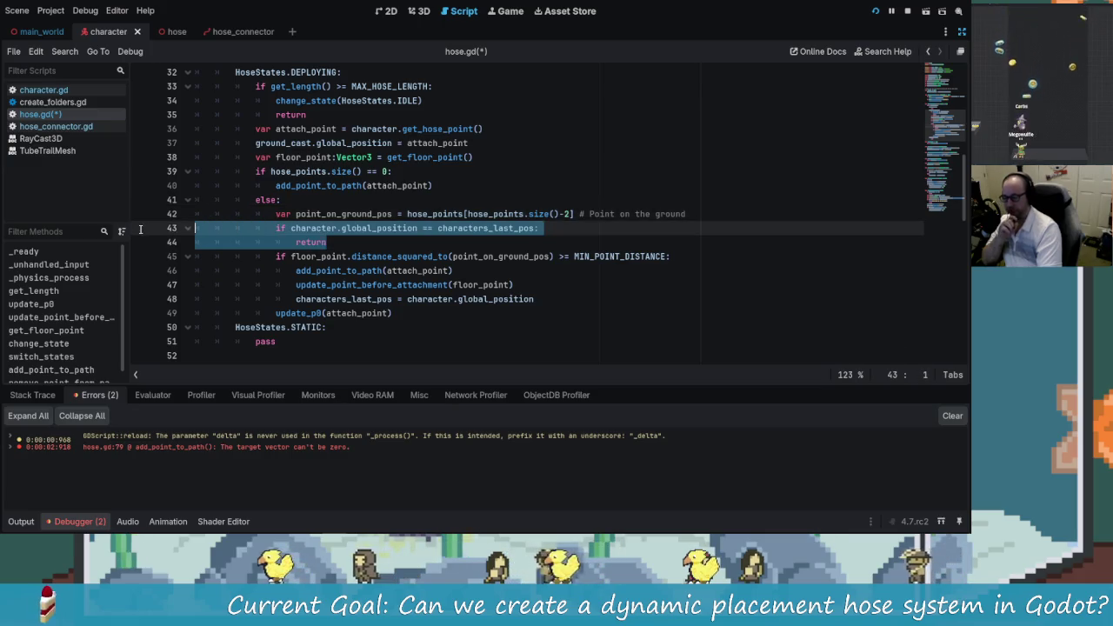
{"action": "left_click", "coordinate": [350, 242]}
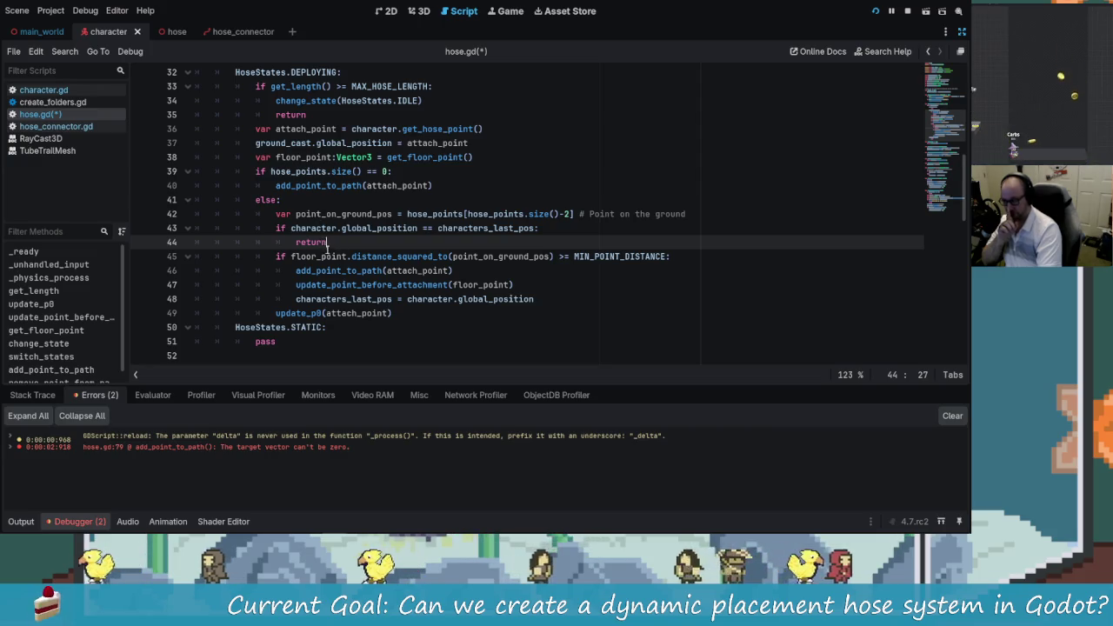
{"action": "left_click_drag", "start_coordinate": [404, 299], "coordinate": [278, 299]}
{"action": "left_click_drag", "start_coordinate": [393, 313], "coordinate": [275, 313]}
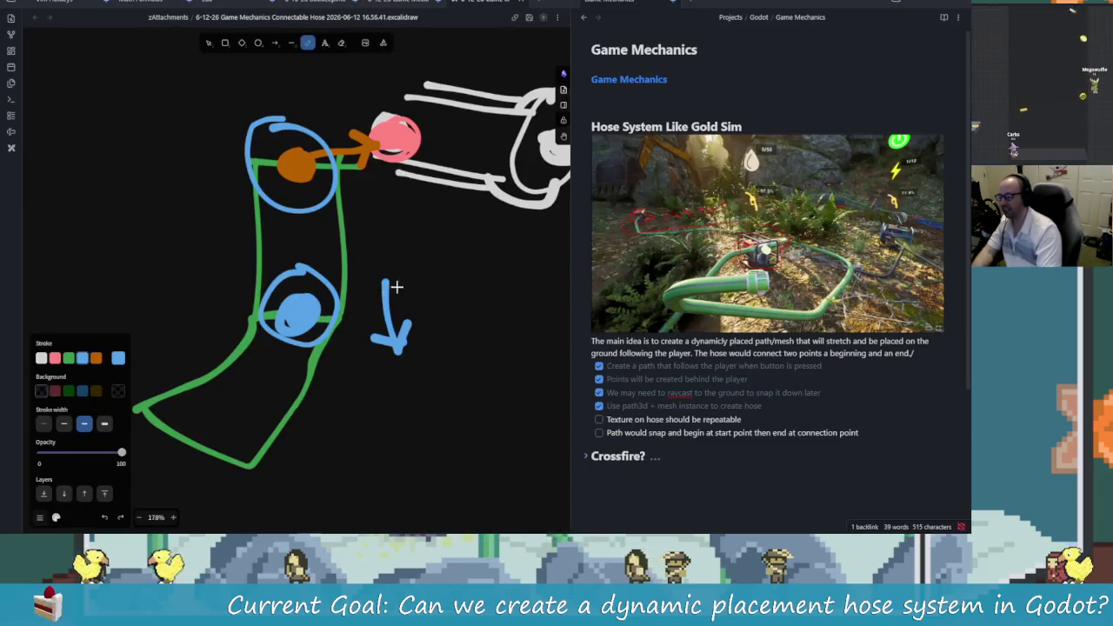
{"action": "left_click_drag", "start_coordinate": [341, 341], "coordinate": [408, 263]}
{"action": "key", "text": "alt+Tab"}
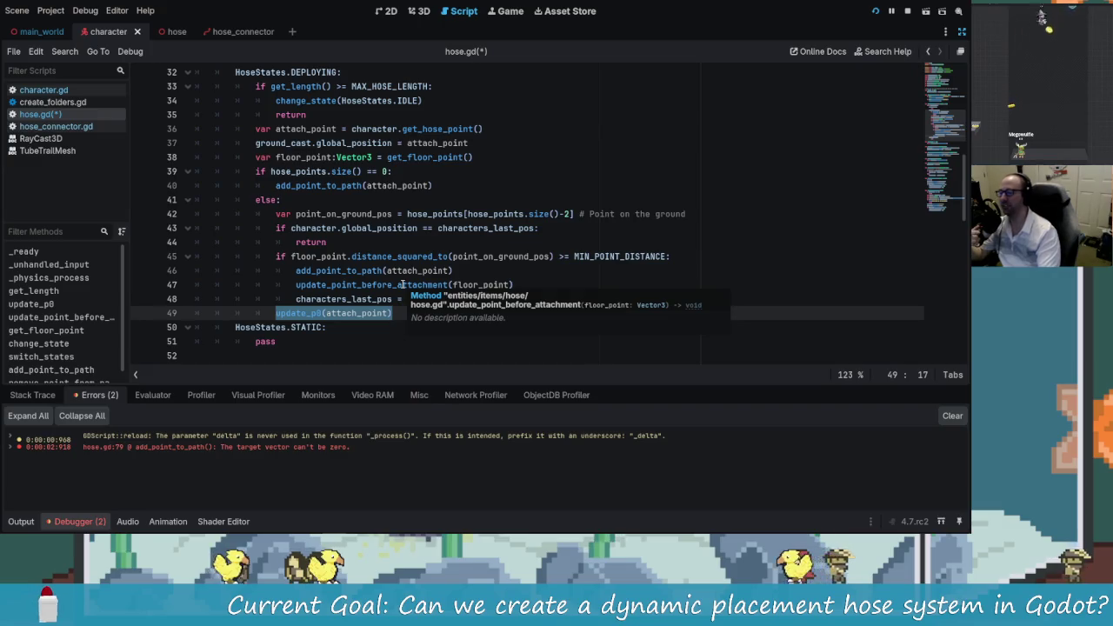
{"action": "key", "text": "alt+Tab"}
{"action": "left_click_drag", "start_coordinate": [417, 291], "coordinate": [403, 343]}
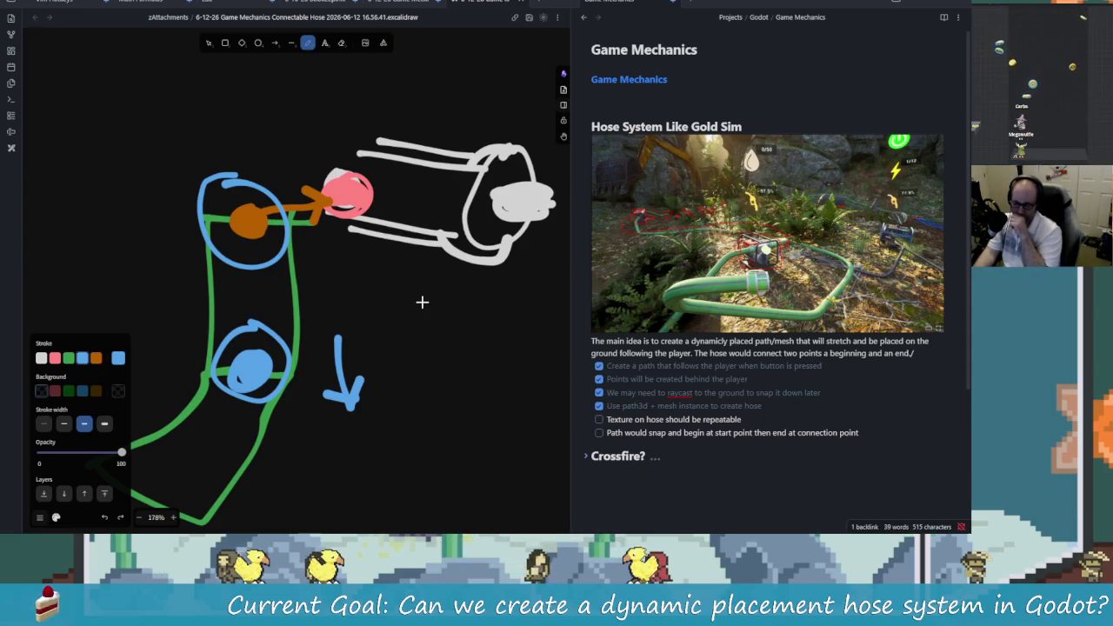
{"action": "key", "text": "alt+Tab"}
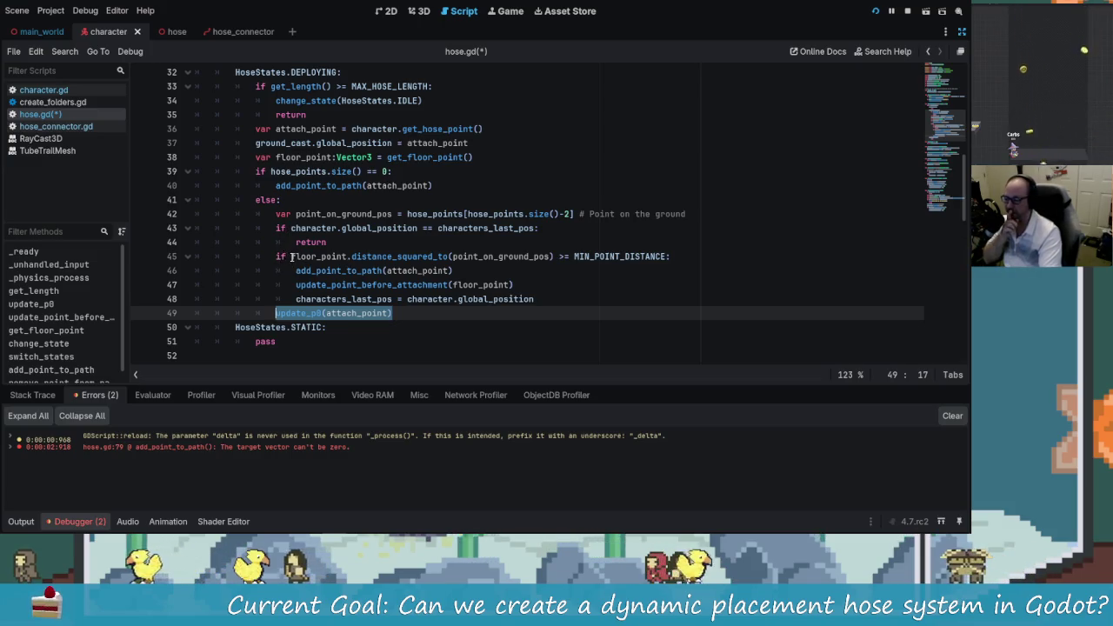
Step: Select the distance-check block on lines 45–49 and place the caret after the update_p0 call
{"action": "mouse_move", "coordinate": [276, 257]}
{"action": "left_mouse_down"}
{"action": "mouse_move", "coordinate": [418, 261]}
{"action": "mouse_move", "coordinate": [453, 309]}
{"action": "left_mouse_up"}
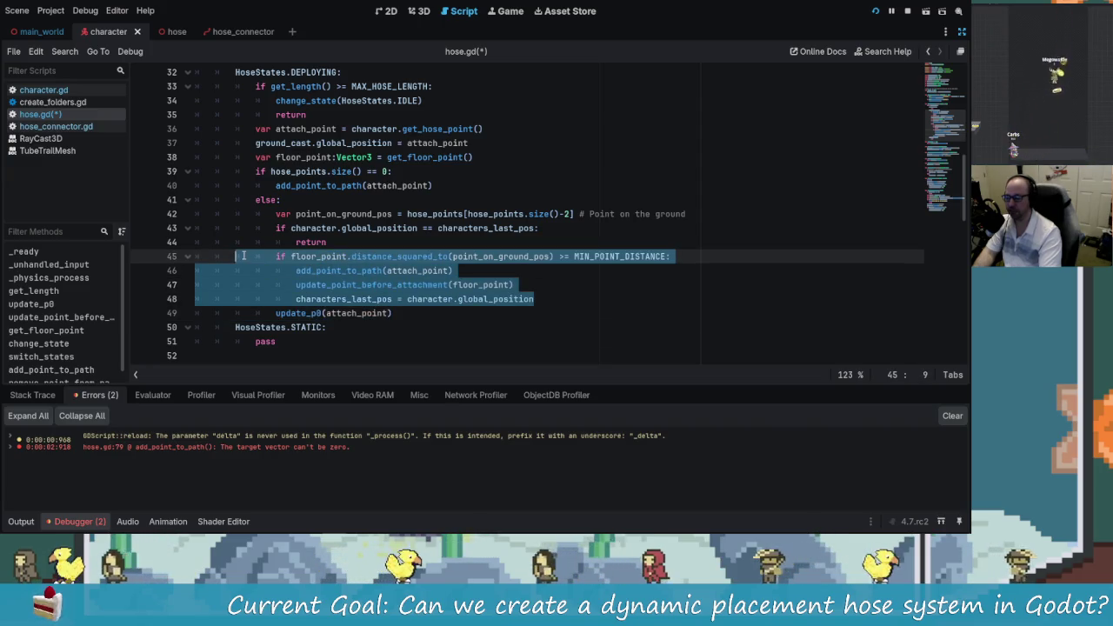
{"action": "left_click", "coordinate": [298, 258]}
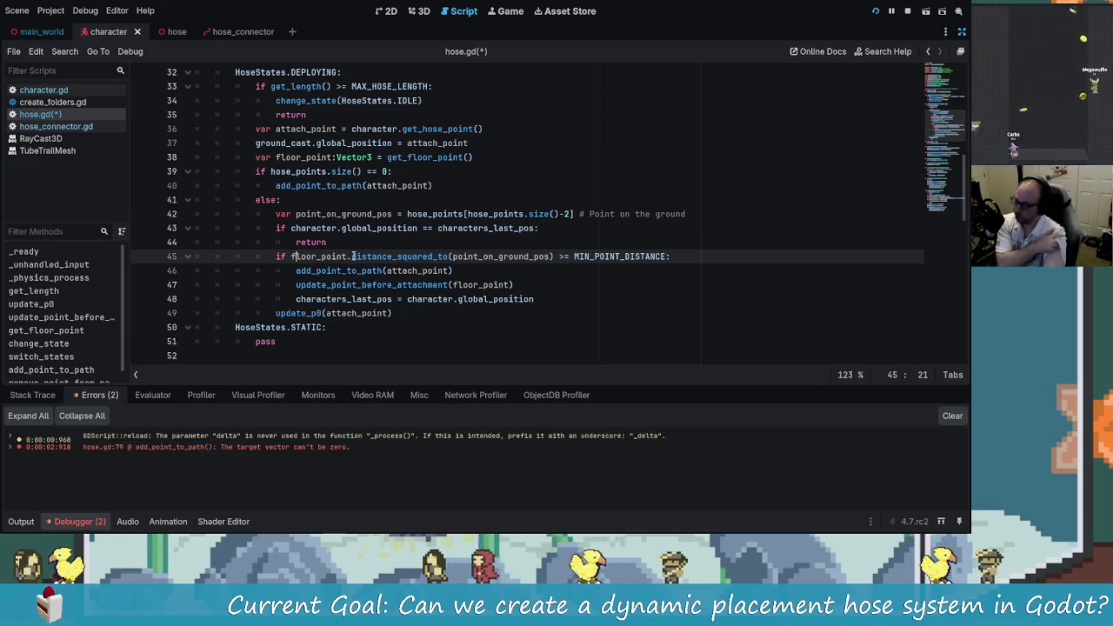
{"action": "left_click", "coordinate": [393, 313]}
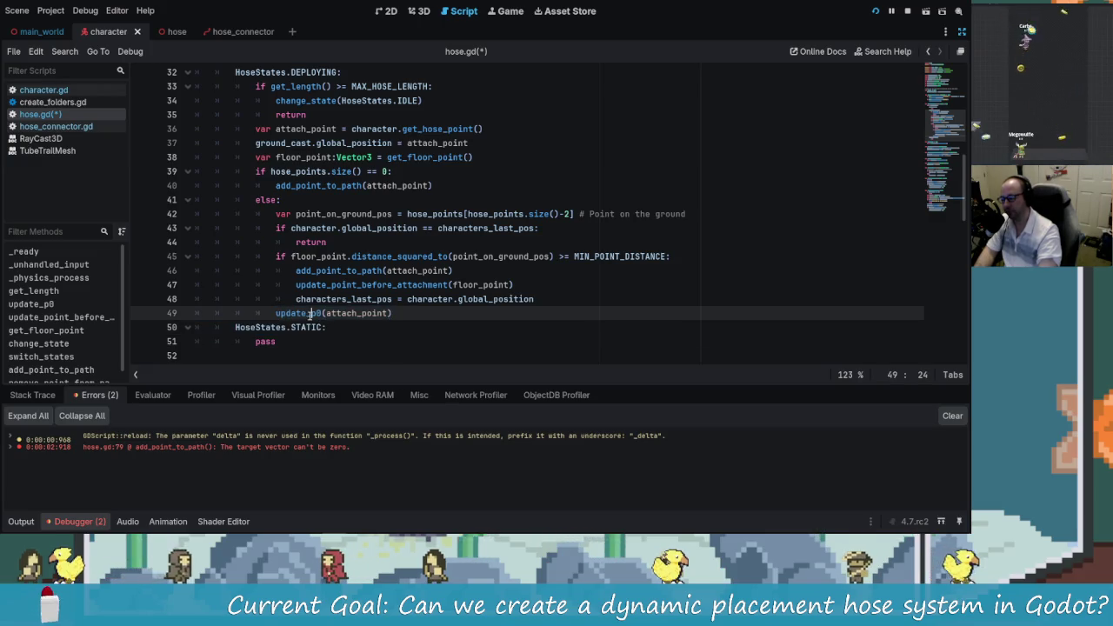
Step: Scroll to the update_p0 definition on line 56 and delete 'p0' from its name
{"action": "scroll", "coordinate": [300, 316], "scroll_direction": "down", "scroll_amount": 4}
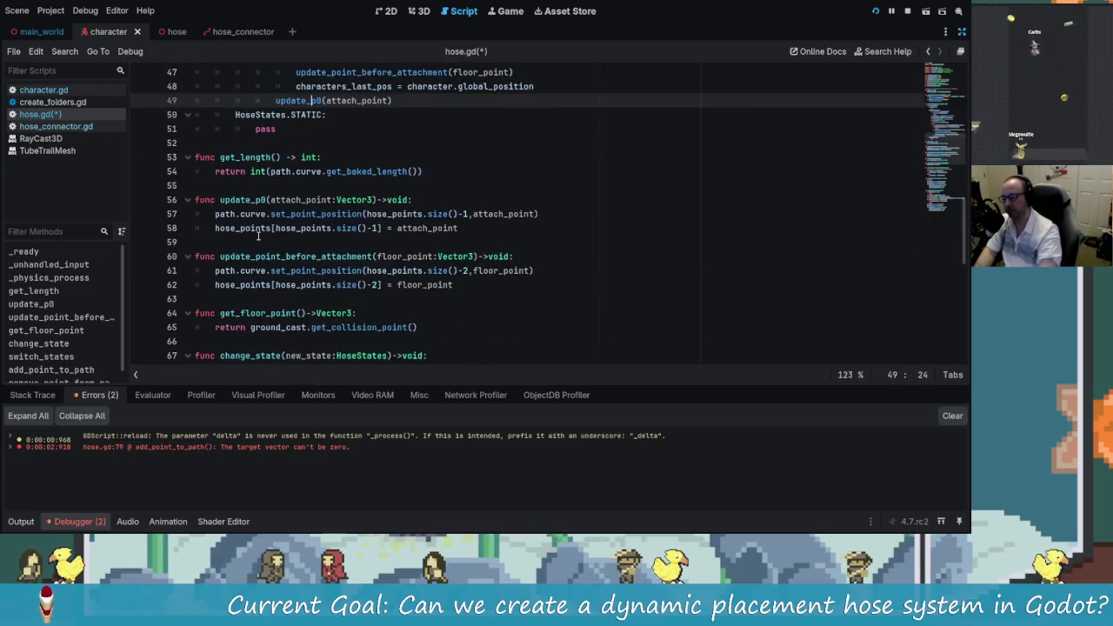
{"action": "left_click", "coordinate": [266, 243]}
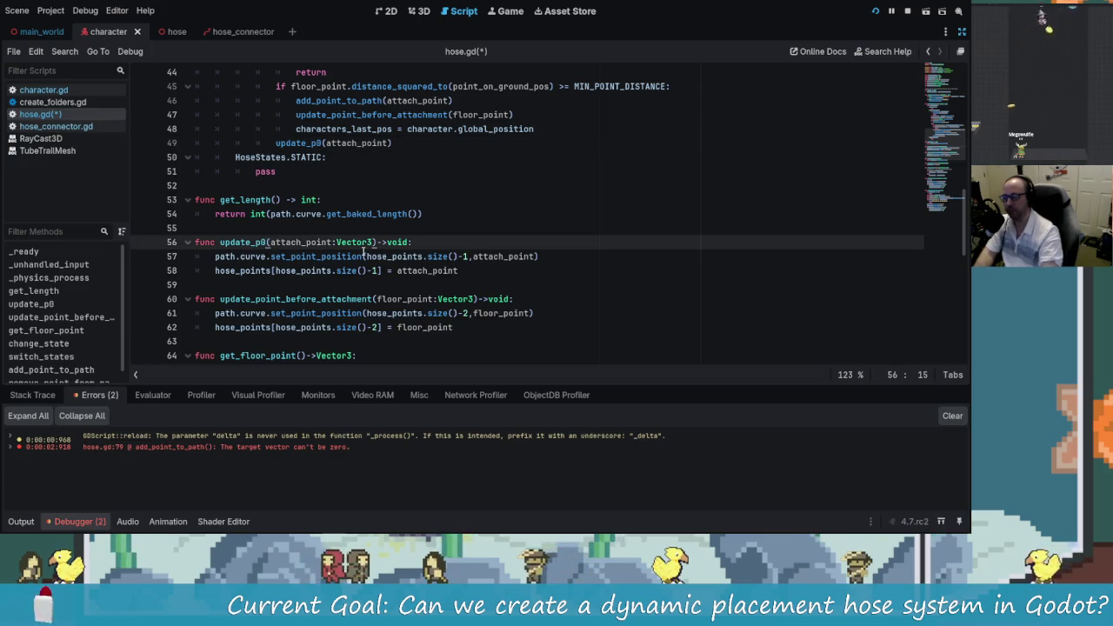
{"action": "mouse_move", "coordinate": [363, 253]}
{"action": "key", "text": "BackSpace"}
{"action": "key", "text": "BackSpace"}
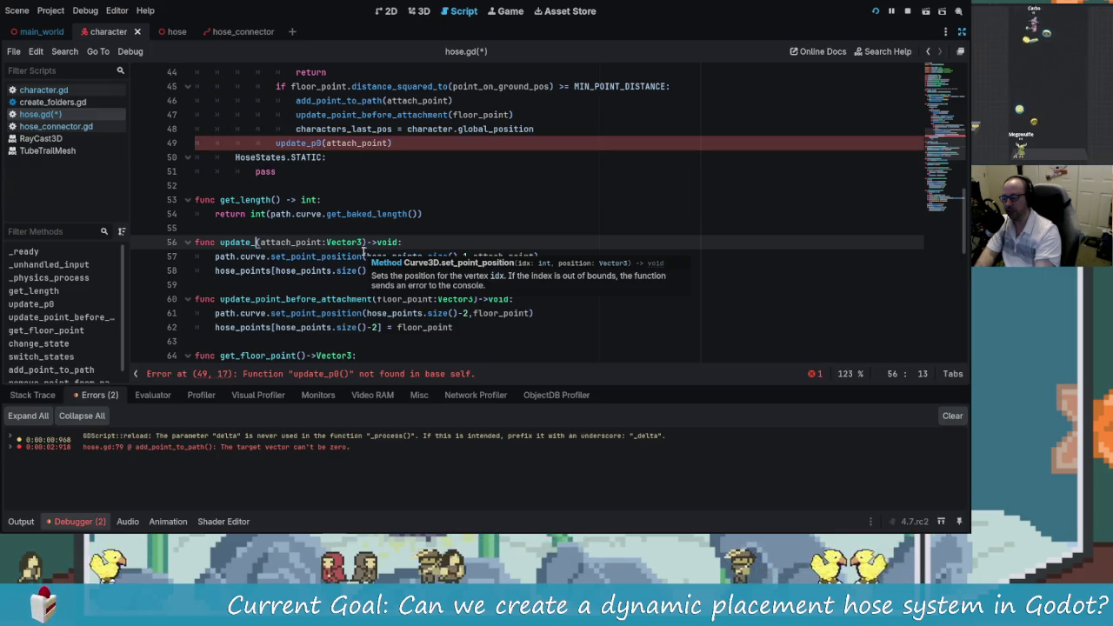
{"action": "type", "text": "p0"}
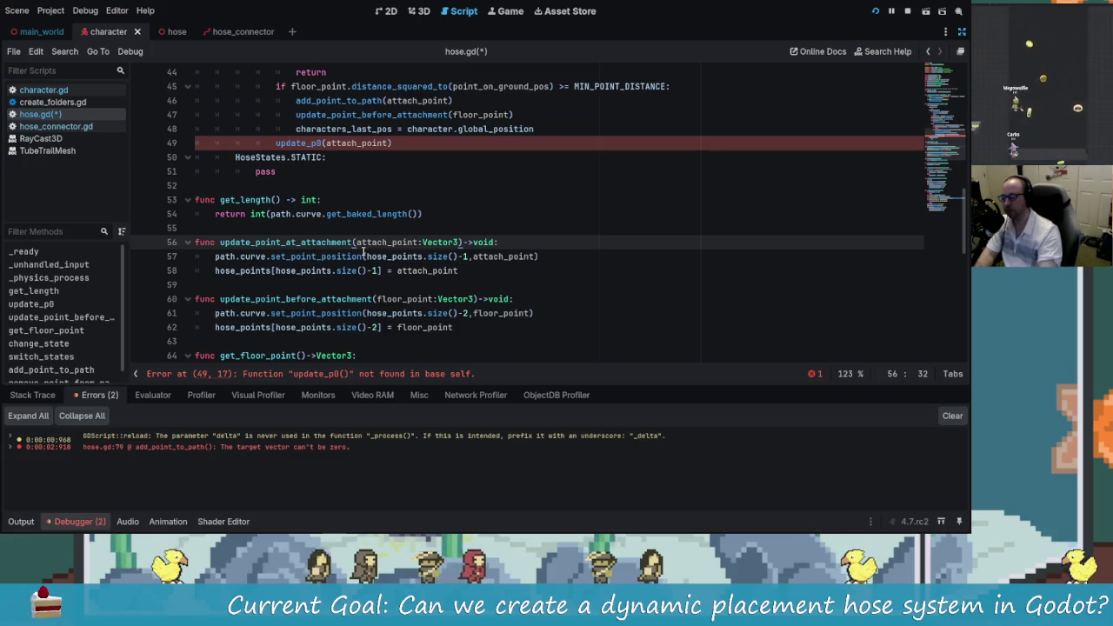
{"action": "double_click", "coordinate": [324, 242]}
{"action": "scroll", "coordinate": [339, 247], "scroll_direction": "up", "scroll_amount": 2}
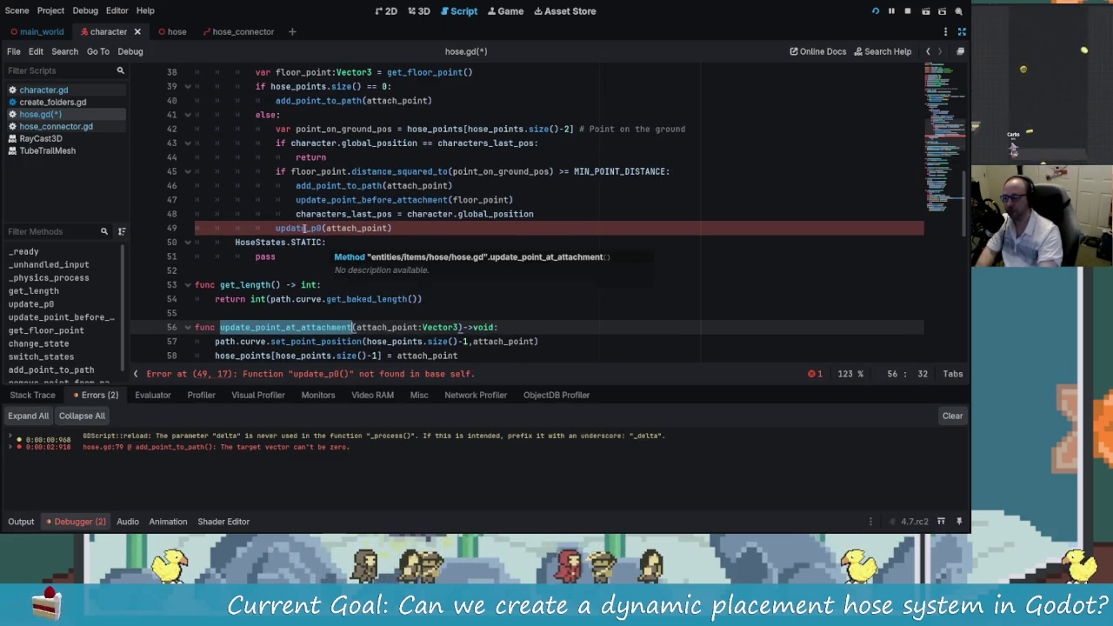
{"action": "double_click", "coordinate": [305, 228]}
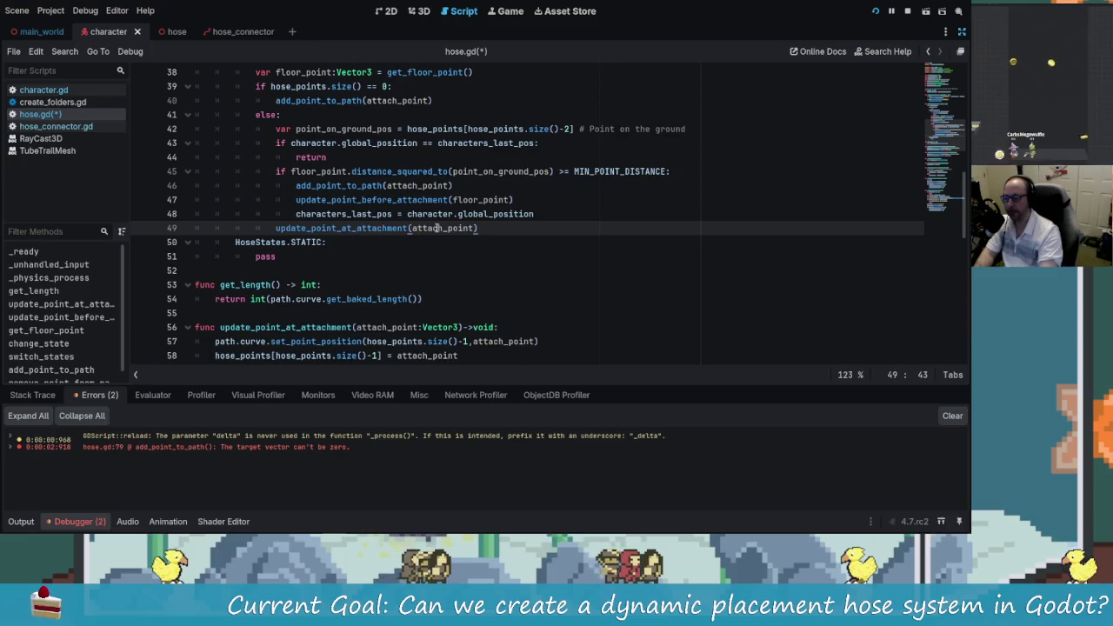
{"action": "scroll", "coordinate": [394, 341], "scroll_direction": "down", "scroll_amount": 2}
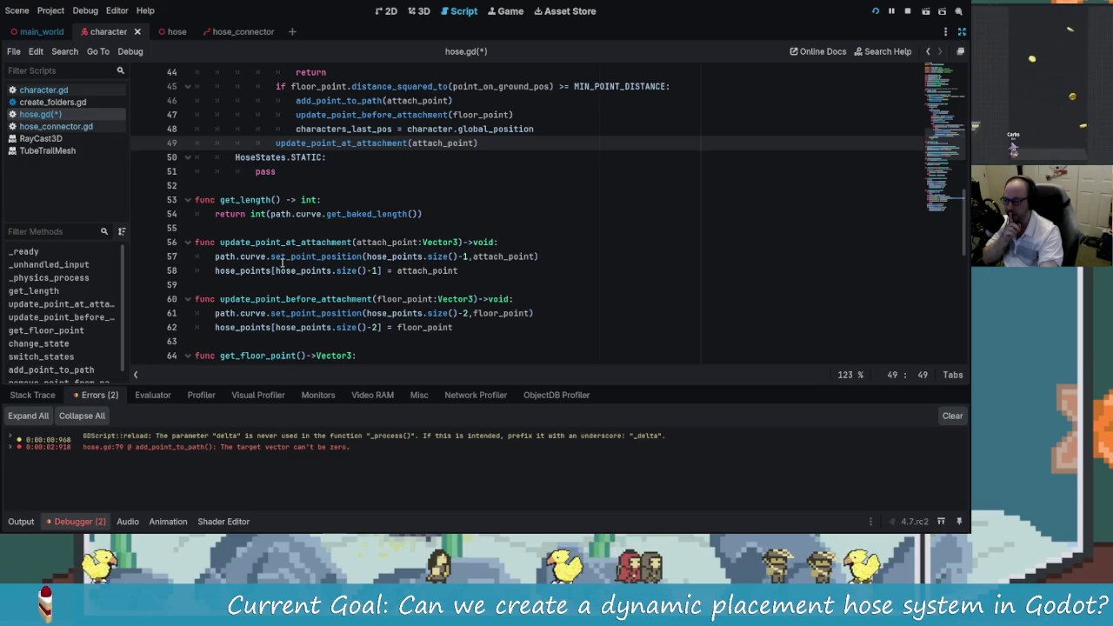
{"action": "left_click_drag", "start_coordinate": [216, 256], "coordinate": [267, 256]}
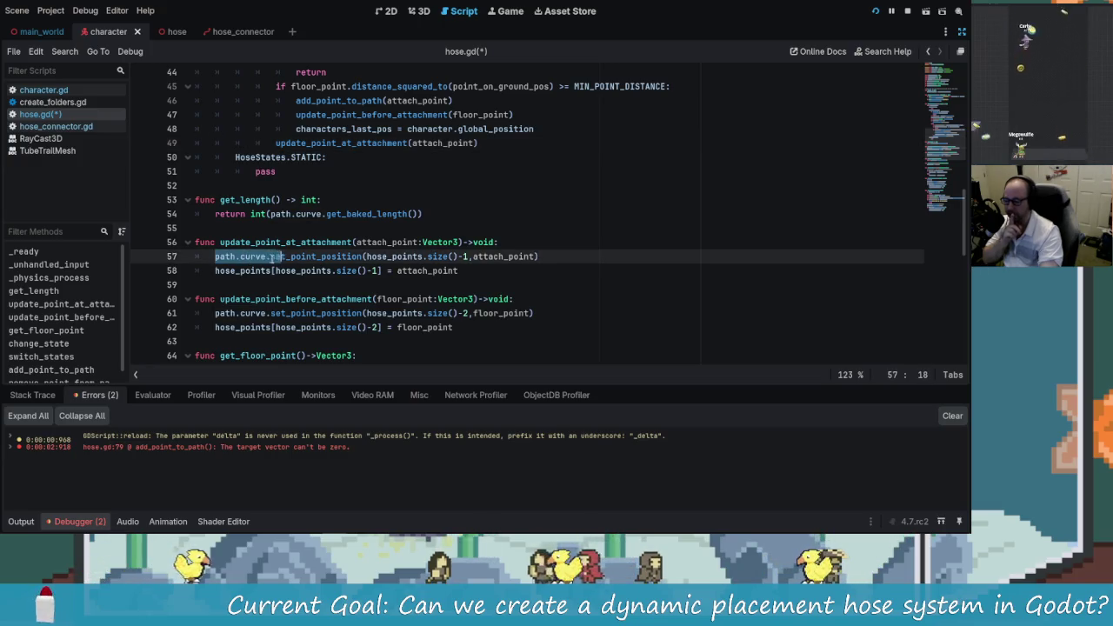
{"action": "left_click_drag", "start_coordinate": [349, 257], "coordinate": [362, 257]}
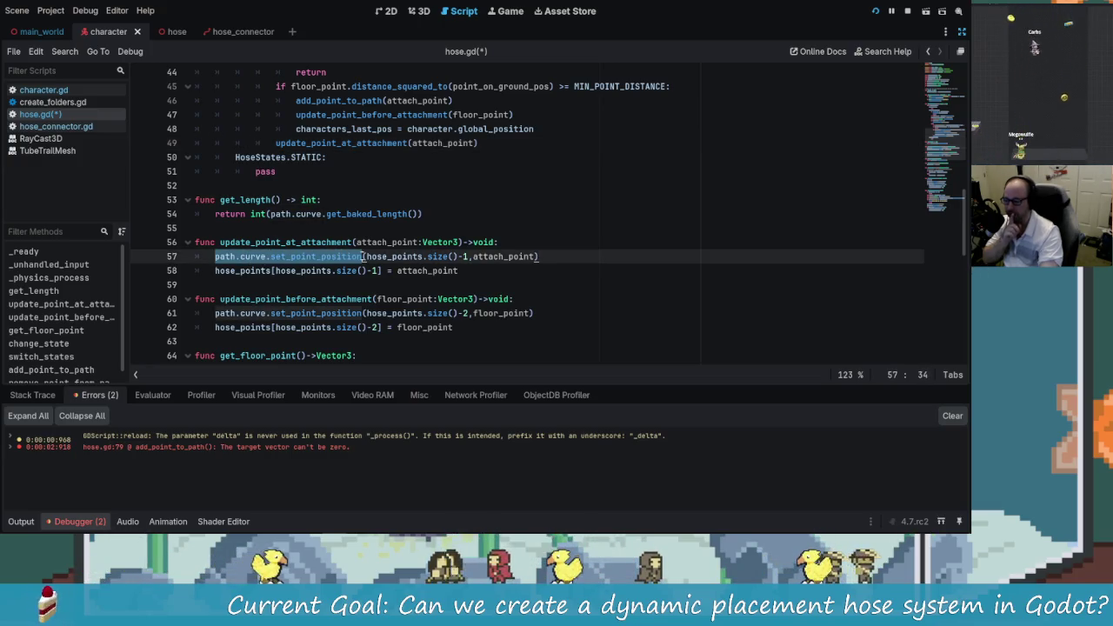
{"action": "left_click", "coordinate": [361, 257]}
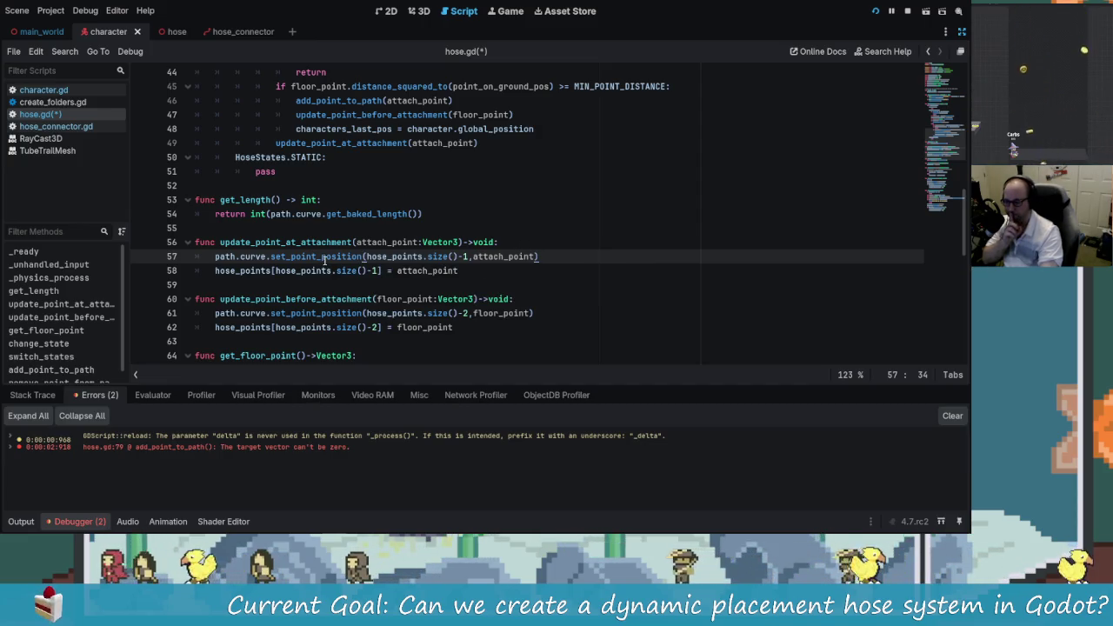
{"action": "mouse_move", "coordinate": [324, 260]}
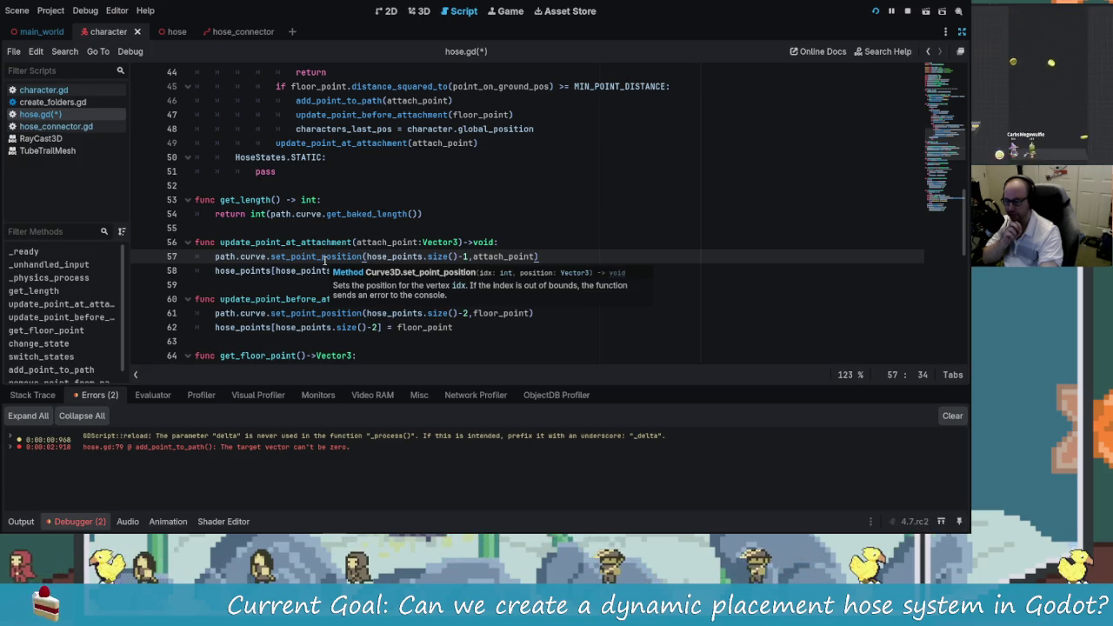
{"action": "left_click", "coordinate": [359, 270]}
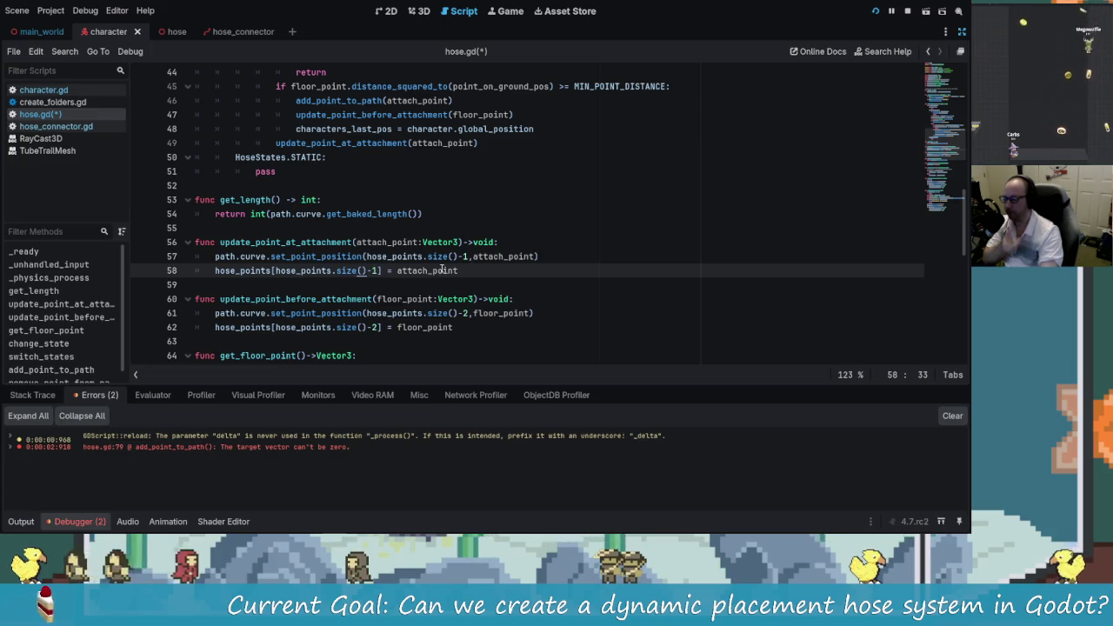
{"action": "mouse_move", "coordinate": [438, 271]}
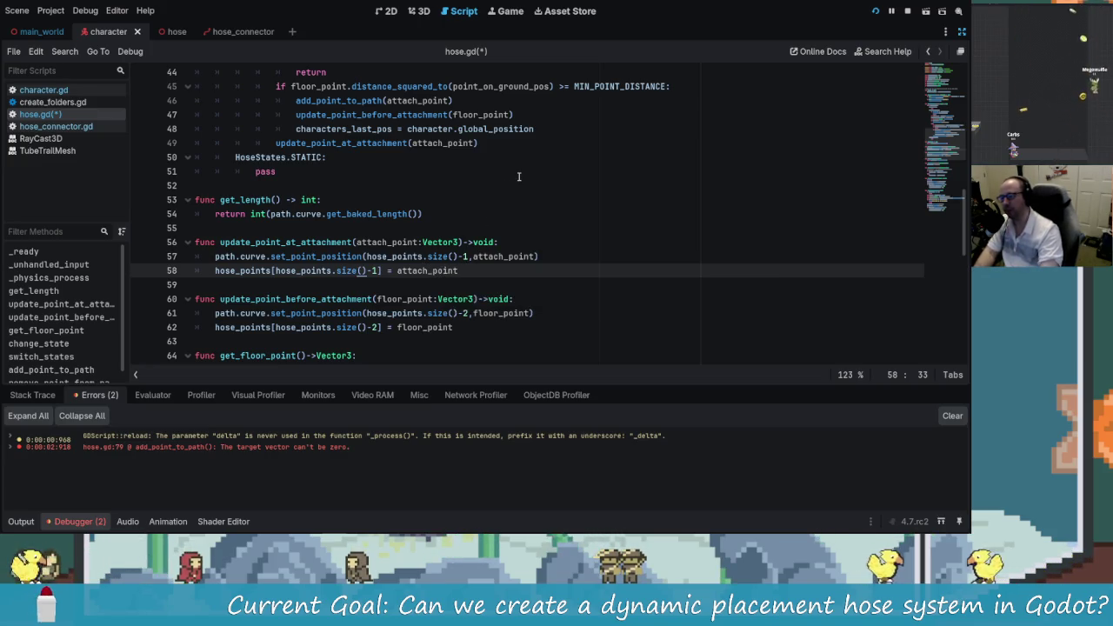
{"action": "scroll", "coordinate": [520, 185], "scroll_direction": "up", "scroll_amount": 2}
{"action": "scroll", "coordinate": [515, 258], "scroll_direction": "down", "scroll_amount": 1}
{"action": "scroll", "coordinate": [427, 278], "scroll_direction": "up", "scroll_amount": 1}
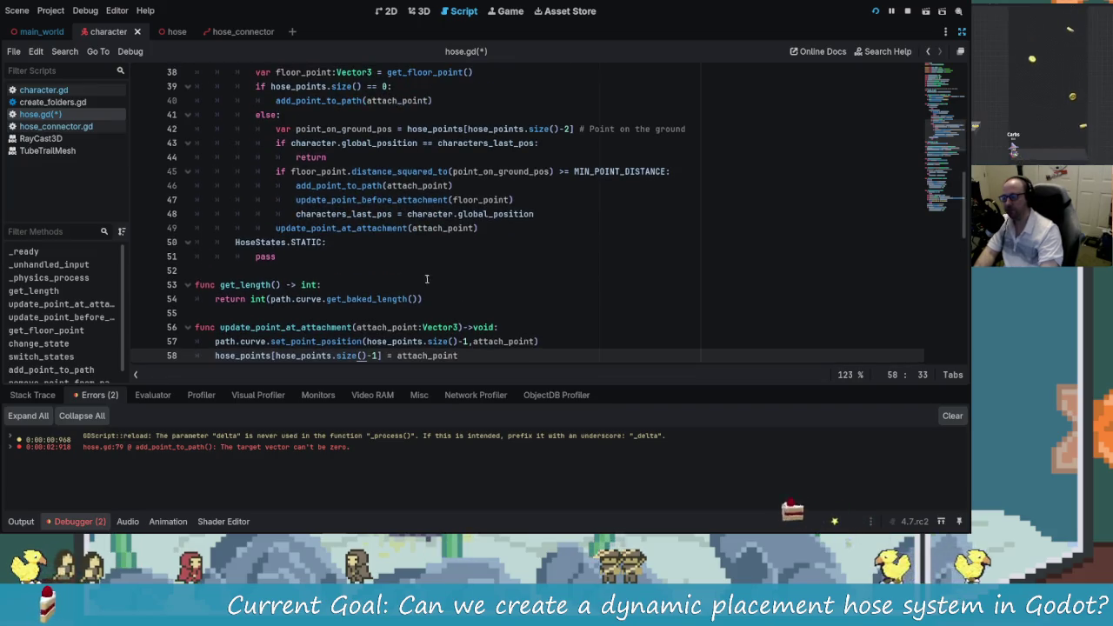
{"action": "left_click", "coordinate": [318, 227]}
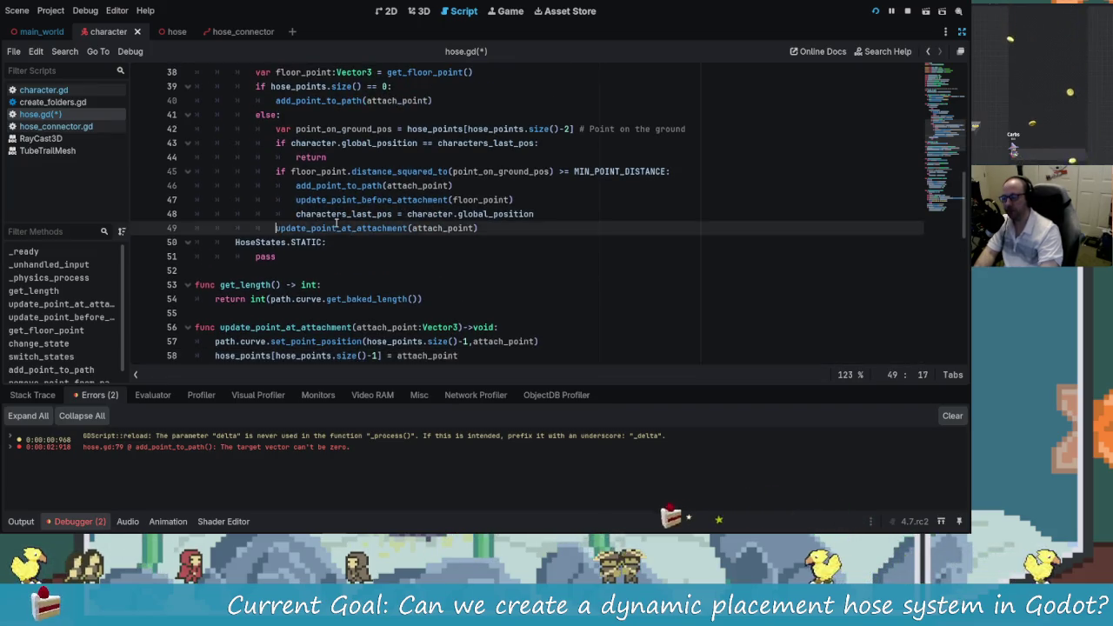
{"action": "left_click", "coordinate": [470, 227]}
Step: Comment out line 49's update_point_at_attachment call with # and run the project
{"action": "key", "text": "Home"}
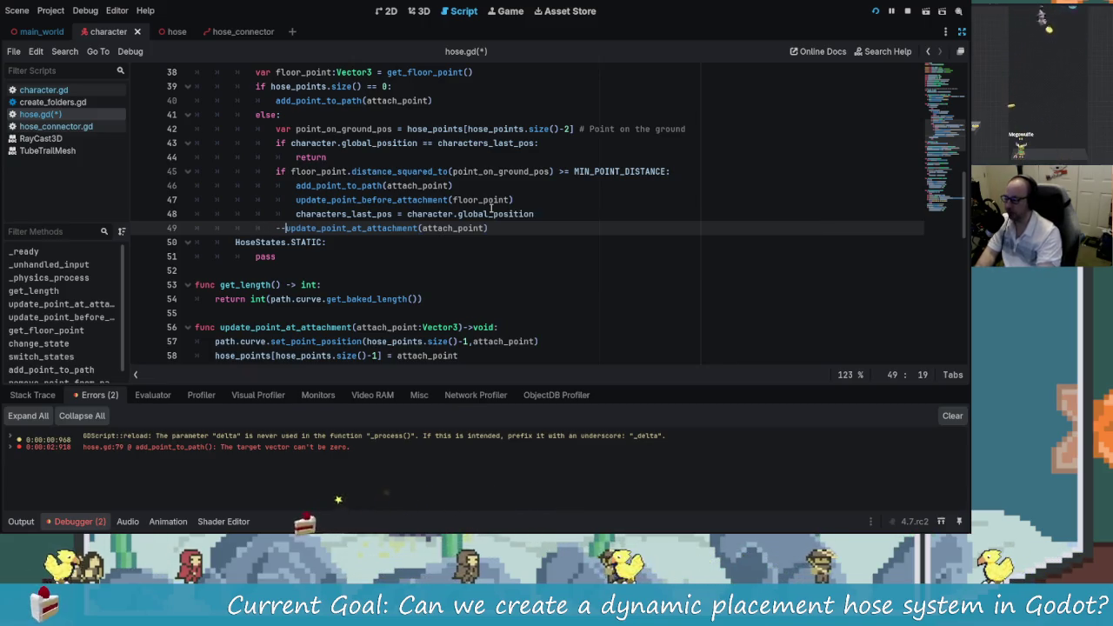
{"action": "key", "text": "BackSpace"}
{"action": "type", "text": "#"}
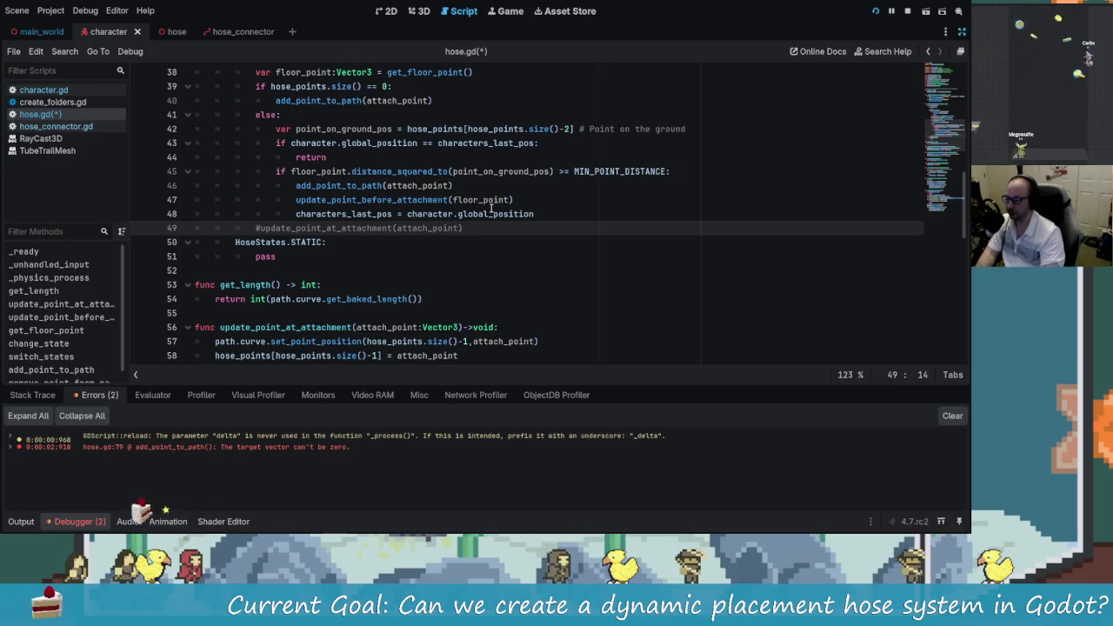
{"action": "left_click", "coordinate": [891, 11]}
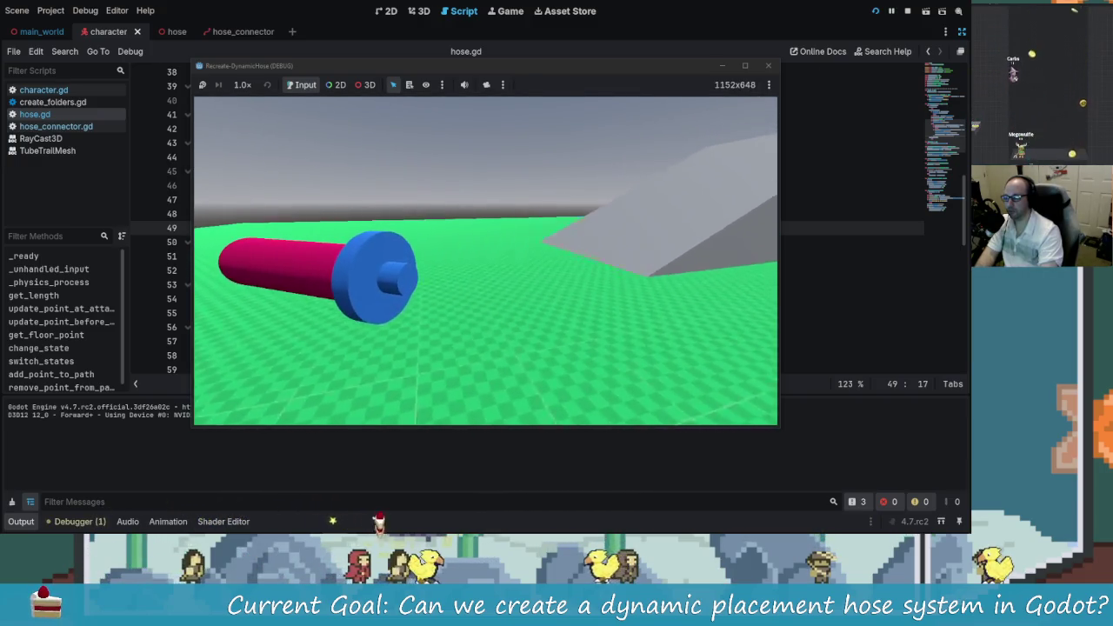
Step: Walk the character to lay down hose, then stop and relaunch the game
{"action": "key", "text": "e"}
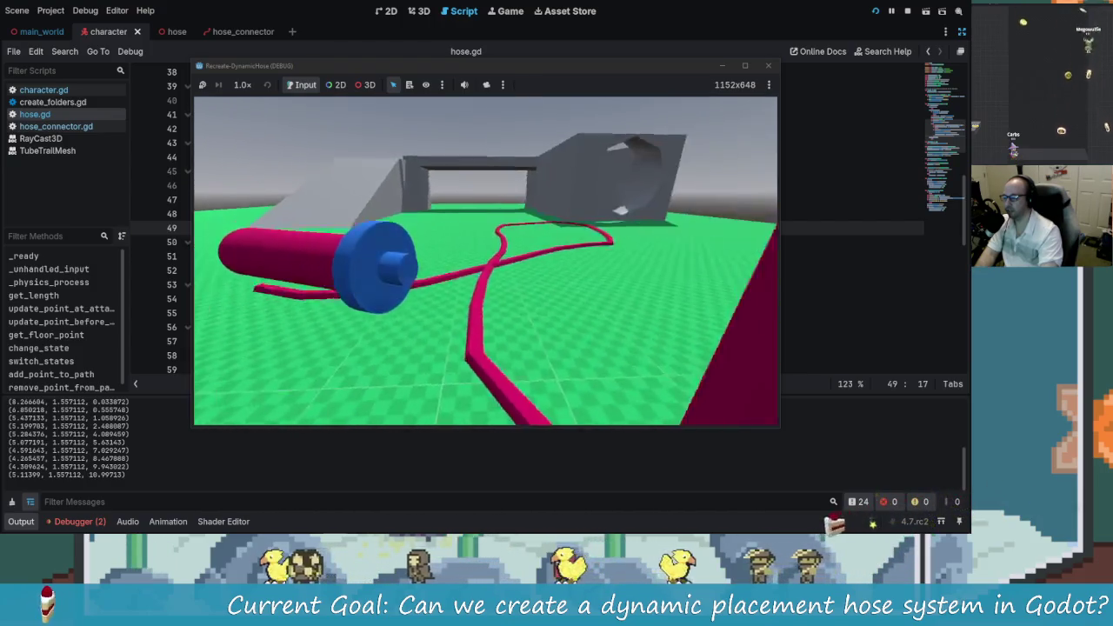
{"action": "key", "text": "Escape"}
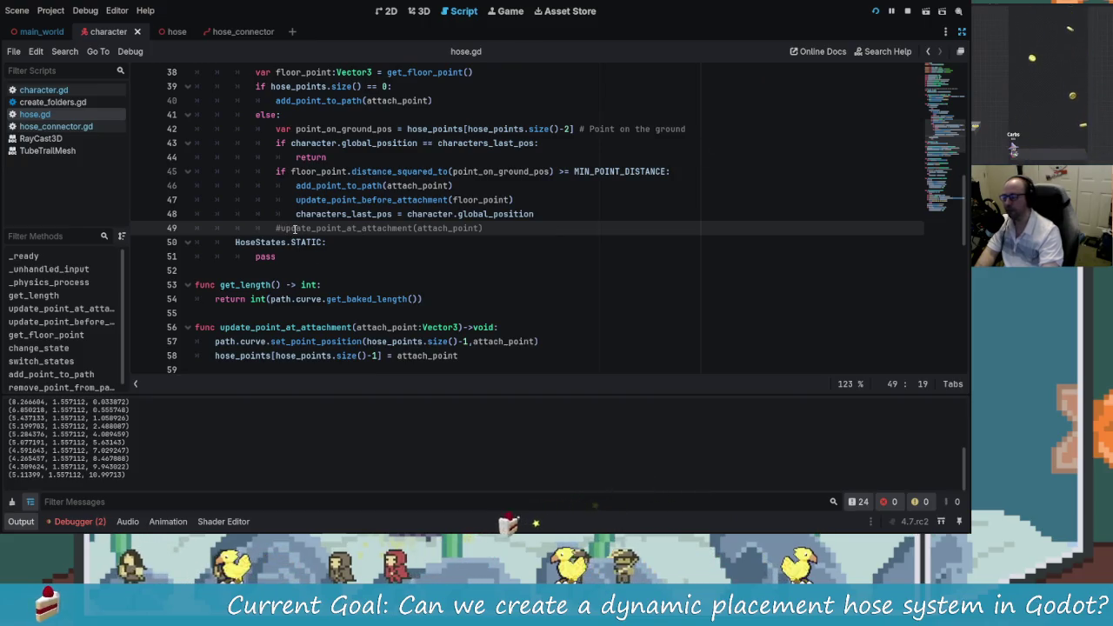
{"action": "key", "text": "F5"}
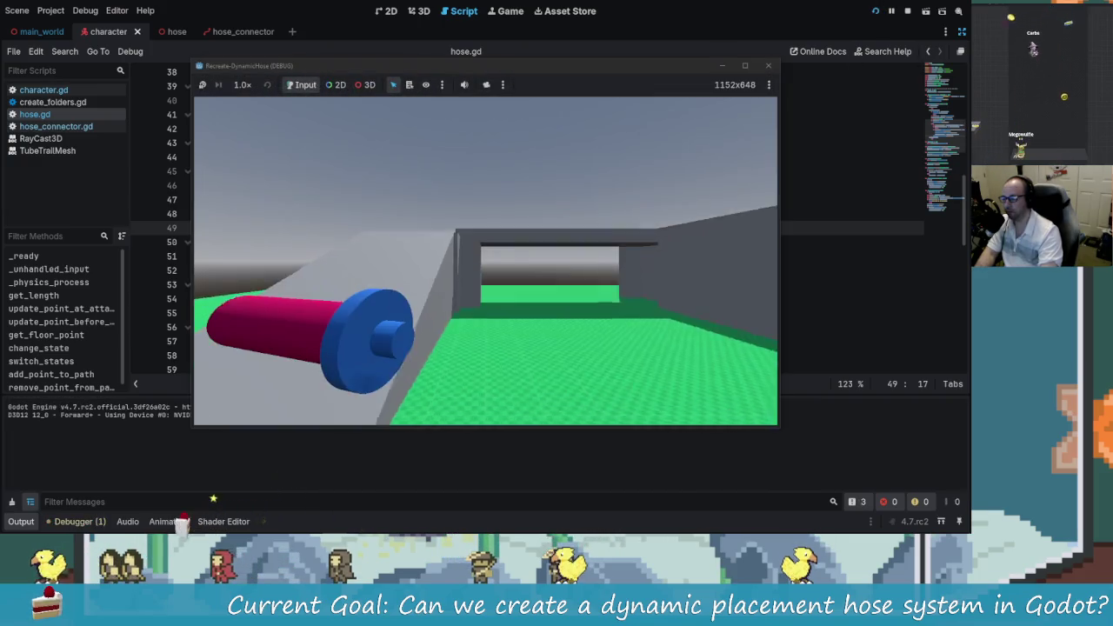
Step: Walk and turn the character so the hose stretches along the floor, then return to the script
{"action": "key", "text": "w"}
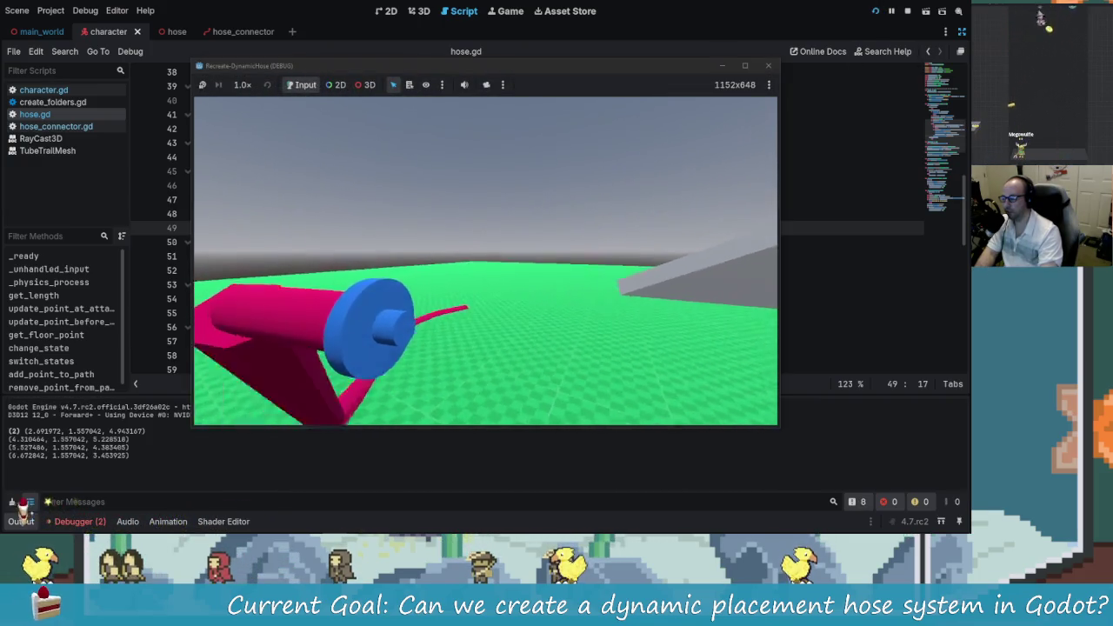
{"action": "key", "text": "w"}
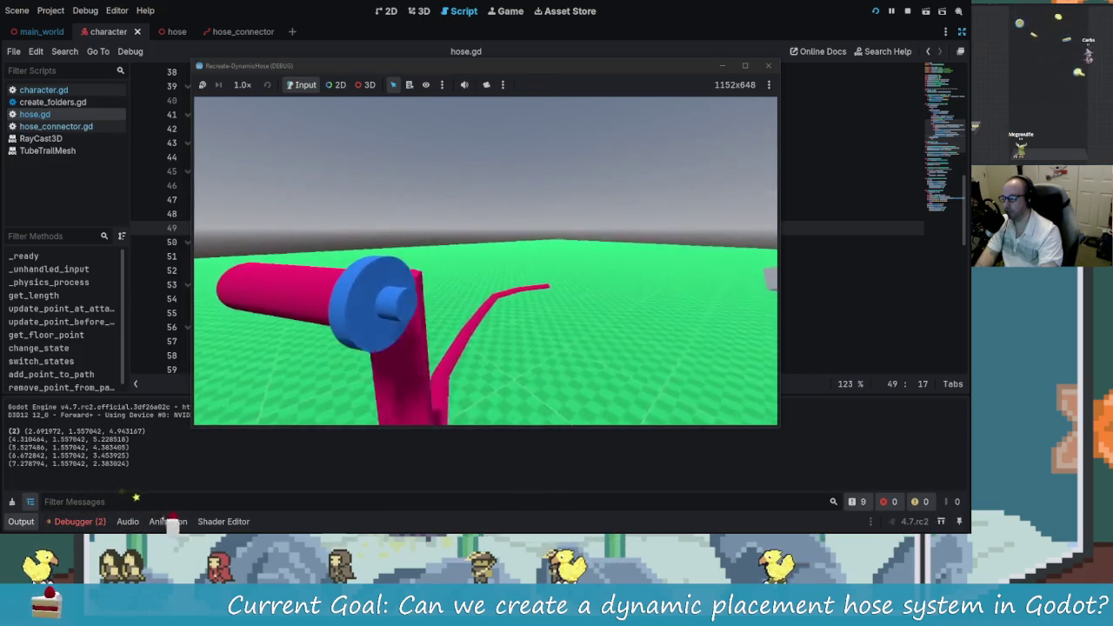
{"action": "key", "text": "s"}
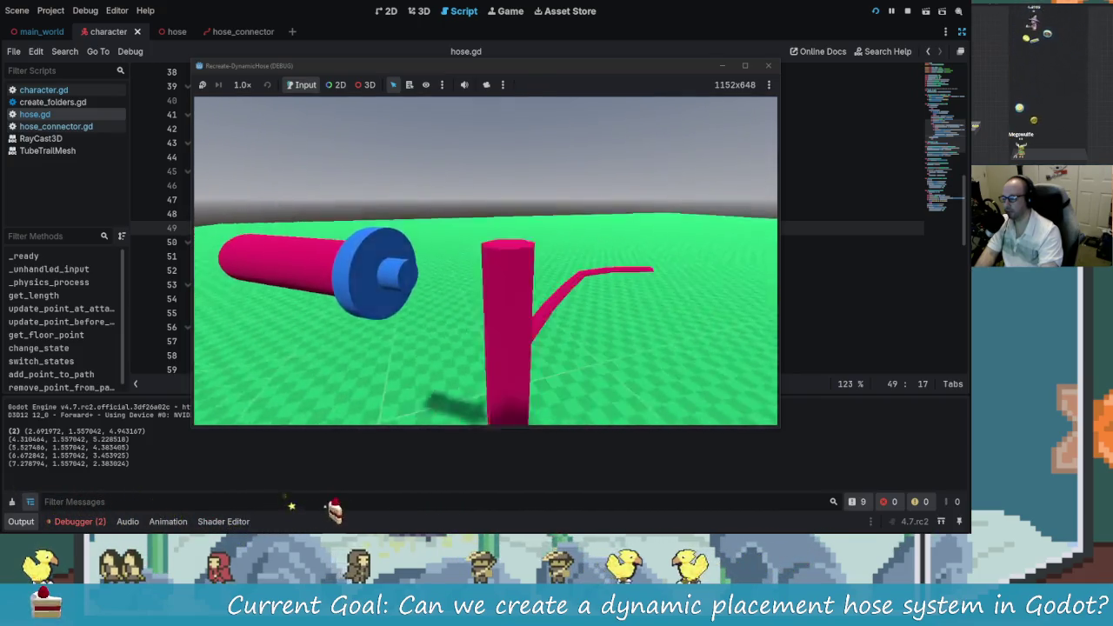
{"action": "key", "text": "s"}
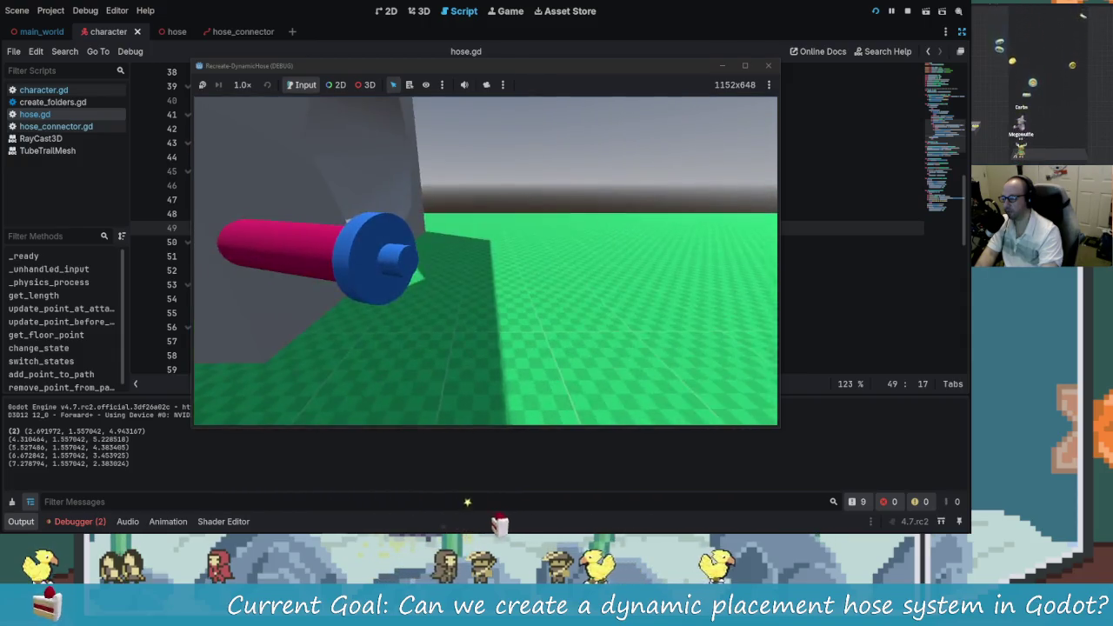
{"action": "key", "text": "w"}
{"action": "key", "text": "w"}
{"action": "key", "text": "w"}
{"action": "key", "text": "w"}
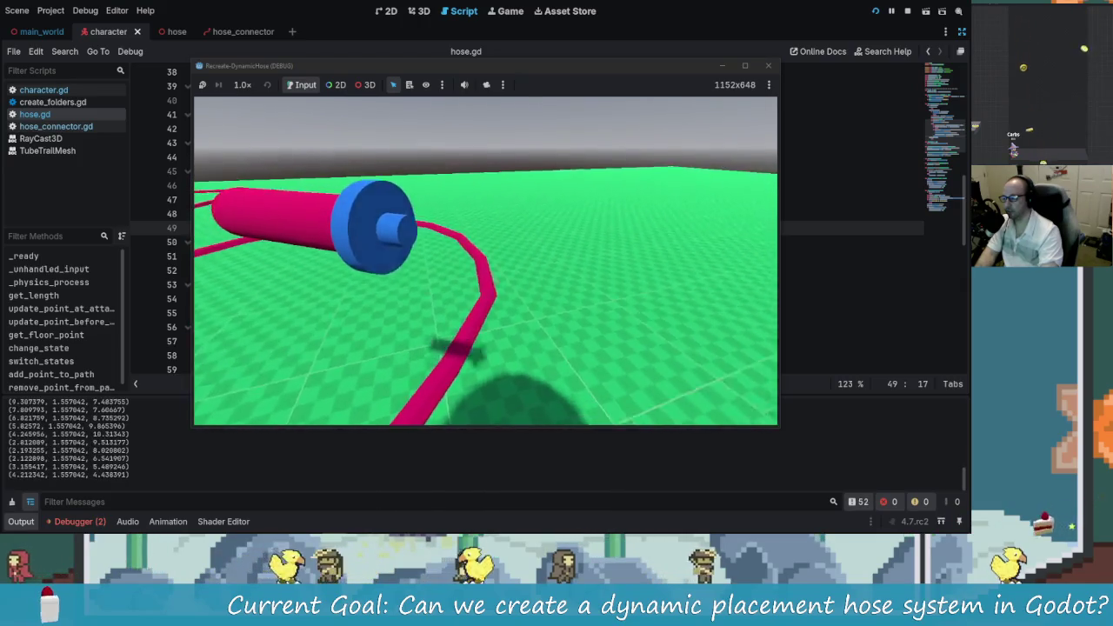
{"action": "key", "text": "w"}
{"action": "key", "text": "alt+Tab"}
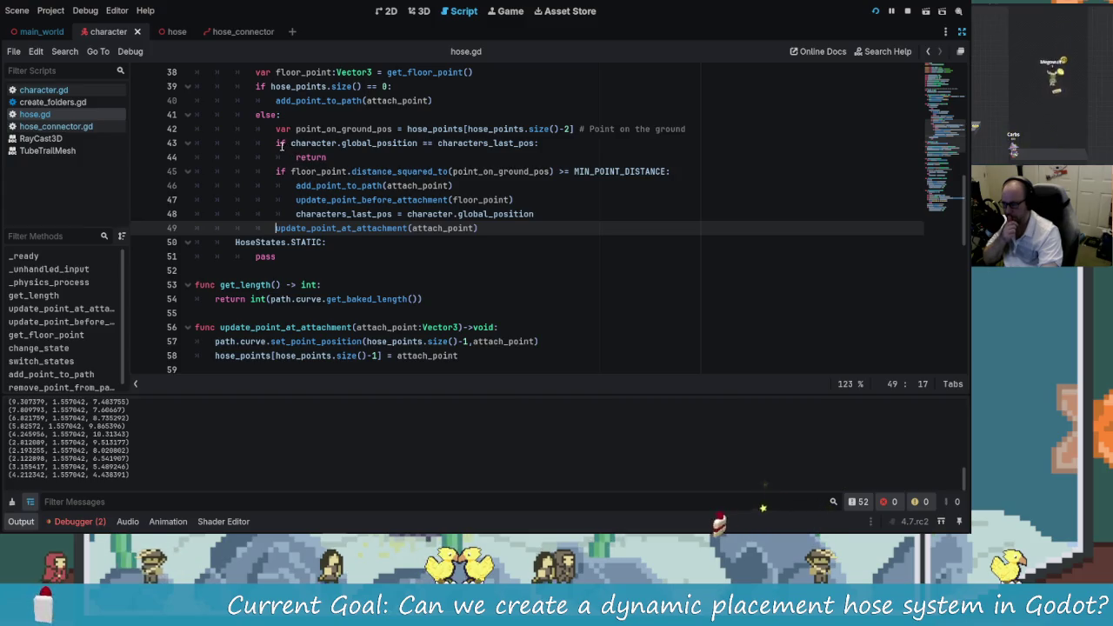
Step: Move the update_point_at_attachment call up to the top of the else branch and save
{"action": "left_click_drag", "start_coordinate": [273, 142], "coordinate": [361, 161]}
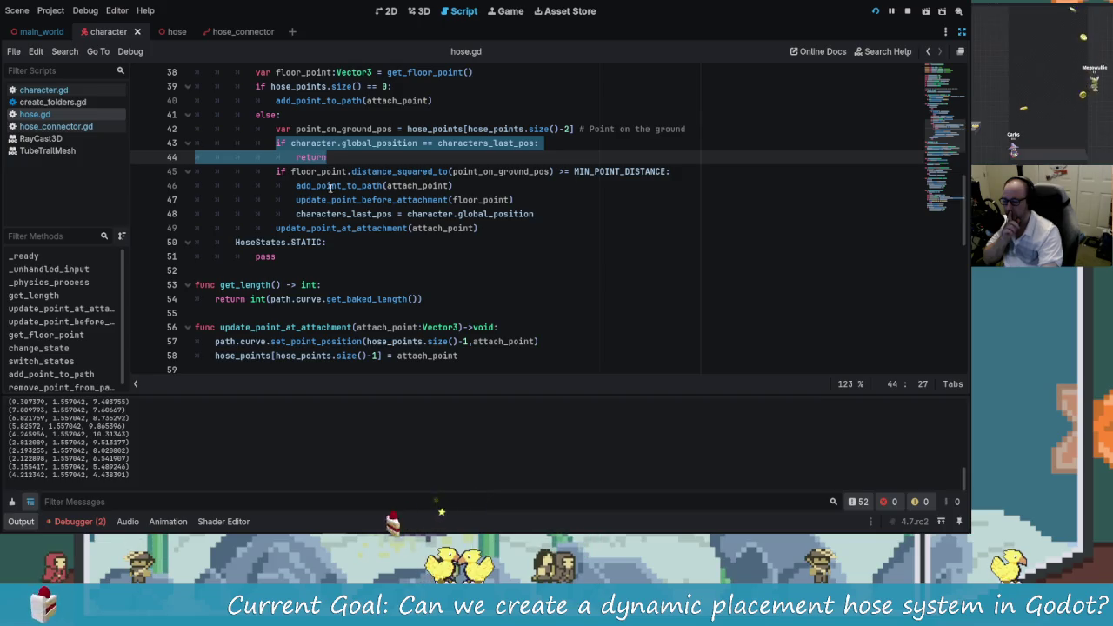
{"action": "left_click", "coordinate": [327, 157]}
{"action": "left_click", "coordinate": [498, 236]}
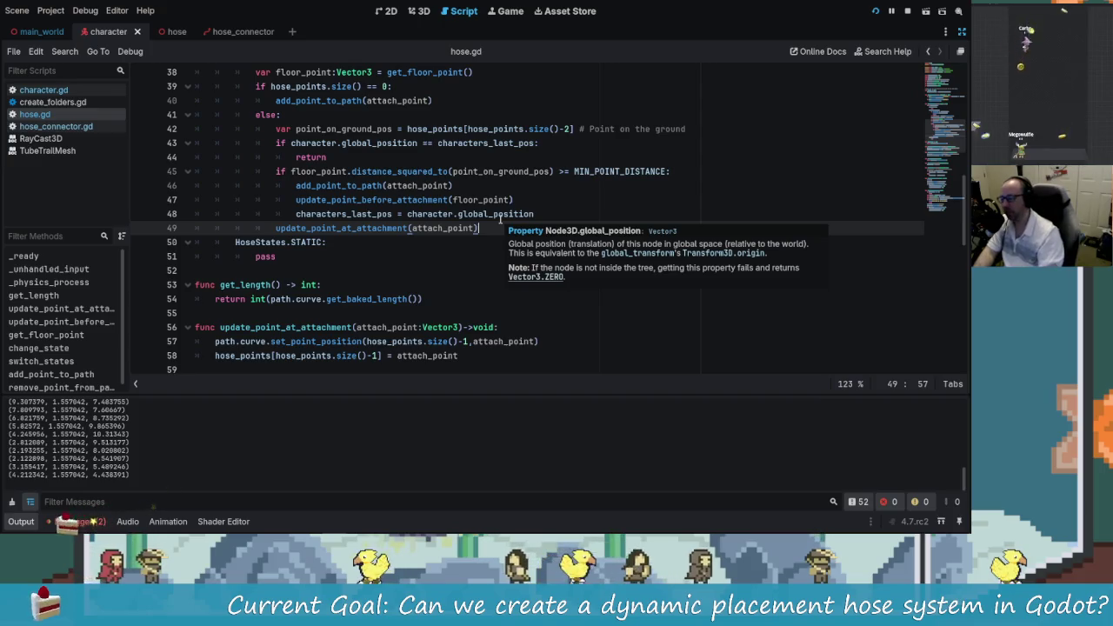
{"action": "key", "text": "alt+Up"}
{"action": "key", "text": "alt+Up"}
{"action": "key", "text": "alt+Up"}
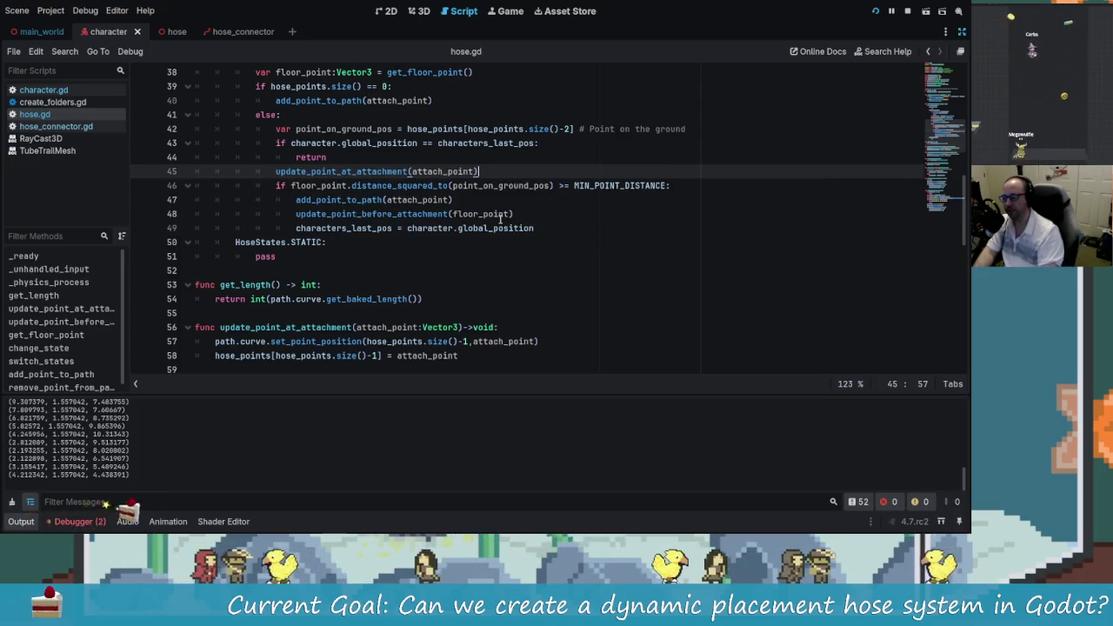
{"action": "key", "text": "alt+Up"}
{"action": "key", "text": "alt+Up"}
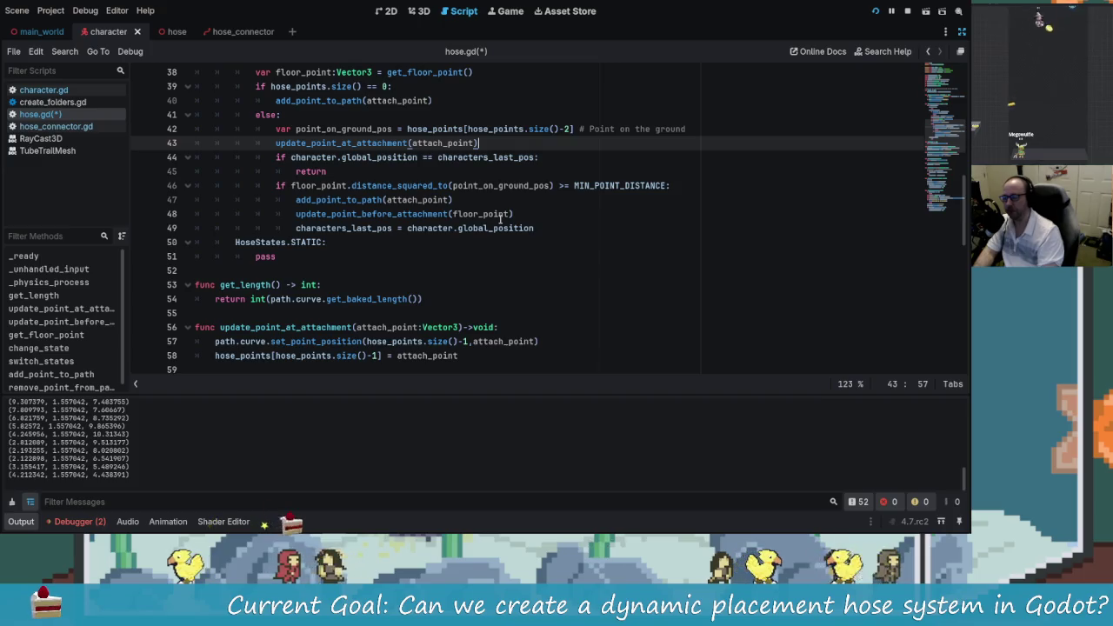
{"action": "key", "text": "ctrl+s"}
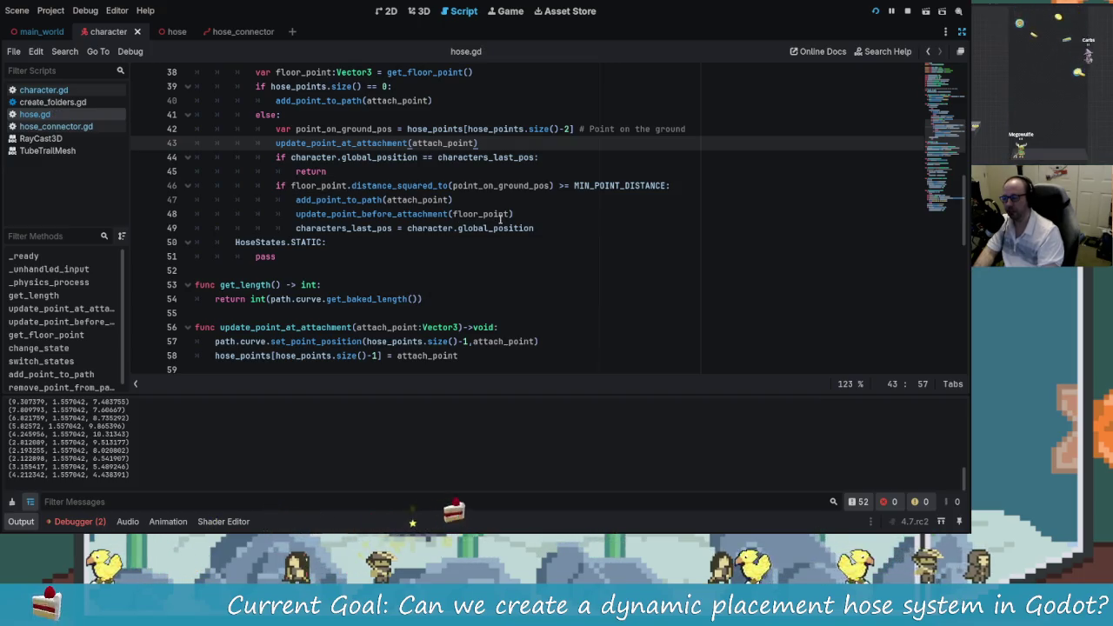
{"action": "scroll", "coordinate": [467, 228], "scroll_direction": "up", "scroll_amount": 1}
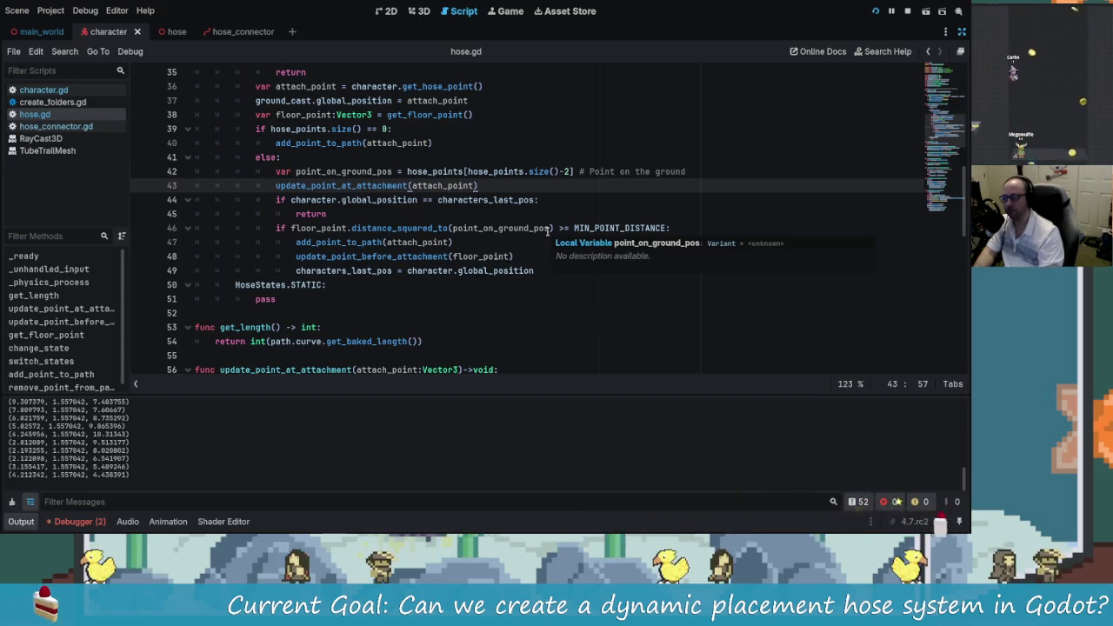
{"action": "key", "text": "alt+Up"}
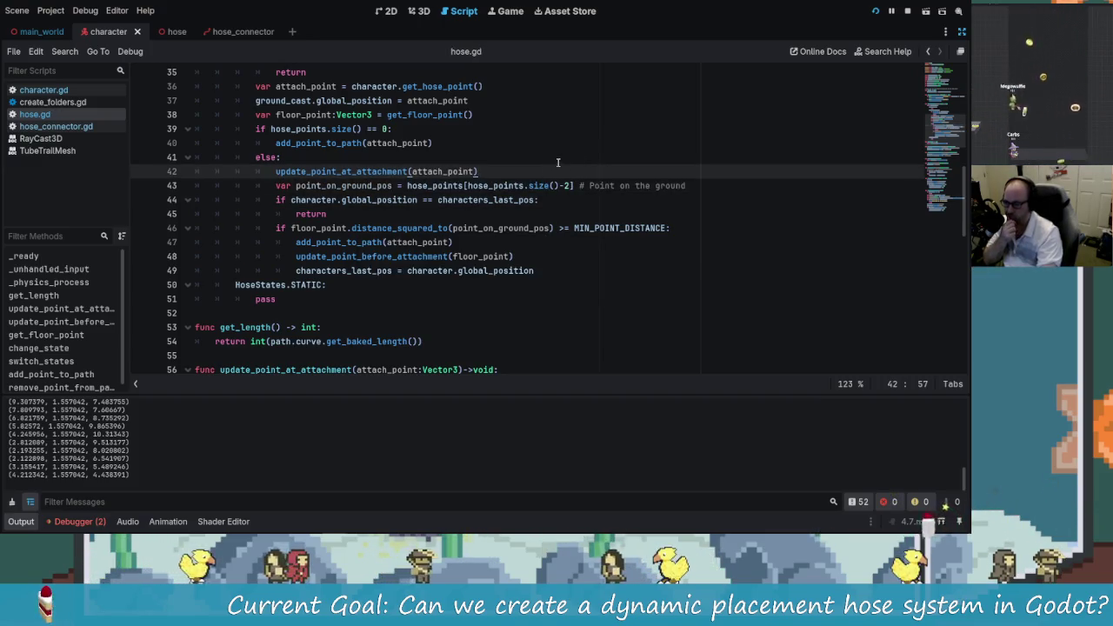
Step: Inspect the update_point_at_attachment function and its attach_point parameter, then rerun the game
{"action": "scroll", "coordinate": [453, 214], "scroll_direction": "down", "scroll_amount": 3}
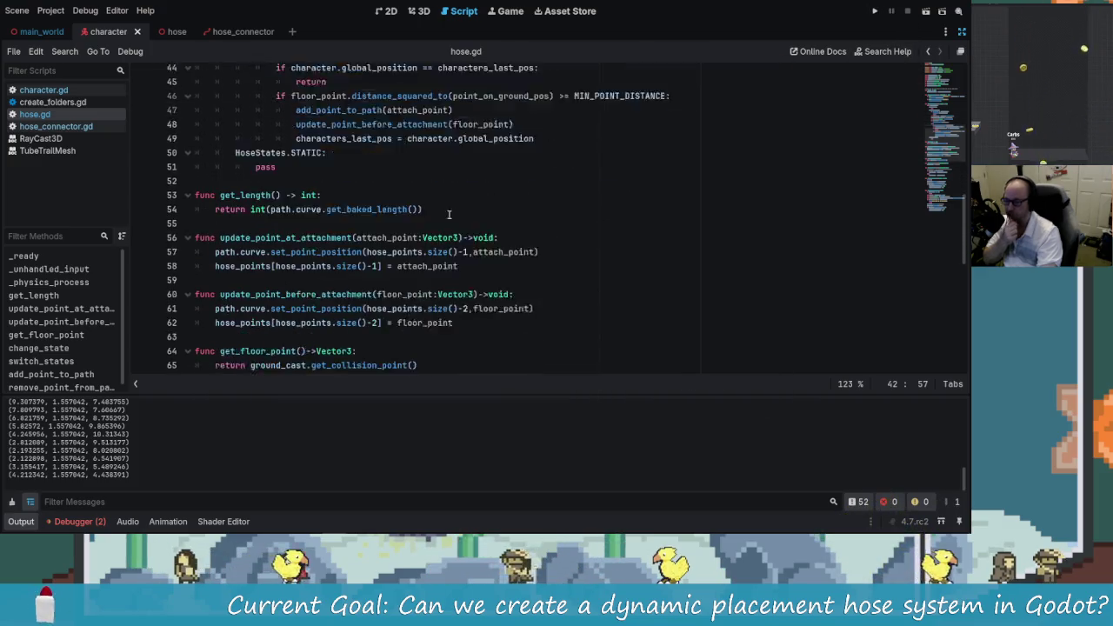
{"action": "scroll", "coordinate": [376, 235], "scroll_direction": "up", "scroll_amount": 1}
{"action": "scroll", "coordinate": [375, 235], "scroll_direction": "up", "scroll_amount": 1}
{"action": "scroll", "coordinate": [348, 247], "scroll_direction": "down", "scroll_amount": 2}
{"action": "left_click_drag", "start_coordinate": [385, 242], "coordinate": [459, 243]}
{"action": "left_click", "coordinate": [408, 257]}
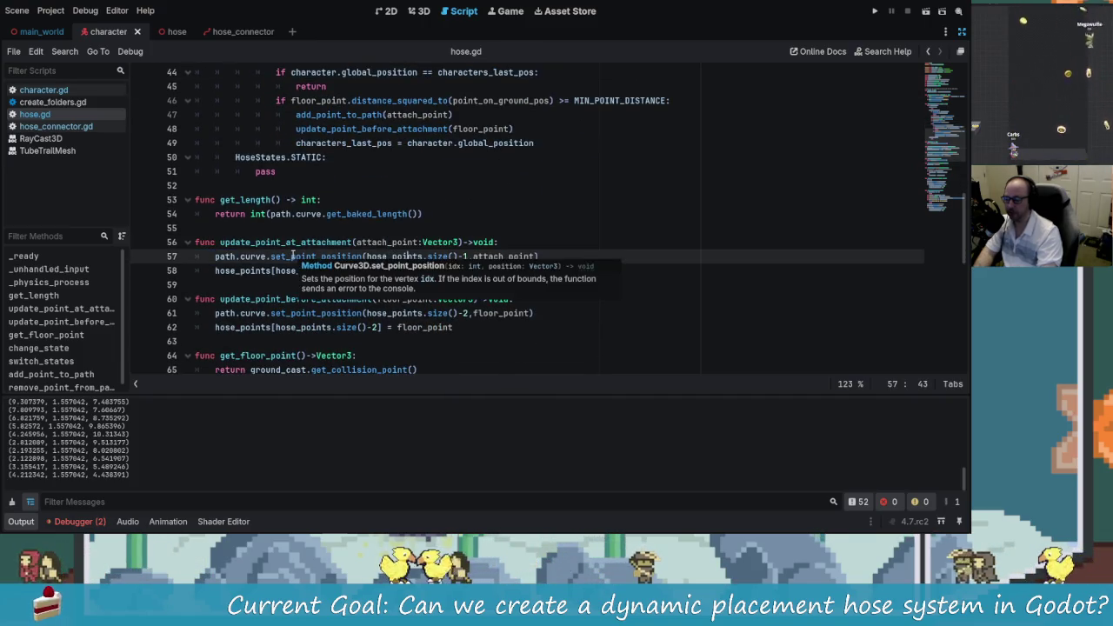
{"action": "double_click", "coordinate": [393, 243]}
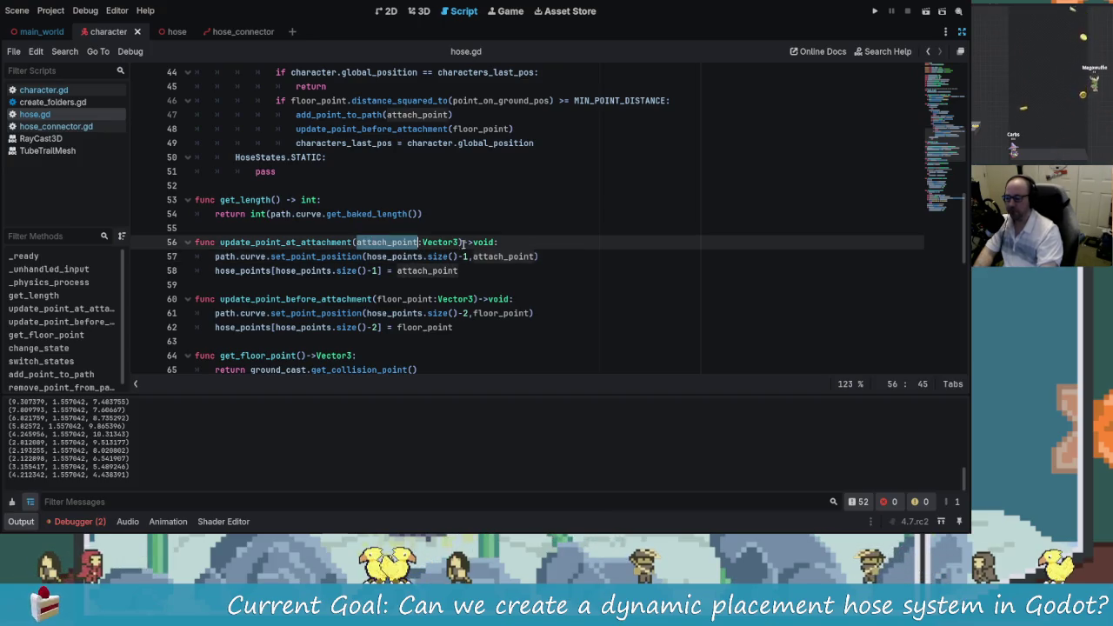
{"action": "left_click", "coordinate": [290, 257]}
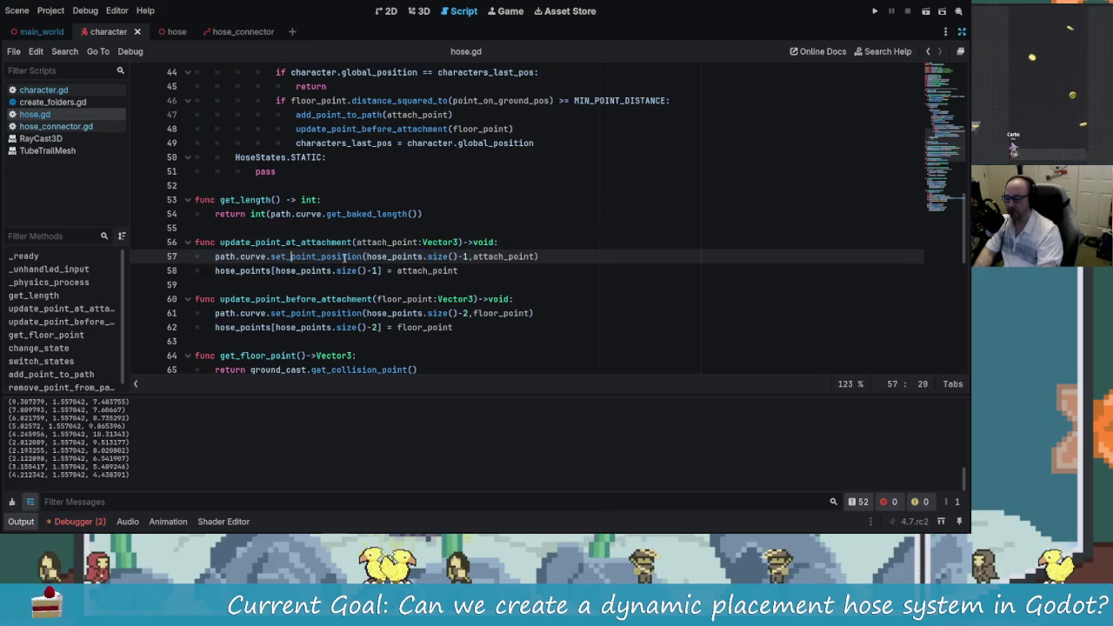
{"action": "key", "text": "F5"}
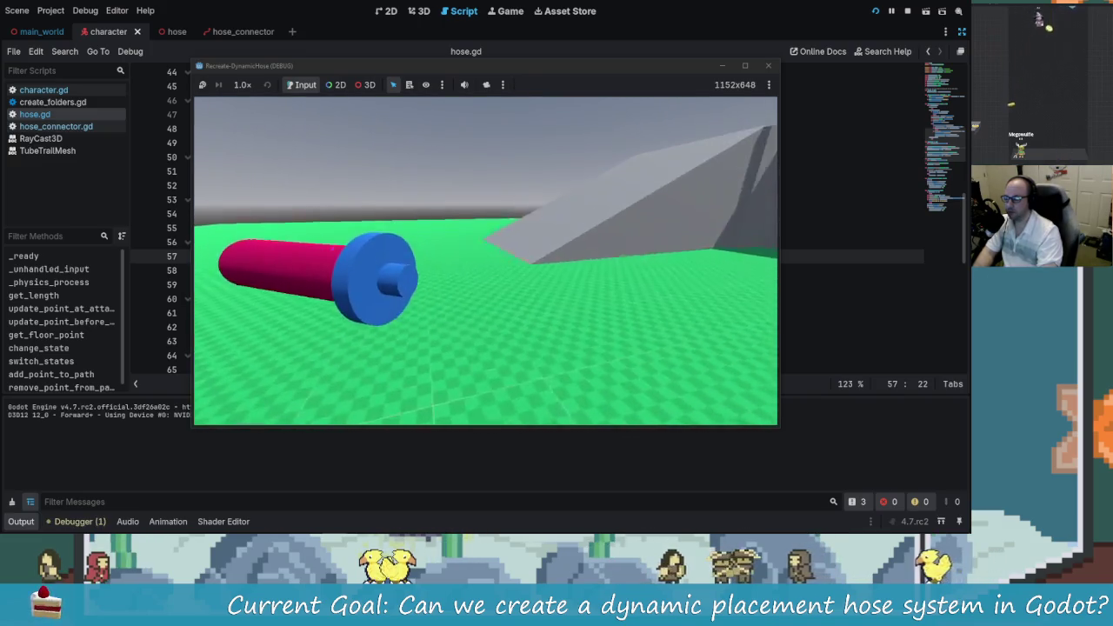
Step: Walk the character around to watch the pink hose trail along the ground, then return to hose.gd
{"action": "key", "text": "e"}
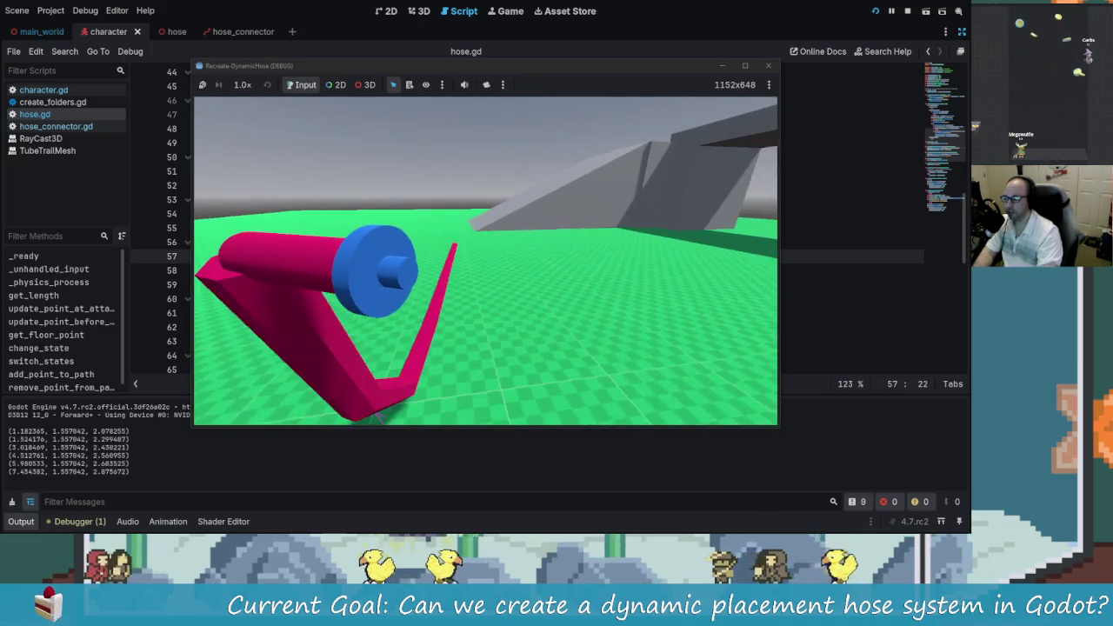
{"action": "key", "text": "w"}
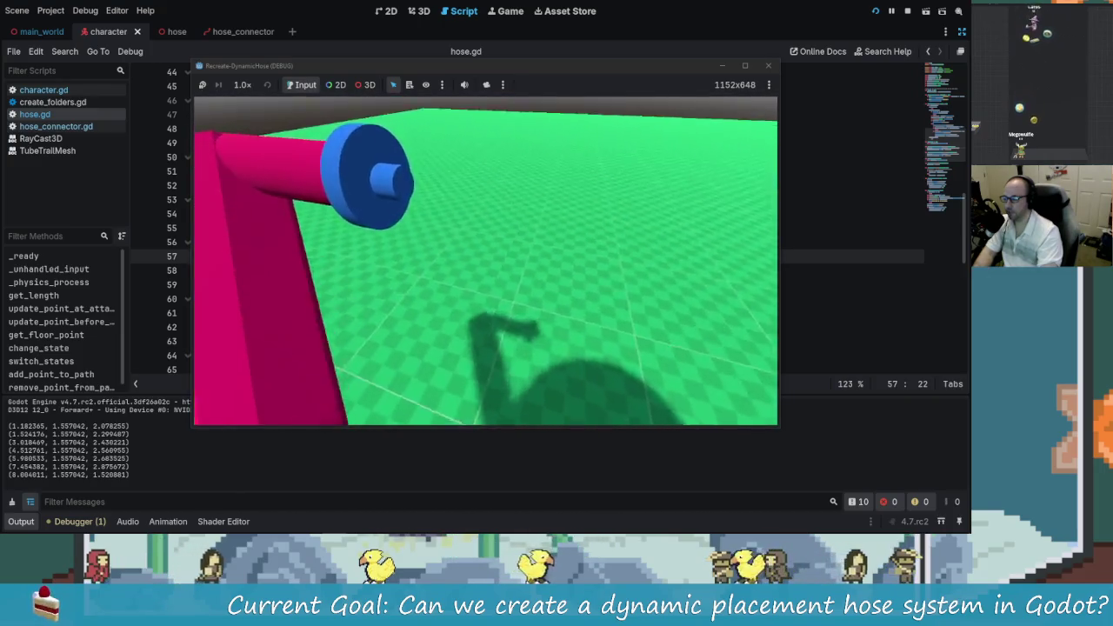
{"action": "key", "text": "w"}
{"action": "key", "text": "w"}
{"action": "key", "text": "w"}
{"action": "key", "text": "w"}
{"action": "key", "text": "w"}
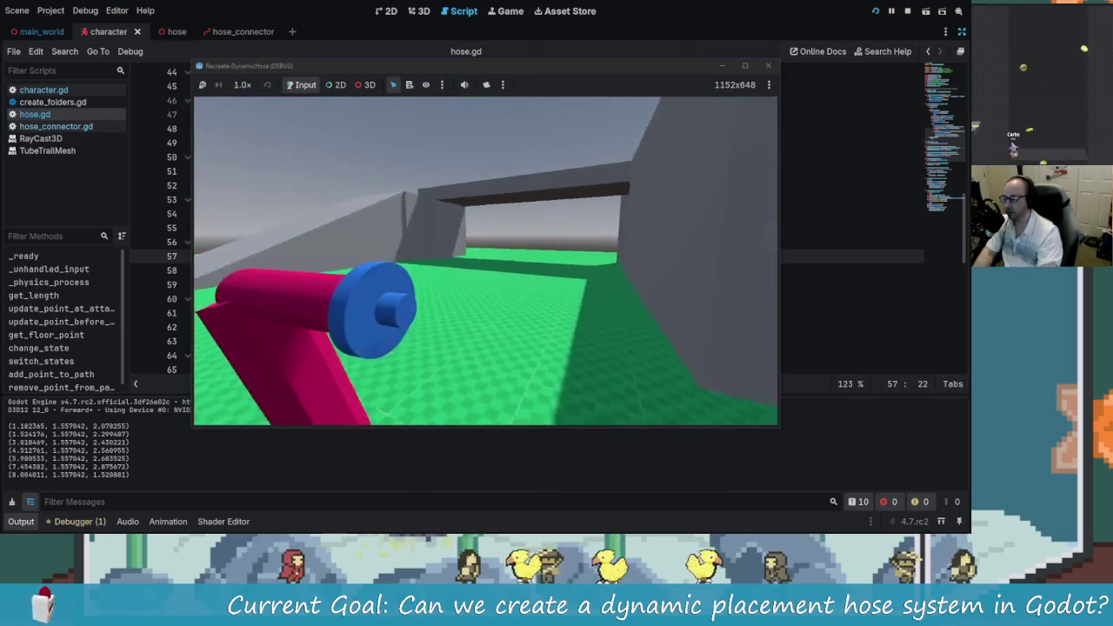
{"action": "key", "text": "w"}
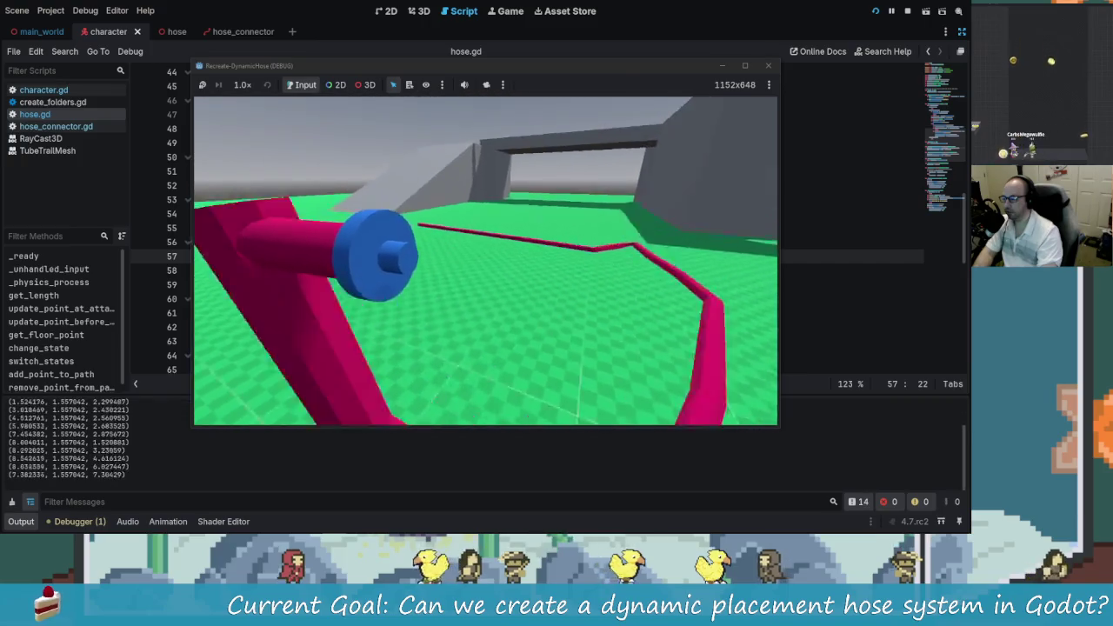
{"action": "key", "text": "w"}
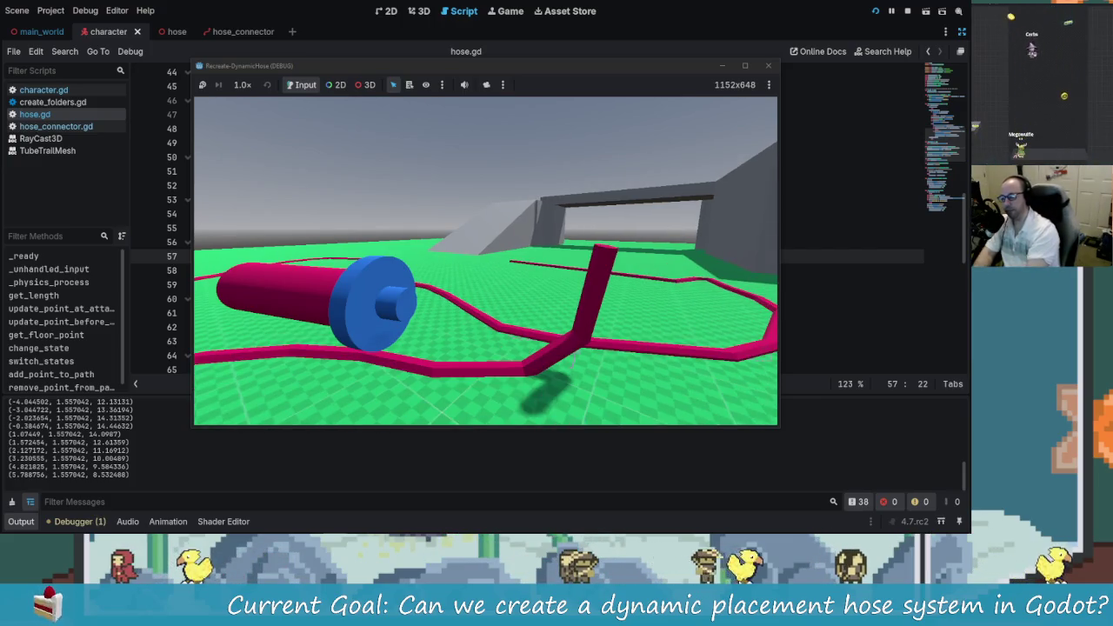
{"action": "left_click", "coordinate": [391, 242]}
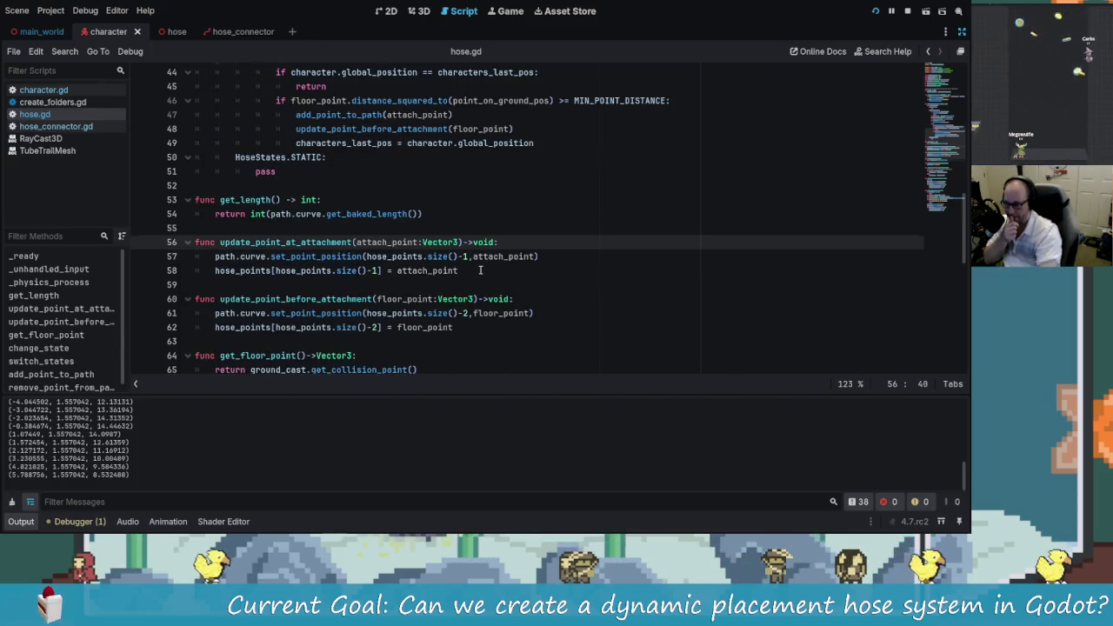
{"action": "scroll", "coordinate": [480, 270], "scroll_direction": "up", "scroll_amount": 7}
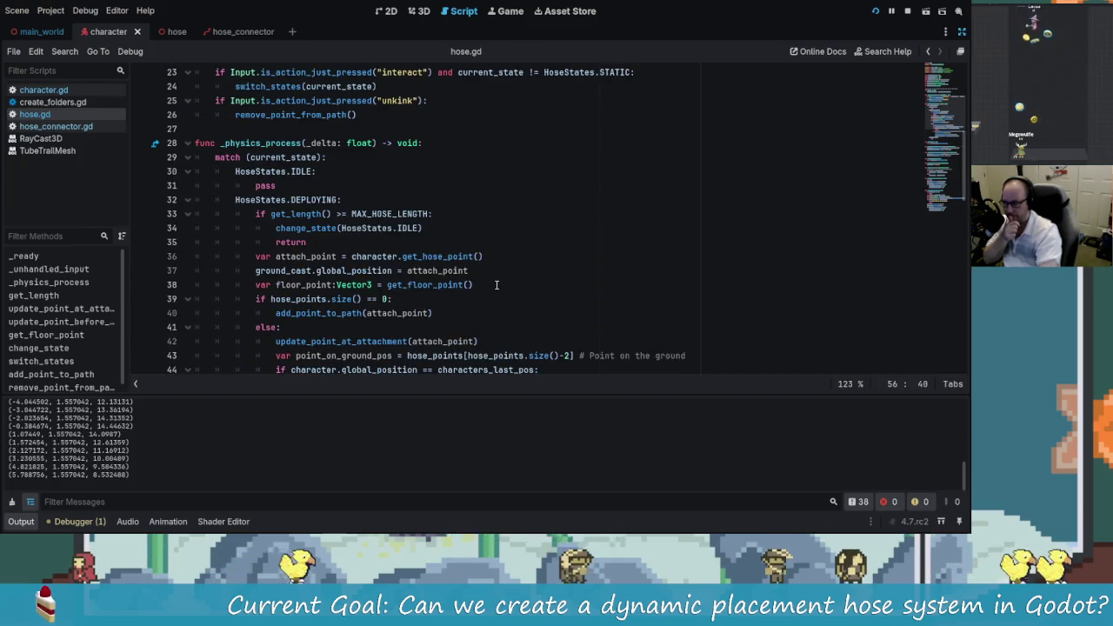
{"action": "scroll", "coordinate": [454, 258], "scroll_direction": "down", "scroll_amount": 2}
{"action": "scroll", "coordinate": [374, 200], "scroll_direction": "up", "scroll_amount": 3}
{"action": "scroll", "coordinate": [298, 143], "scroll_direction": "down", "scroll_amount": 2}
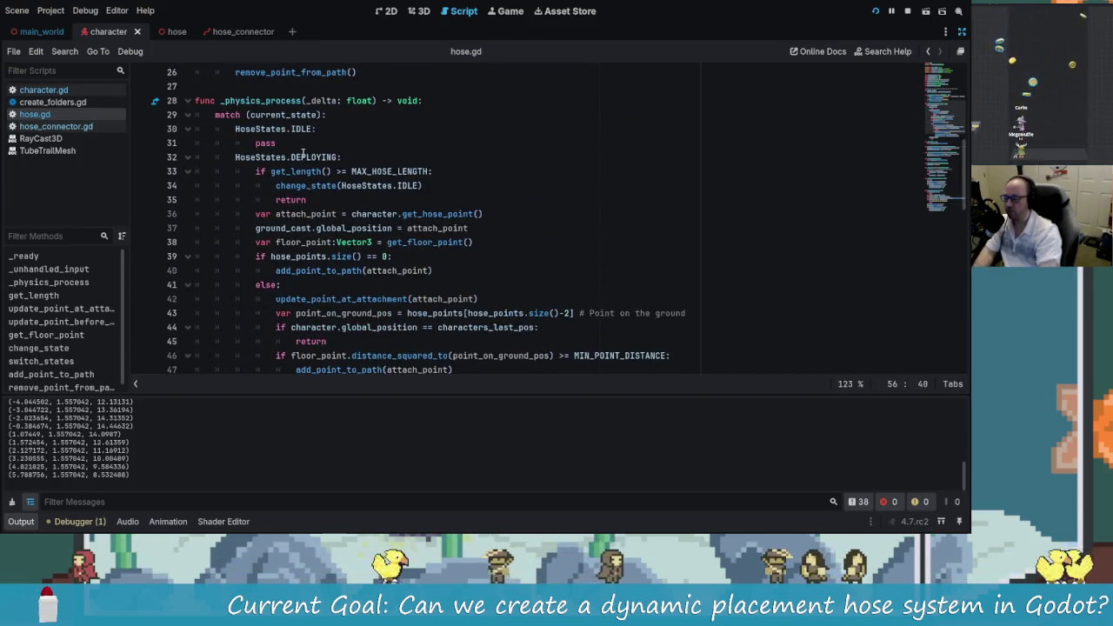
{"action": "left_click", "coordinate": [321, 142]}
{"action": "scroll", "coordinate": [397, 213], "scroll_direction": "down", "scroll_amount": 4}
{"action": "left_click", "coordinate": [435, 299]}
{"action": "scroll", "coordinate": [315, 287], "scroll_direction": "down", "scroll_amount": 1}
{"action": "scroll", "coordinate": [309, 291], "scroll_direction": "down", "scroll_amount": 2}
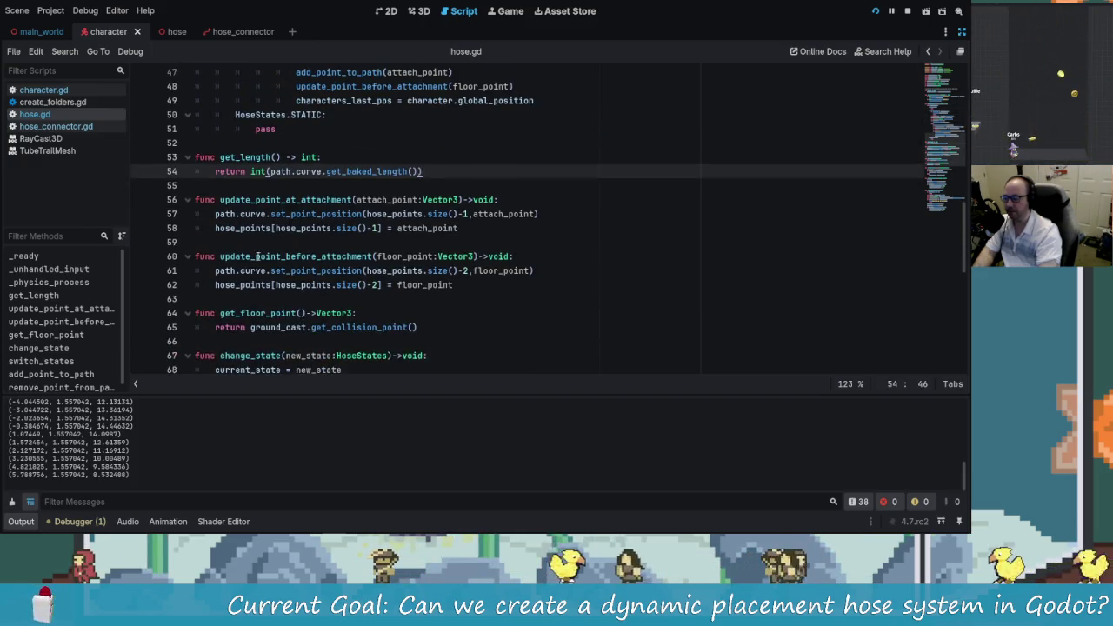
{"action": "left_click", "coordinate": [259, 255]}
{"action": "left_click", "coordinate": [265, 200]}
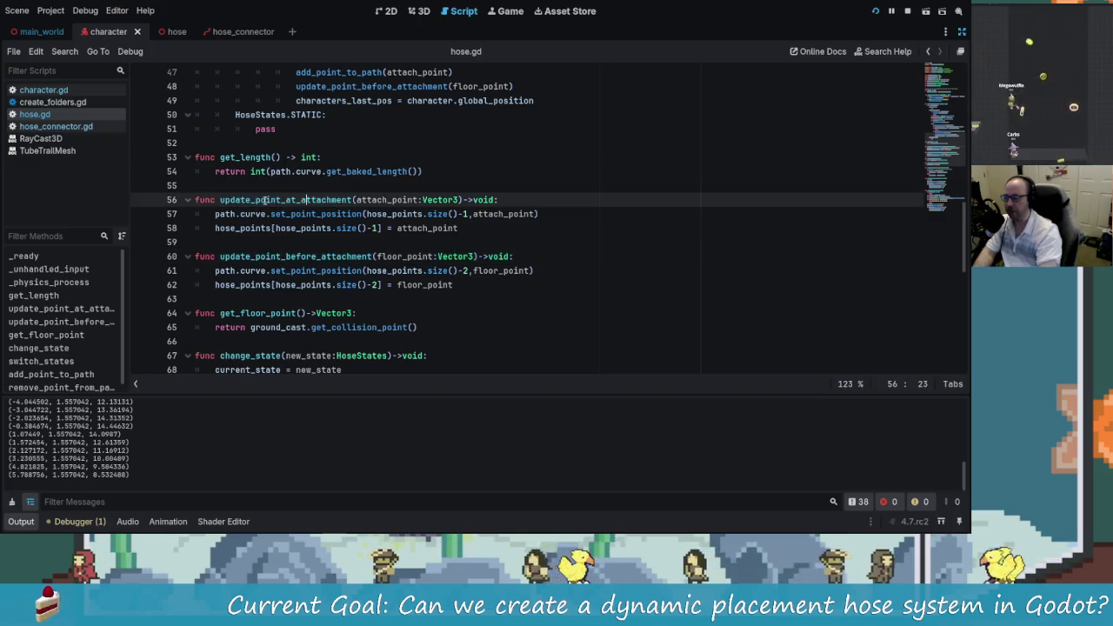
{"action": "left_click_drag", "start_coordinate": [219, 200], "coordinate": [349, 200]}
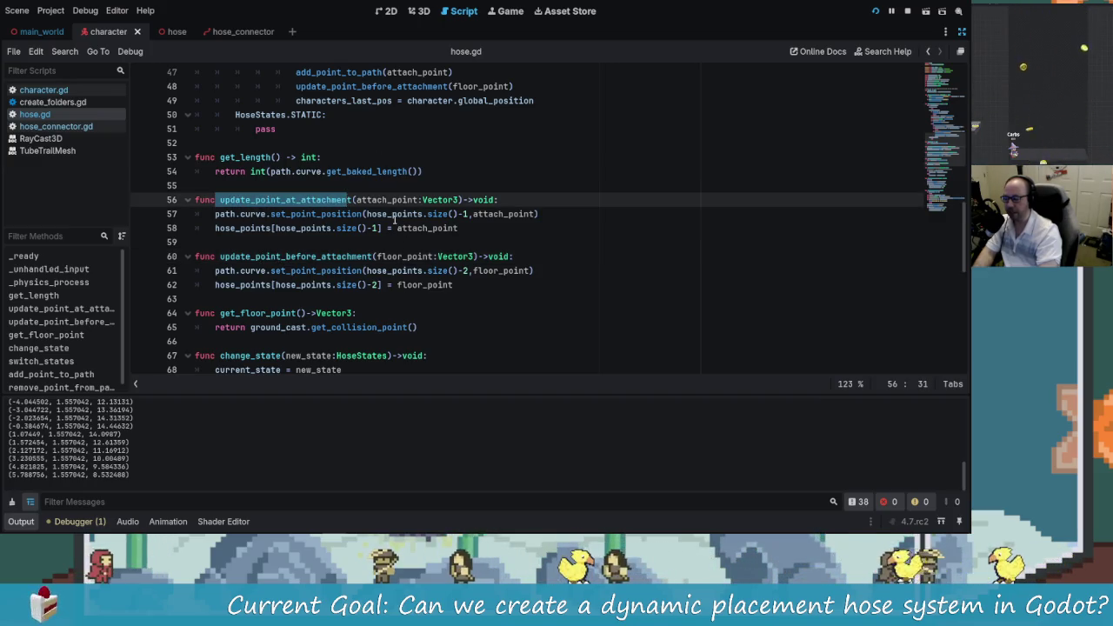
{"action": "left_click", "coordinate": [491, 272]}
{"action": "scroll", "coordinate": [315, 102], "scroll_direction": "up", "scroll_amount": 7}
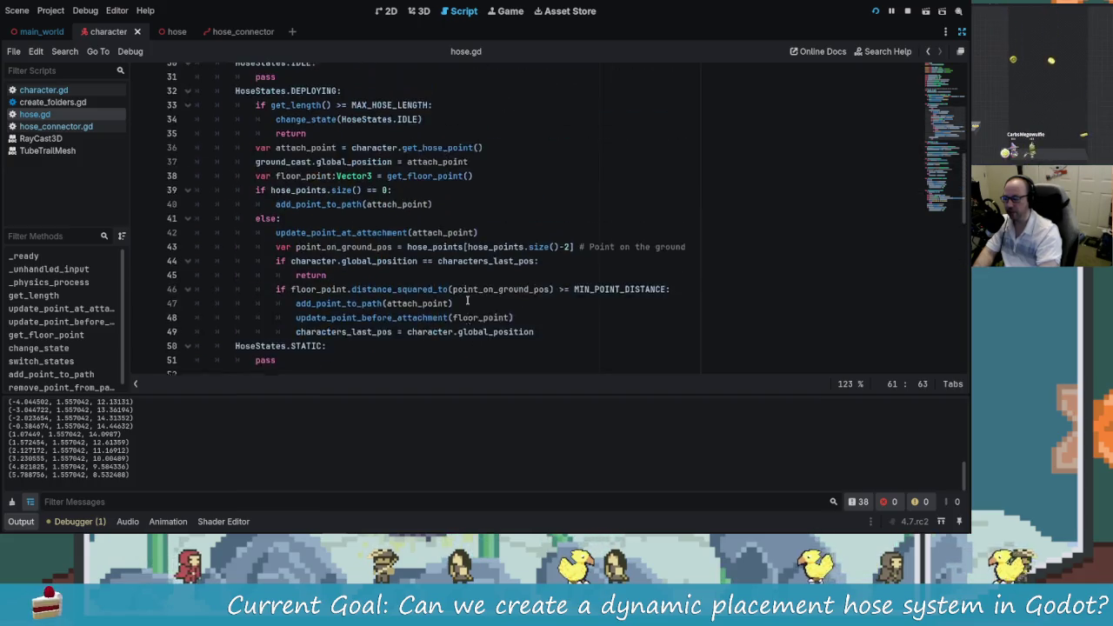
{"action": "left_click", "coordinate": [347, 131]}
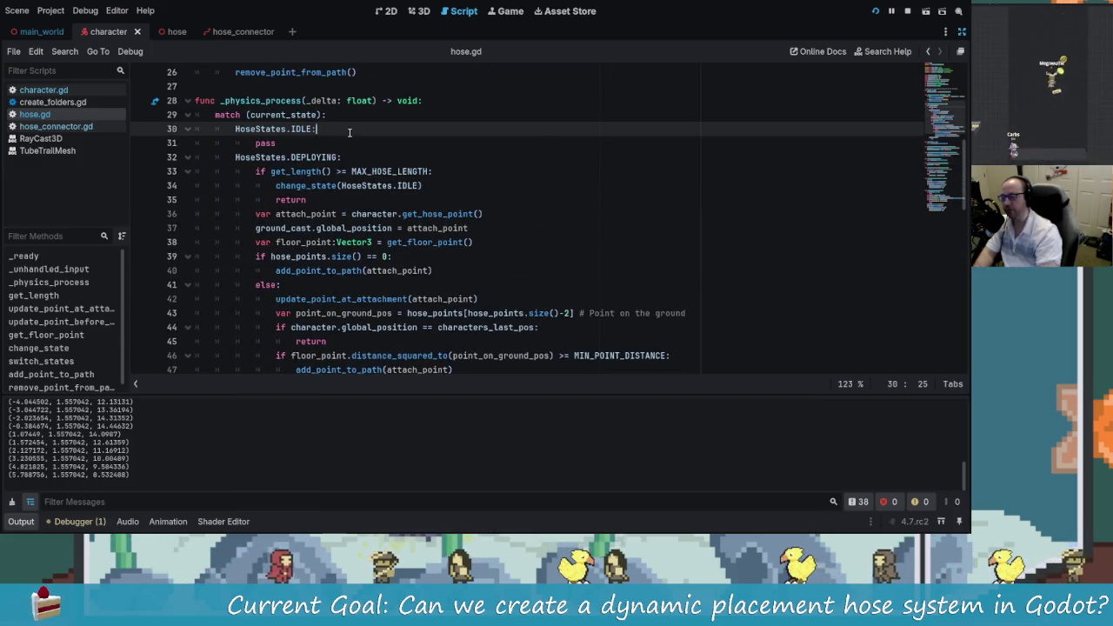
{"action": "key", "text": "Down"}
{"action": "key", "text": "Down"}
{"action": "key", "text": "Down"}
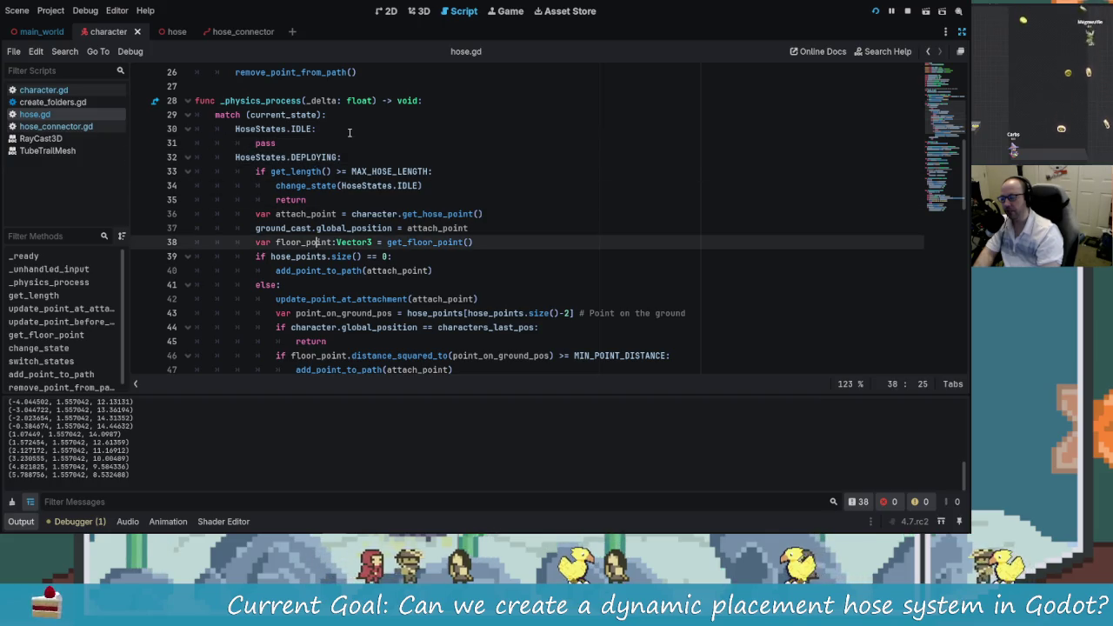
{"action": "key", "text": "Up"}
{"action": "key", "text": "Up"}
{"action": "key", "text": "Up"}
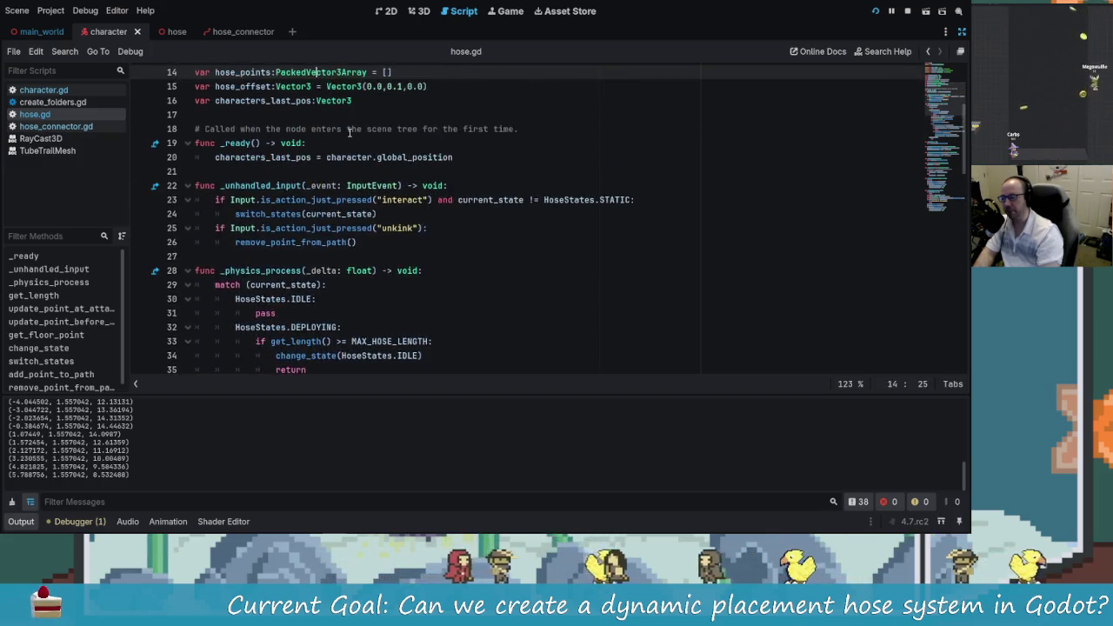
{"action": "key", "text": "Down"}
{"action": "key", "text": "Down"}
{"action": "key", "text": "Down"}
{"action": "key", "text": "Up"}
{"action": "key", "text": "Up"}
{"action": "key", "text": "Up"}
{"action": "key", "text": "Down"}
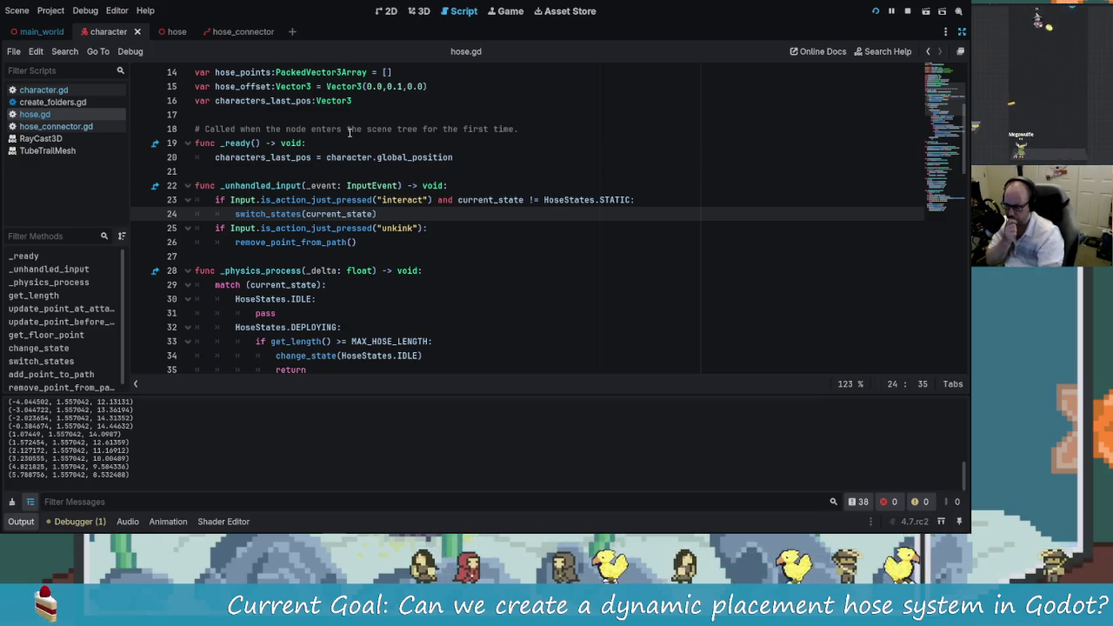
{"action": "key", "text": "Down"}
{"action": "key", "text": "Down"}
{"action": "key", "text": "Down"}
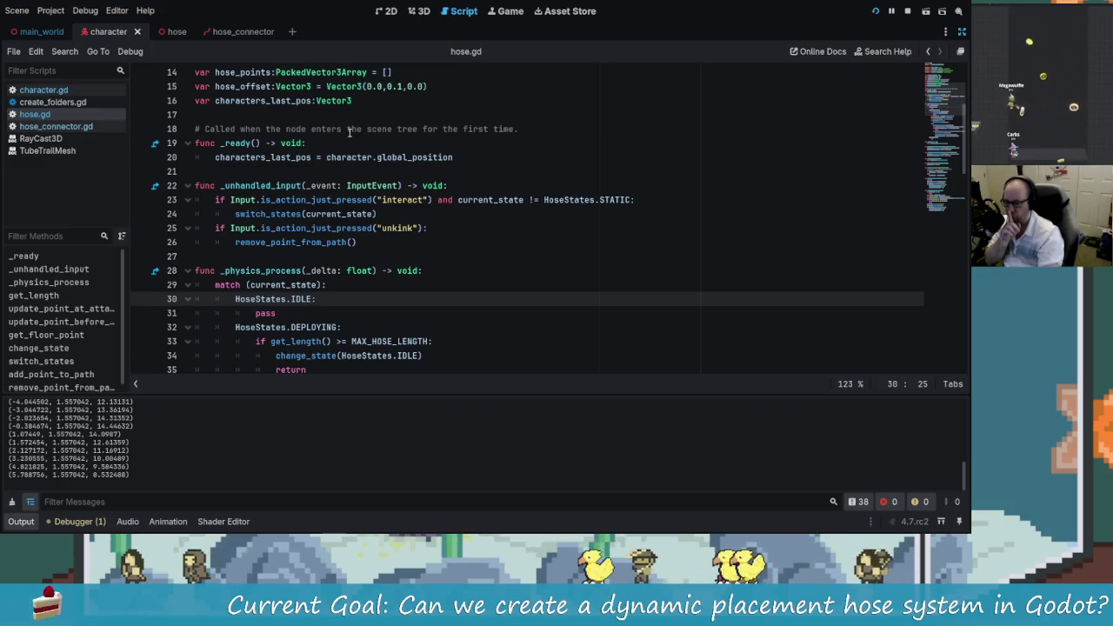
{"action": "key", "text": "Up"}
{"action": "key", "text": "Up"}
{"action": "key", "text": "Up"}
{"action": "key", "text": "ctrl+Right"}
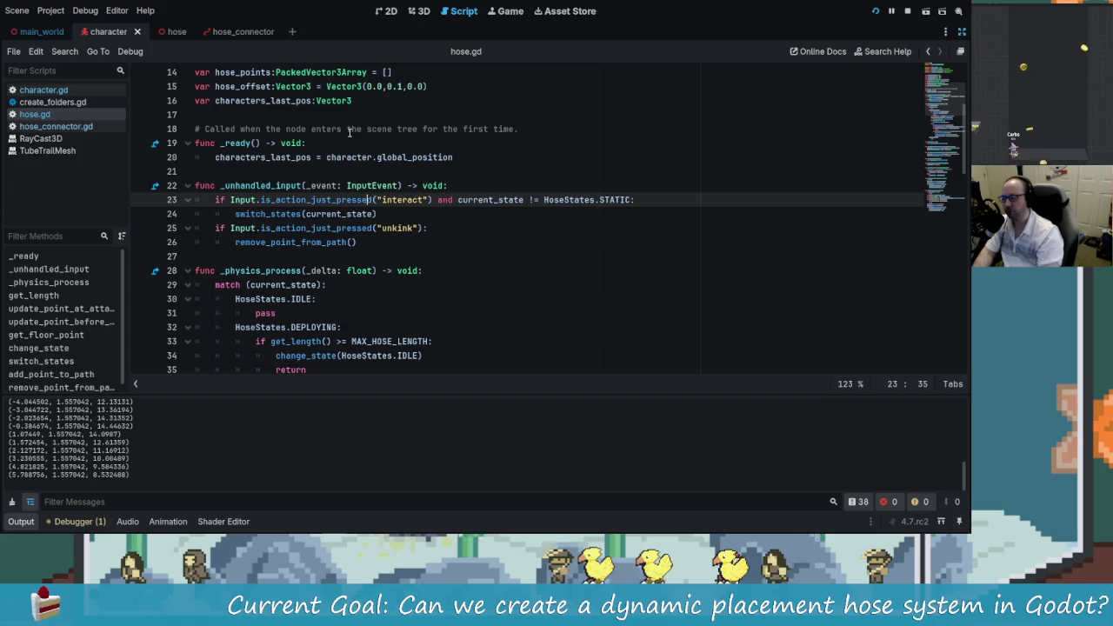
{"action": "key", "text": "Down"}
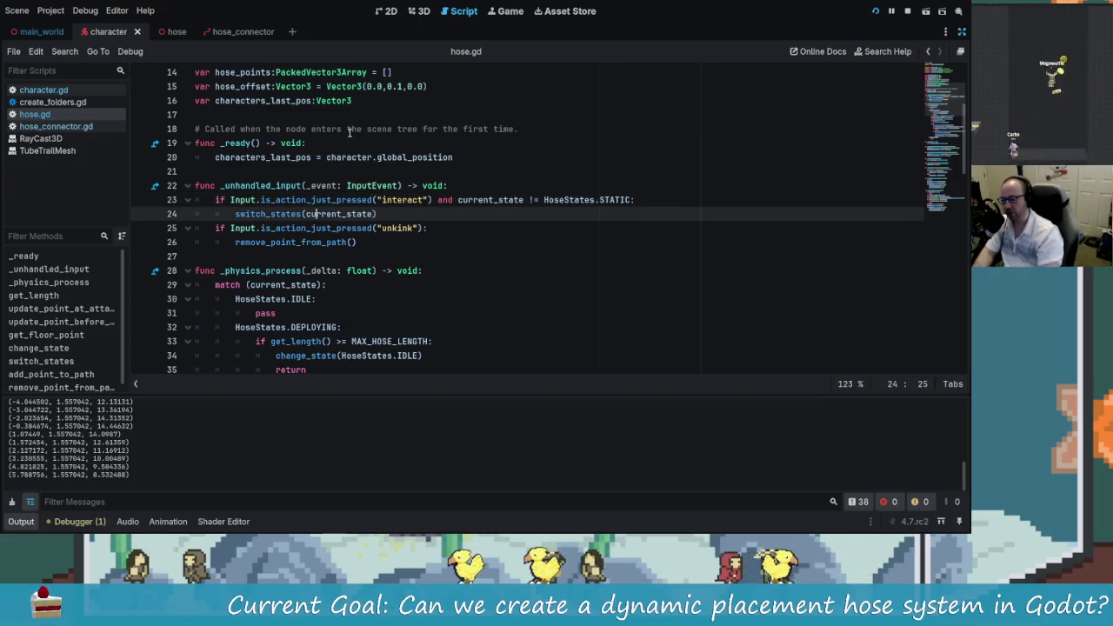
{"action": "key", "text": "Down"}
{"action": "key", "text": "Home"}
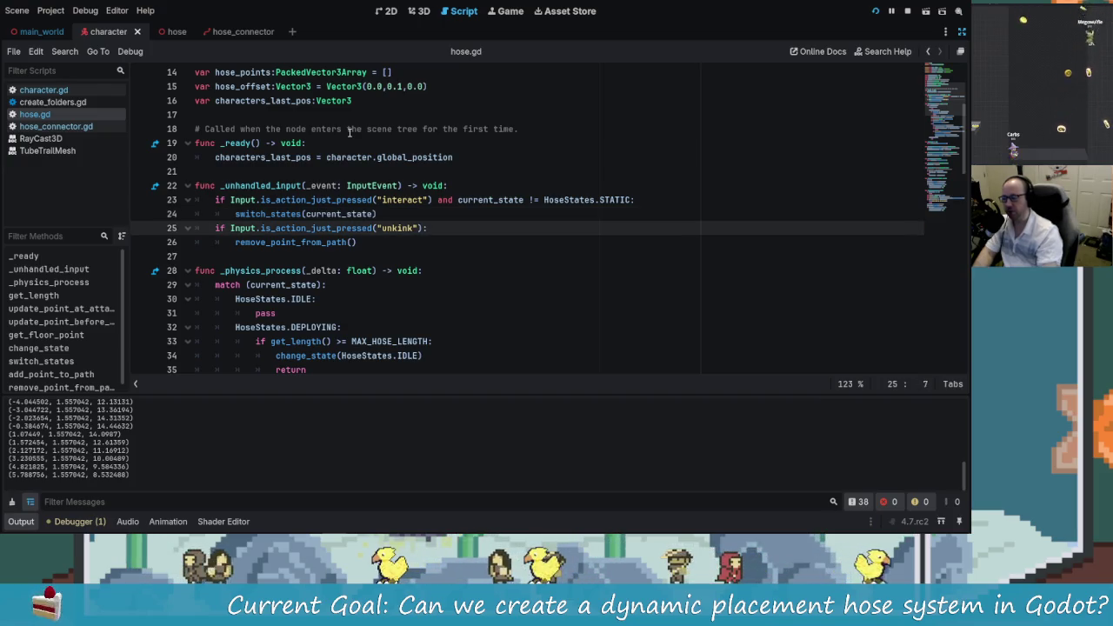
{"action": "scroll", "coordinate": [333, 242], "scroll_direction": "down", "scroll_amount": 2}
{"action": "scroll", "coordinate": [333, 242], "scroll_direction": "down", "scroll_amount": 1}
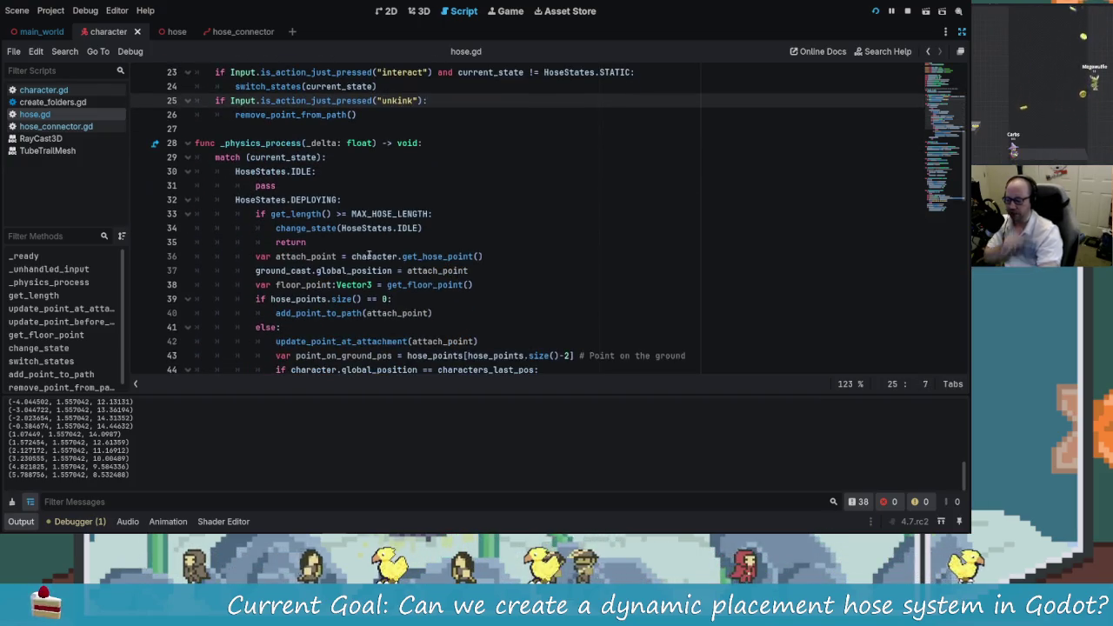
{"action": "scroll", "coordinate": [428, 309], "scroll_direction": "down", "scroll_amount": 3}
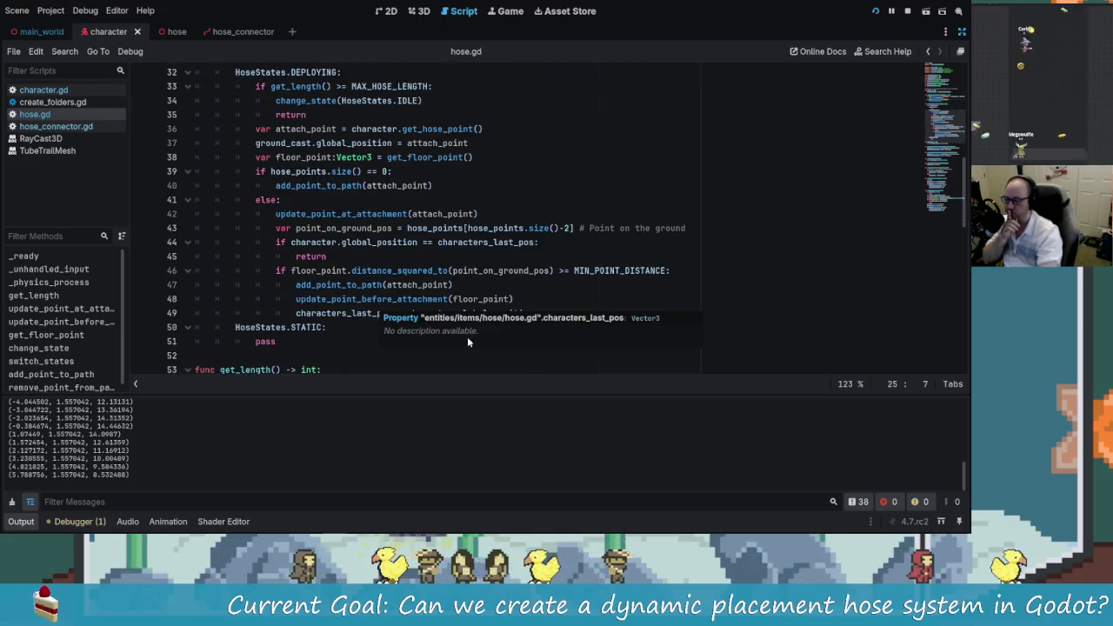
{"action": "scroll", "coordinate": [467, 340], "scroll_direction": "up", "scroll_amount": 5}
{"action": "scroll", "coordinate": [422, 251], "scroll_direction": "down", "scroll_amount": 5}
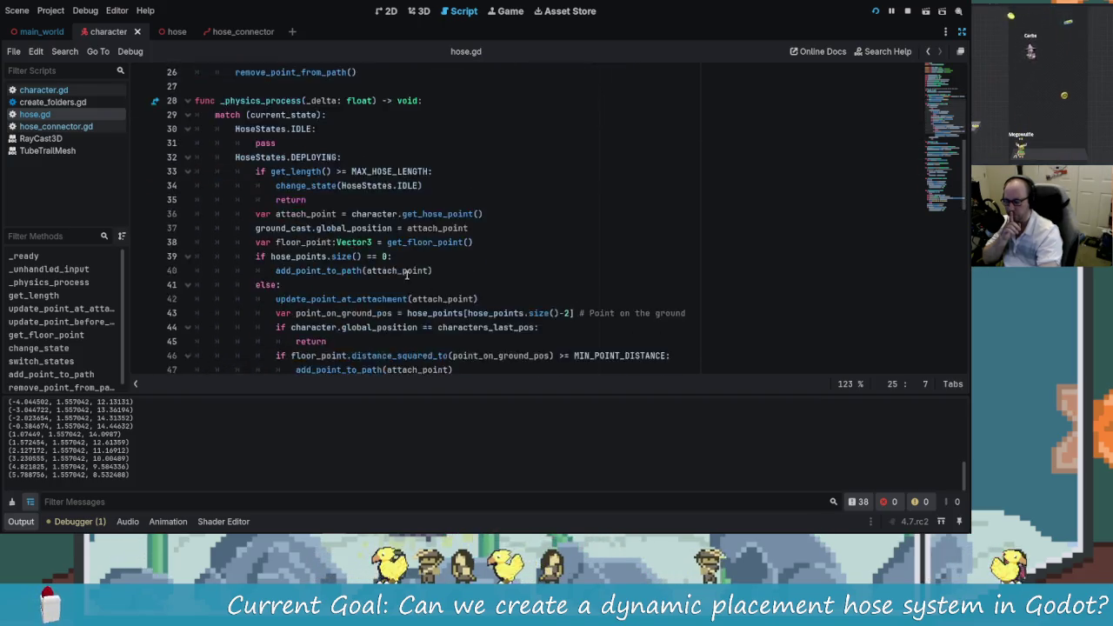
{"action": "scroll", "coordinate": [334, 220], "scroll_direction": "up", "scroll_amount": 7}
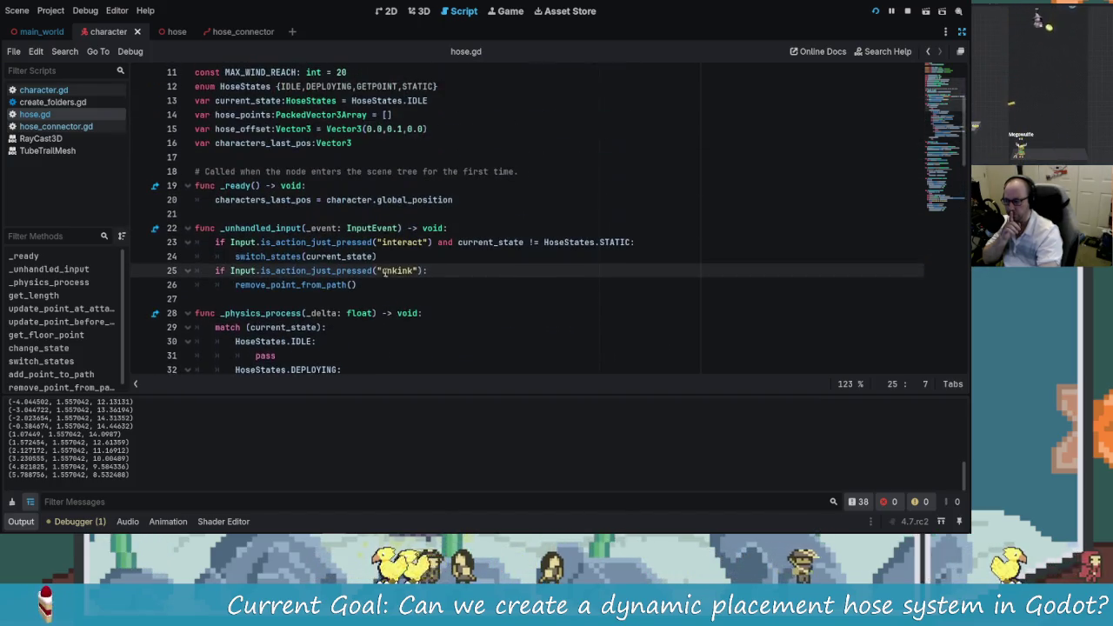
{"action": "scroll", "coordinate": [450, 274], "scroll_direction": "down", "scroll_amount": 1}
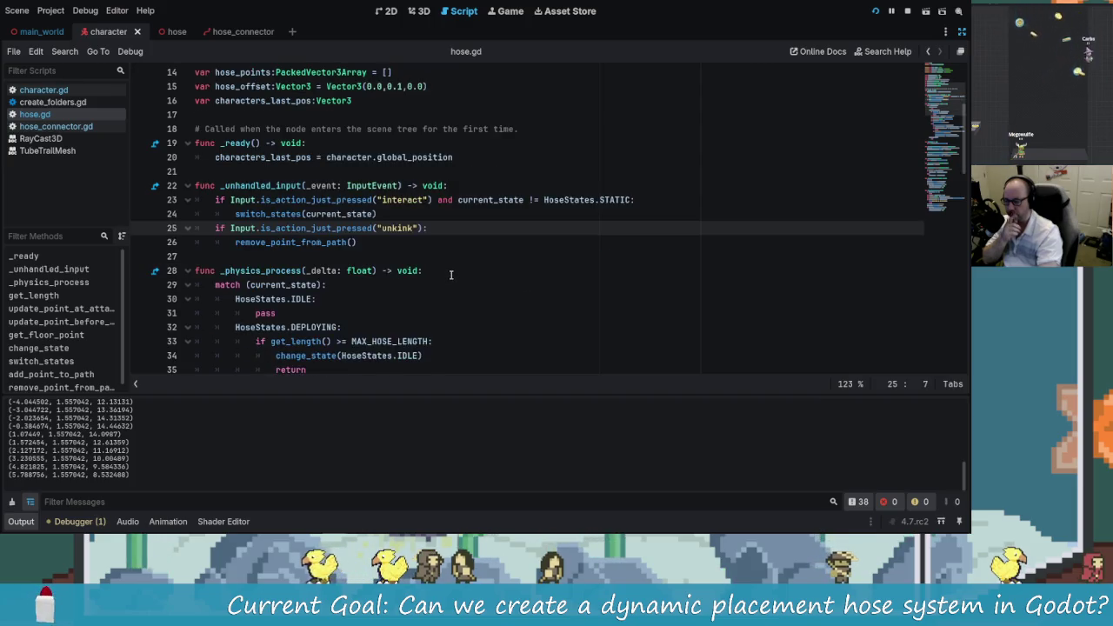
{"action": "scroll", "coordinate": [450, 274], "scroll_direction": "down", "scroll_amount": 1}
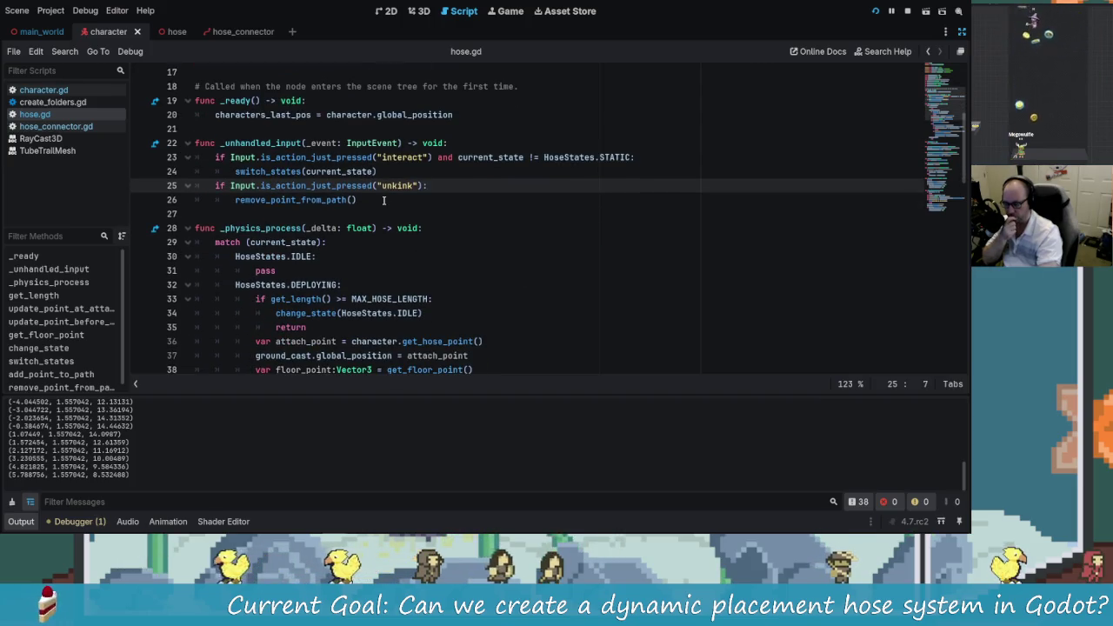
{"action": "left_click", "coordinate": [637, 157]}
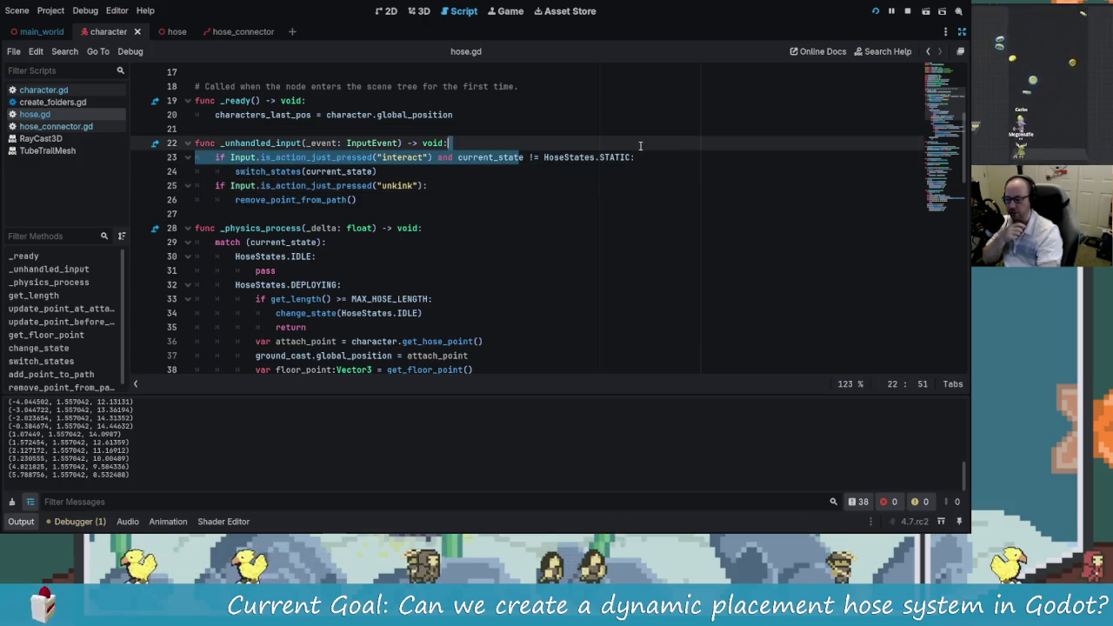
{"action": "left_click", "coordinate": [607, 158]}
{"action": "scroll", "coordinate": [419, 178], "scroll_direction": "up", "scroll_amount": 5}
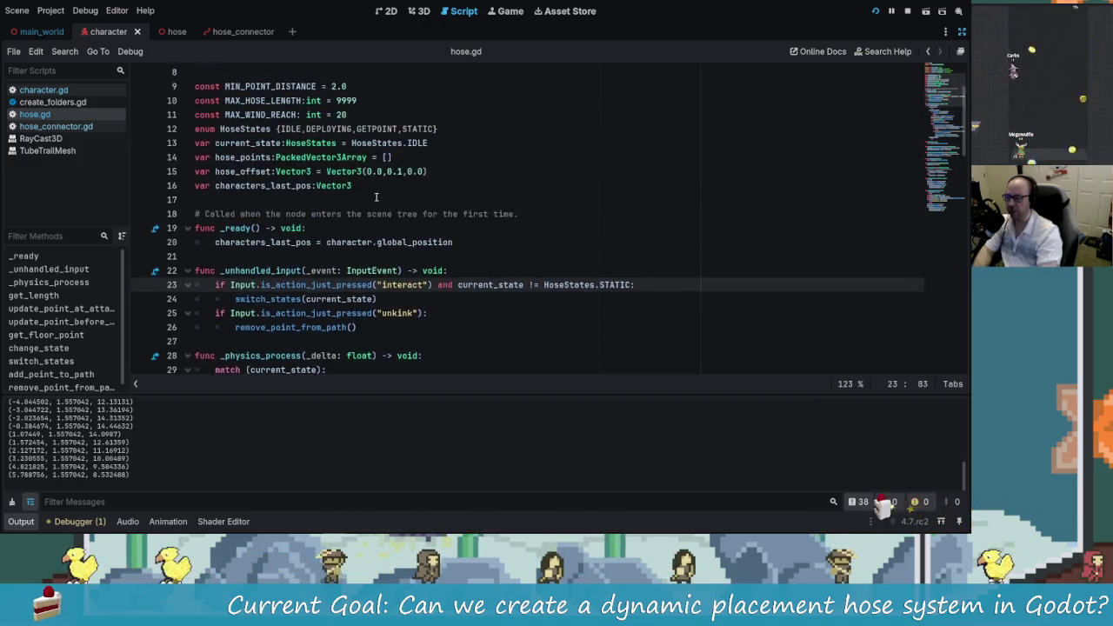
Step: Replace STATIC in the HoseStates enum and the line 23 interact condition with the new dropped state
{"action": "left_click", "coordinate": [454, 206]}
{"action": "key", "text": "BackSpace"}
{"action": "key", "text": "BackSpace"}
{"action": "key", "text": "BackSpace"}
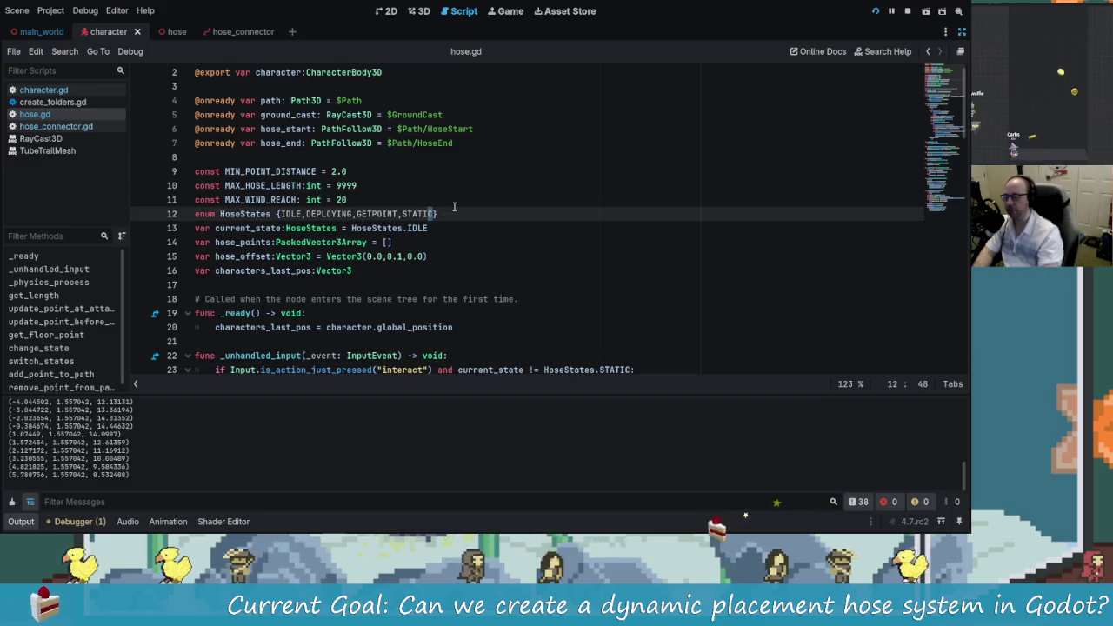
{"action": "type", "text": "DROP"}
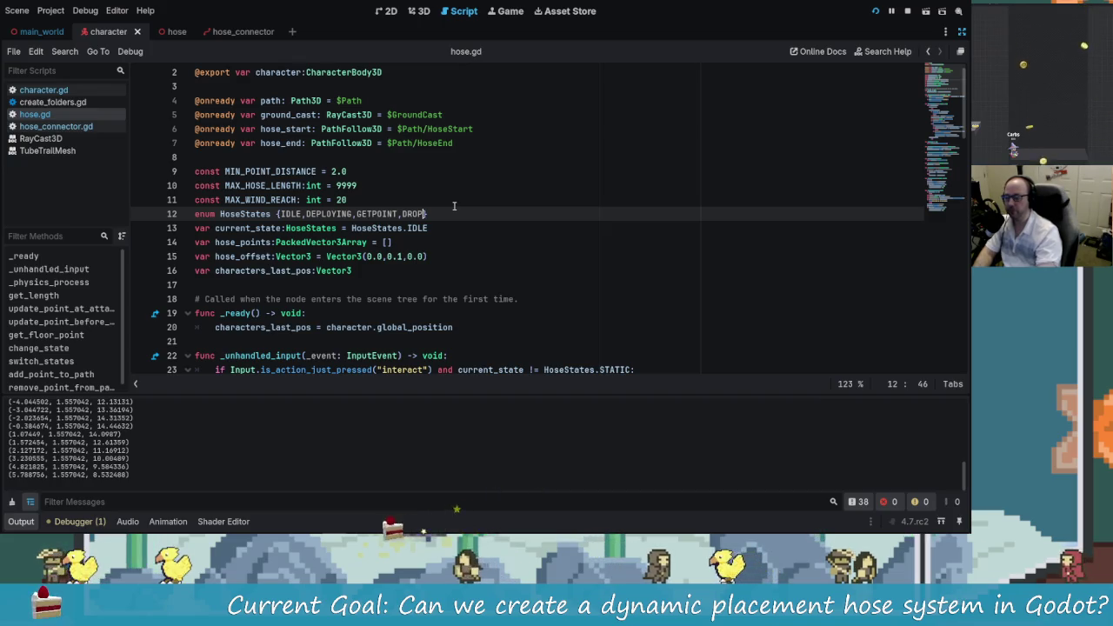
{"action": "type", "text": "ED"}
{"action": "scroll", "coordinate": [455, 207], "scroll_direction": "down", "scroll_amount": 2}
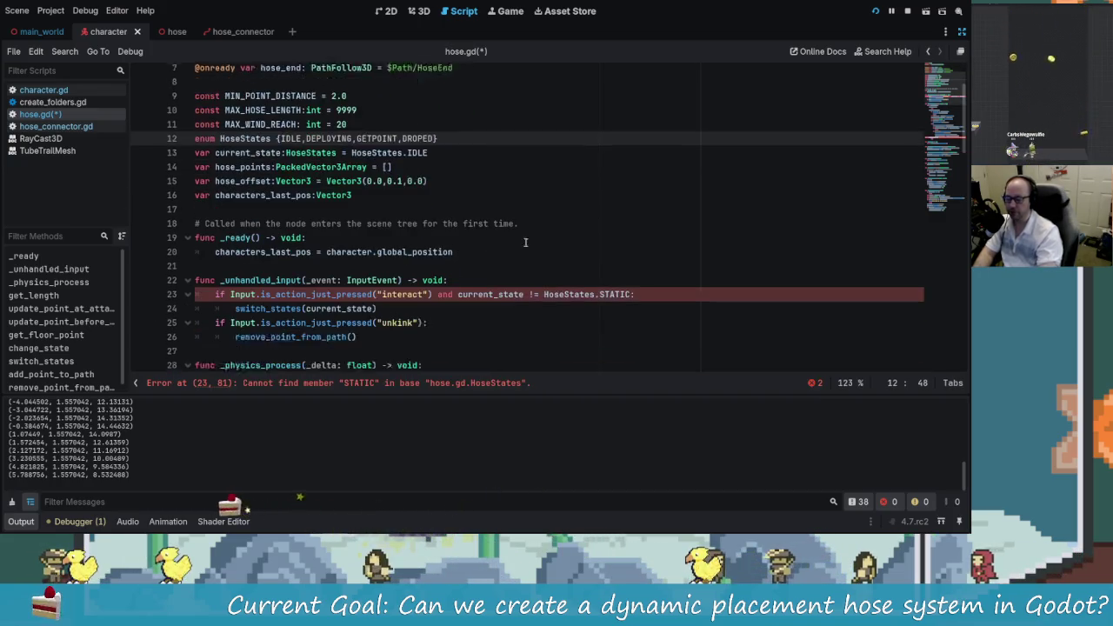
{"action": "left_click", "coordinate": [634, 284]}
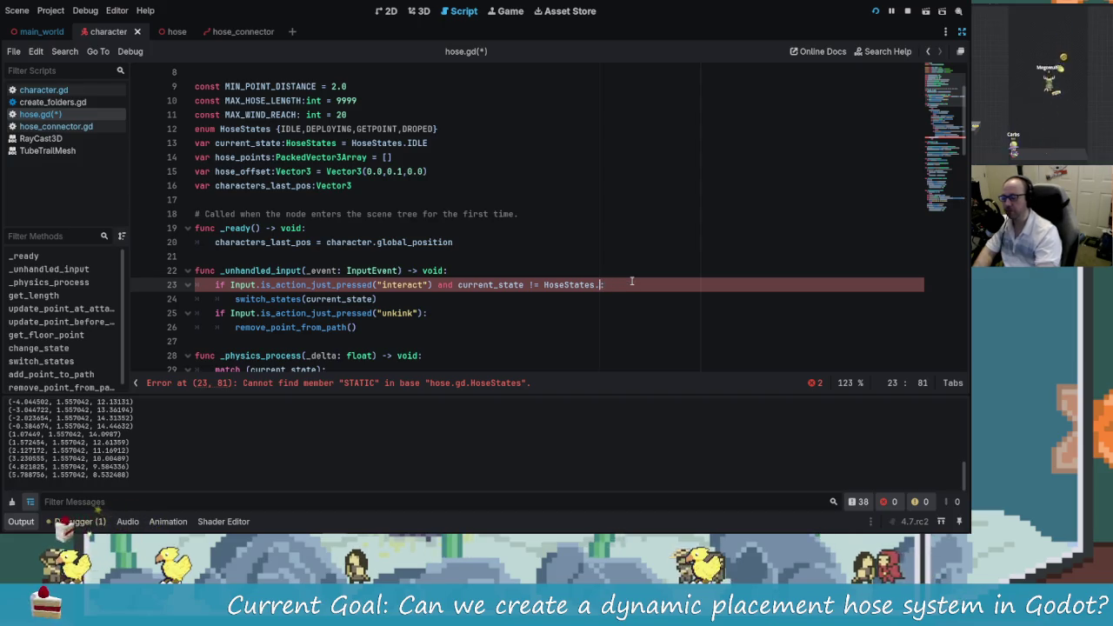
{"action": "type", "text": "DROPPED"}
Step: Change the STATIC match case on line 50 to DROPPED
{"action": "scroll", "coordinate": [546, 316], "scroll_direction": "down", "scroll_amount": 8}
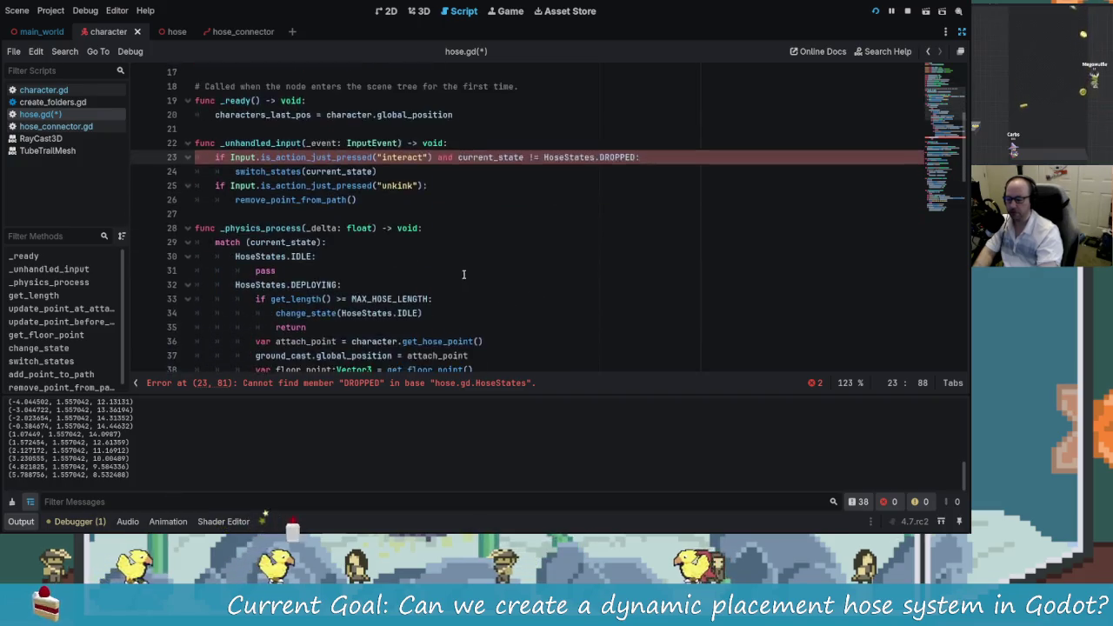
{"action": "left_click", "coordinate": [328, 327]}
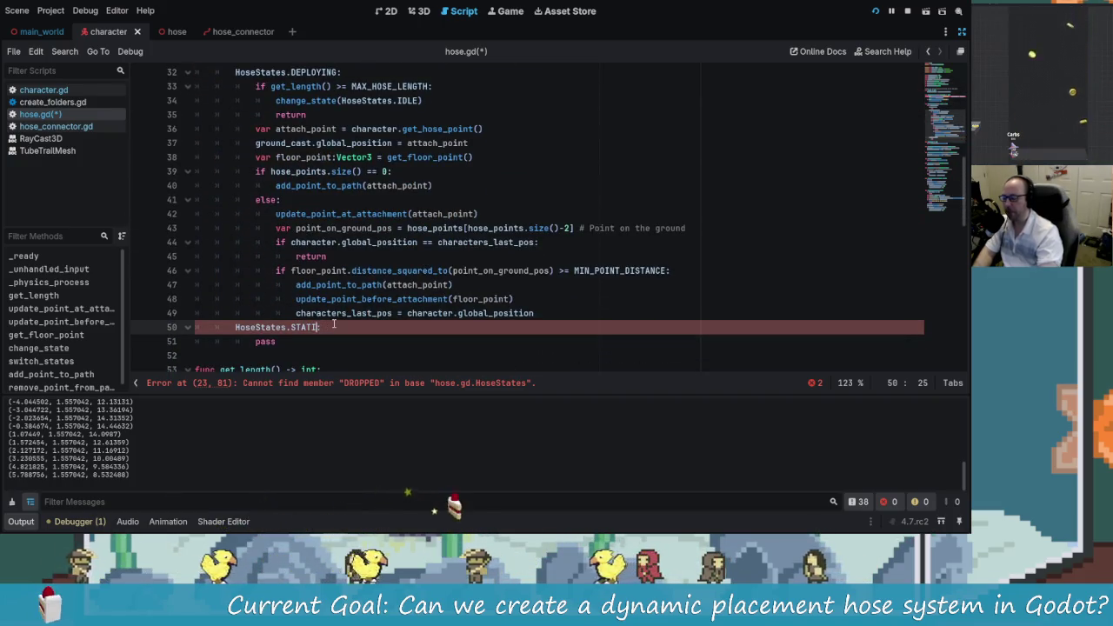
{"action": "key", "text": "BackSpace"}
{"action": "key", "text": "BackSpace"}
{"action": "key", "text": "BackSpace"}
{"action": "type", "text": "DROPPED:"}
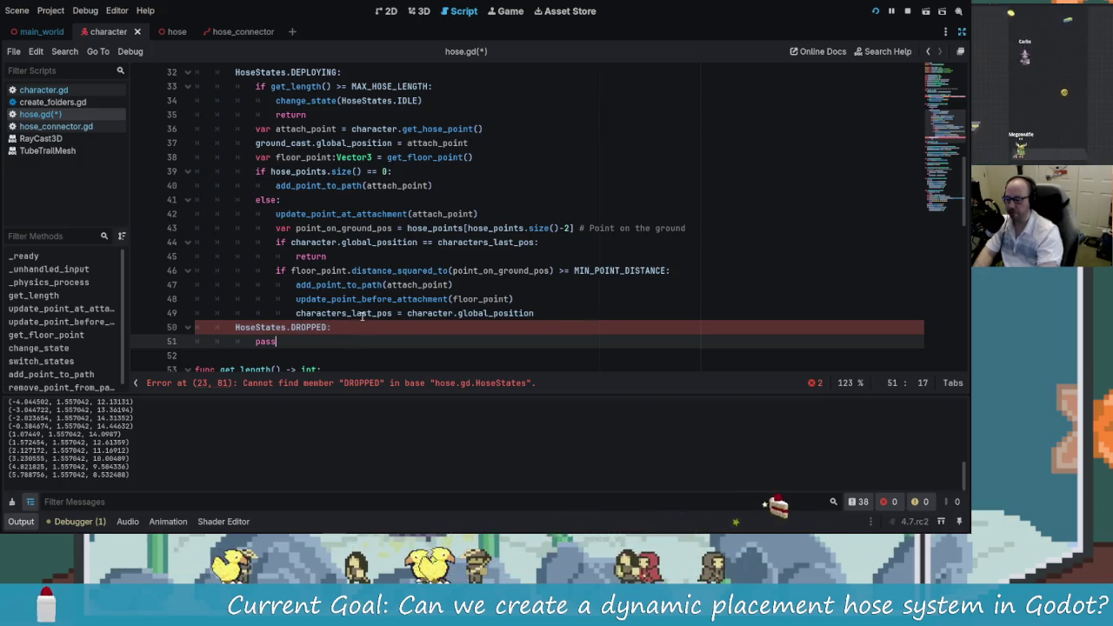
{"action": "left_click", "coordinate": [341, 327]}
Step: Fix the misspelled DROPED enum entry to DROPPED and return to the DROPPED case
{"action": "scroll", "coordinate": [272, 331], "scroll_direction": "down", "scroll_amount": 2}
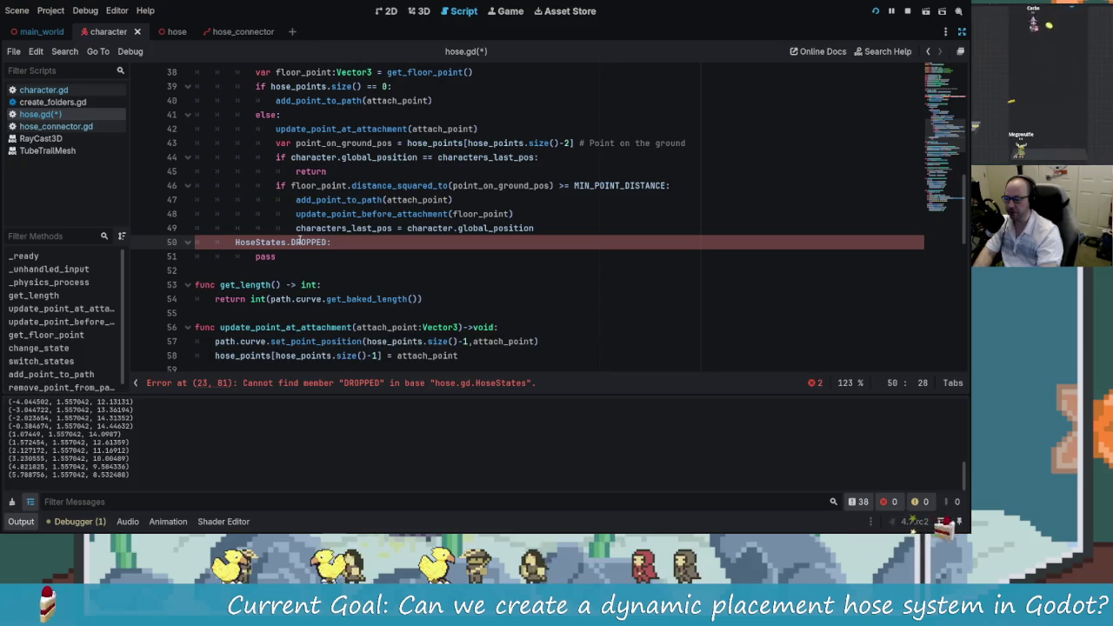
{"action": "scroll", "coordinate": [307, 254], "scroll_direction": "up", "scroll_amount": 10}
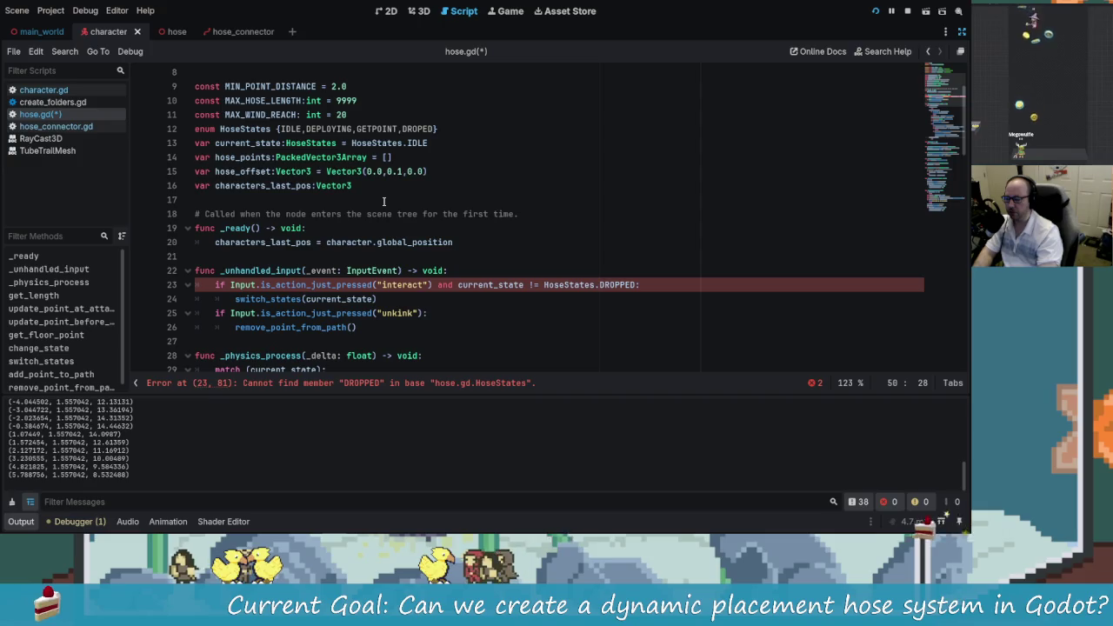
{"action": "scroll", "coordinate": [383, 201], "scroll_direction": "up", "scroll_amount": 1}
{"action": "left_click", "coordinate": [434, 171]}
{"action": "type", "text": "P"}
{"action": "scroll", "coordinate": [470, 261], "scroll_direction": "down", "scroll_amount": 8}
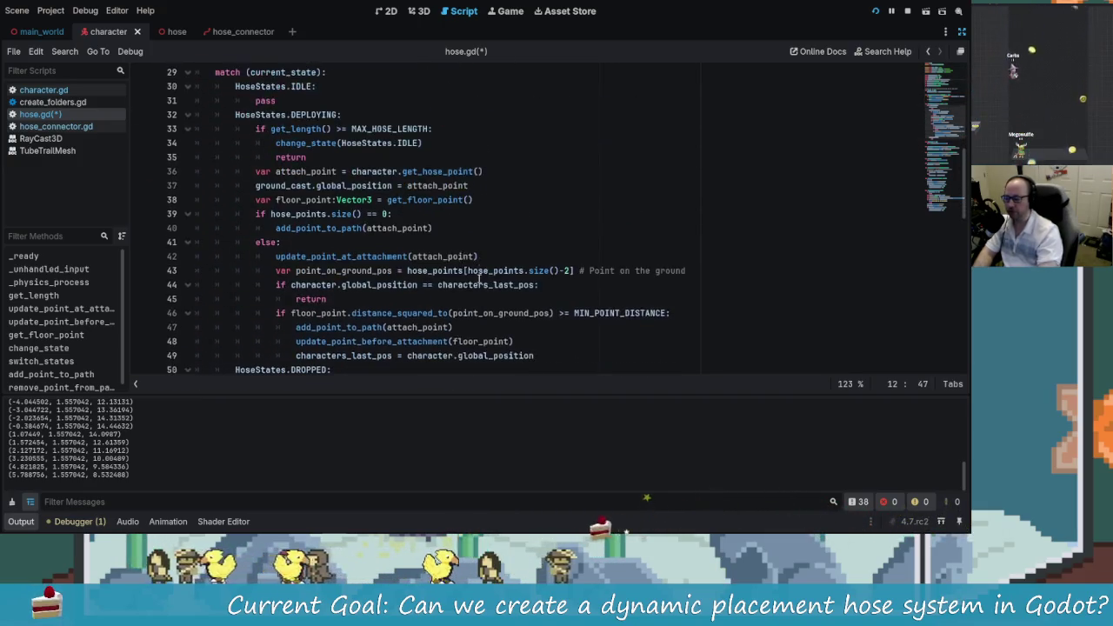
{"action": "scroll", "coordinate": [481, 273], "scroll_direction": "down", "scroll_amount": 3}
{"action": "left_click", "coordinate": [436, 241]}
{"action": "scroll", "coordinate": [437, 273], "scroll_direction": "up", "scroll_amount": 1}
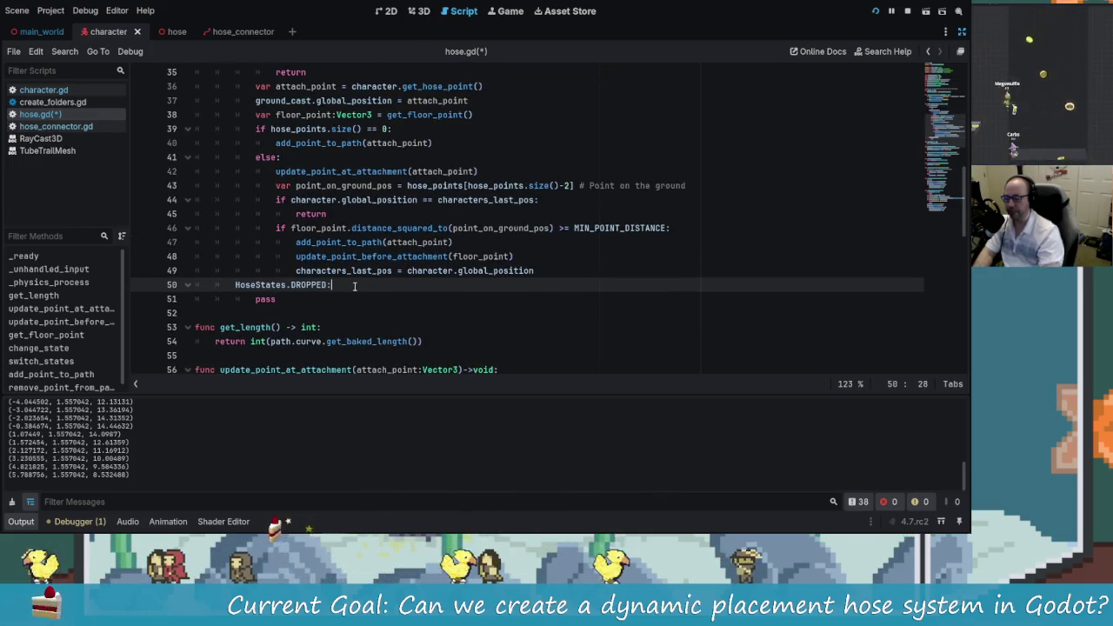
{"action": "key", "text": "Return"}
{"action": "scroll", "coordinate": [348, 287], "scroll_direction": "up", "scroll_amount": 3}
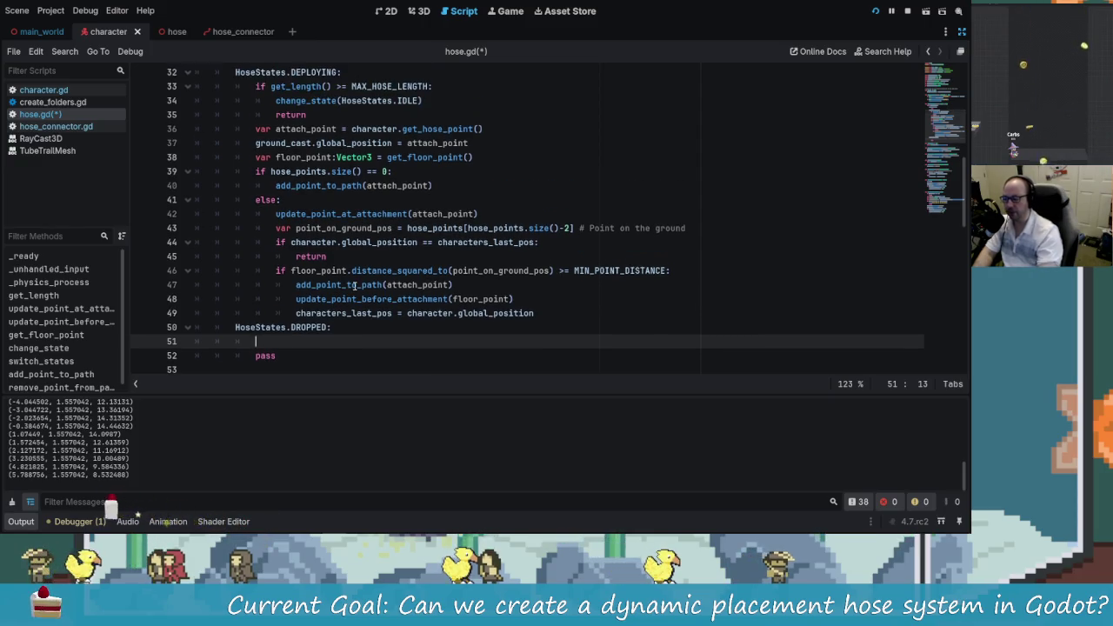
{"action": "scroll", "coordinate": [319, 295], "scroll_direction": "down", "scroll_amount": 3}
{"action": "scroll", "coordinate": [318, 295], "scroll_direction": "down", "scroll_amount": 3}
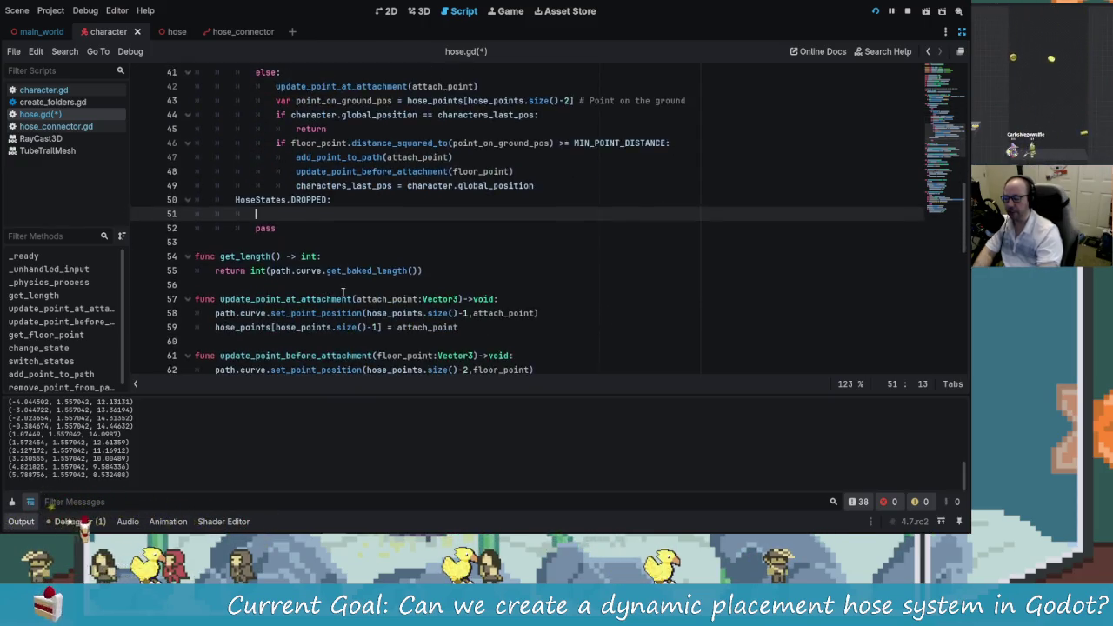
{"action": "type", "text": "update"}
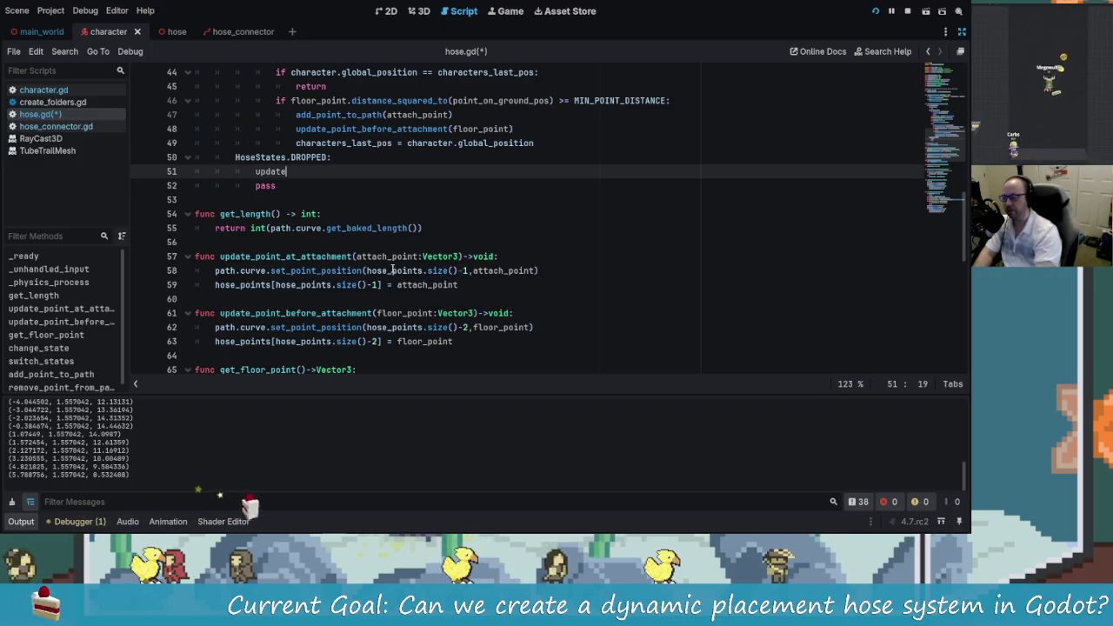
{"action": "key", "text": "Return"}
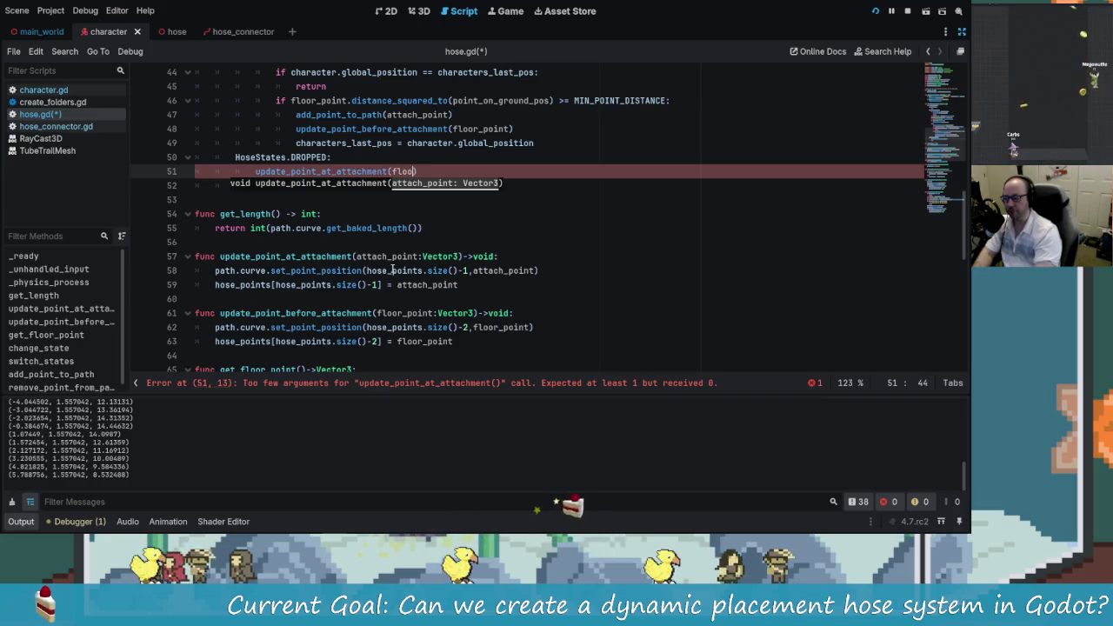
{"action": "type", "text": "r"}
{"action": "key", "text": "BackSpace"}
{"action": "key", "text": "BackSpace"}
{"action": "key", "text": "BackSpace"}
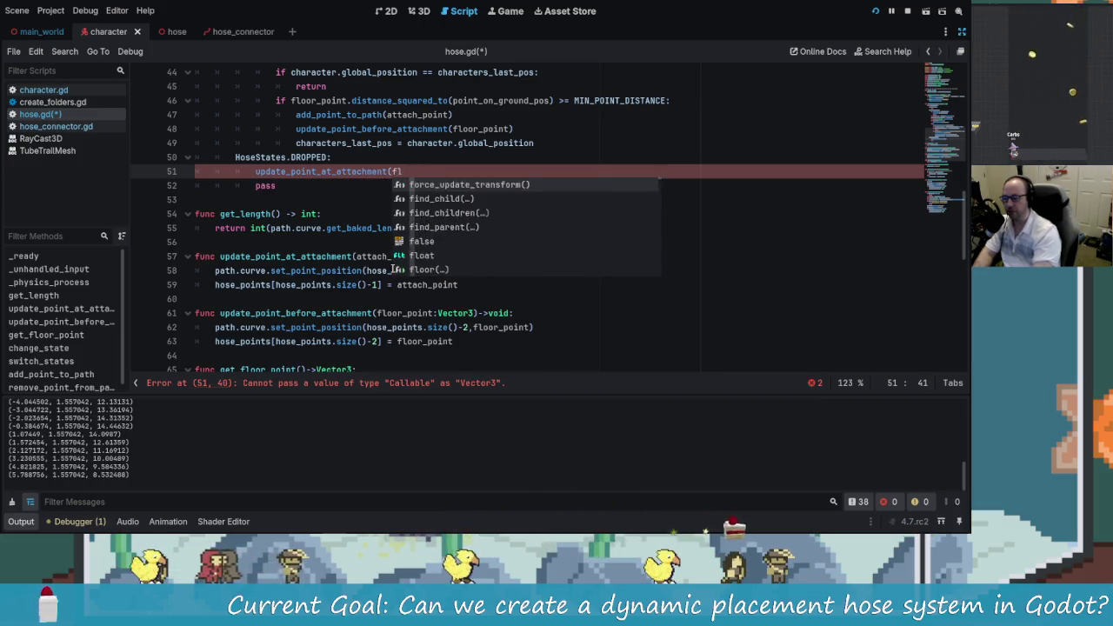
{"action": "scroll", "coordinate": [522, 217], "scroll_direction": "up", "scroll_amount": 2}
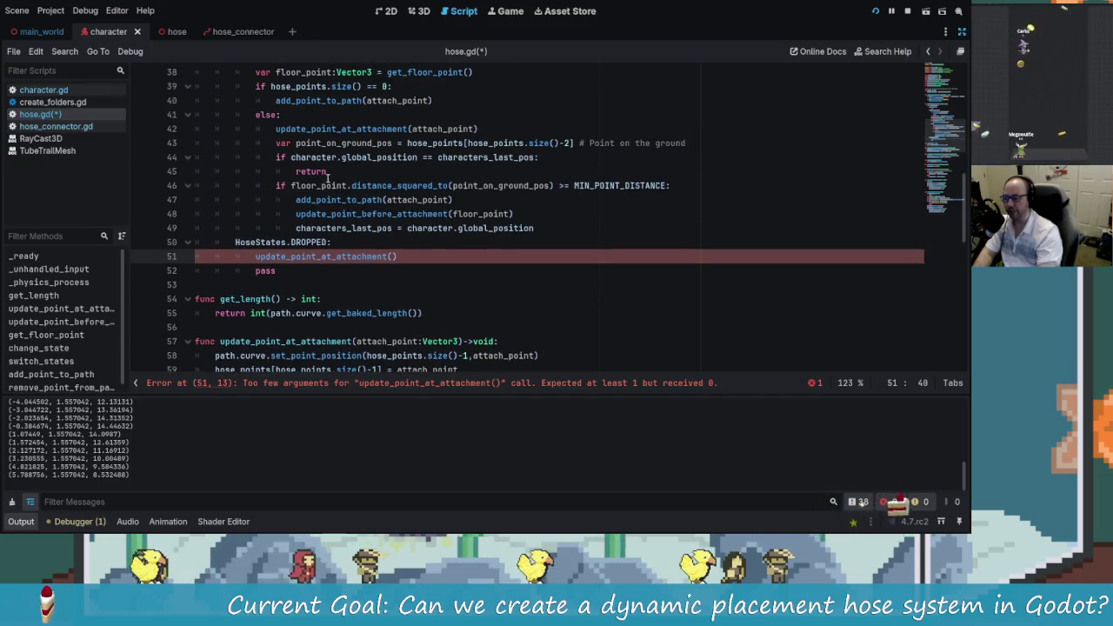
{"action": "scroll", "coordinate": [441, 280], "scroll_direction": "up", "scroll_amount": 1}
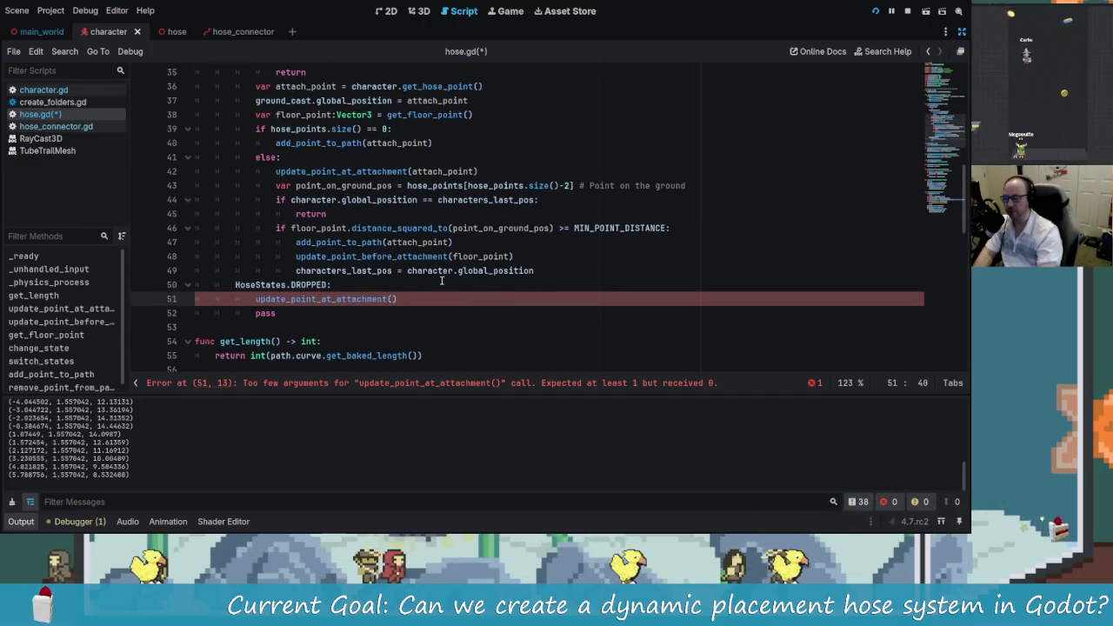
{"action": "left_click", "coordinate": [326, 114]}
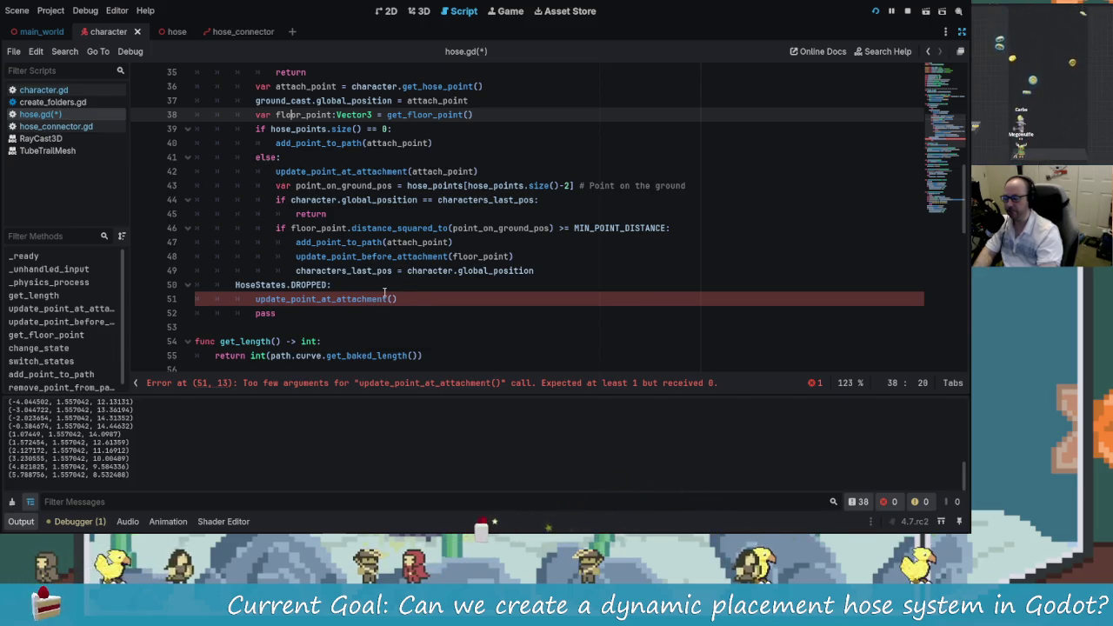
{"action": "left_click_drag", "start_coordinate": [400, 299], "coordinate": [253, 301]}
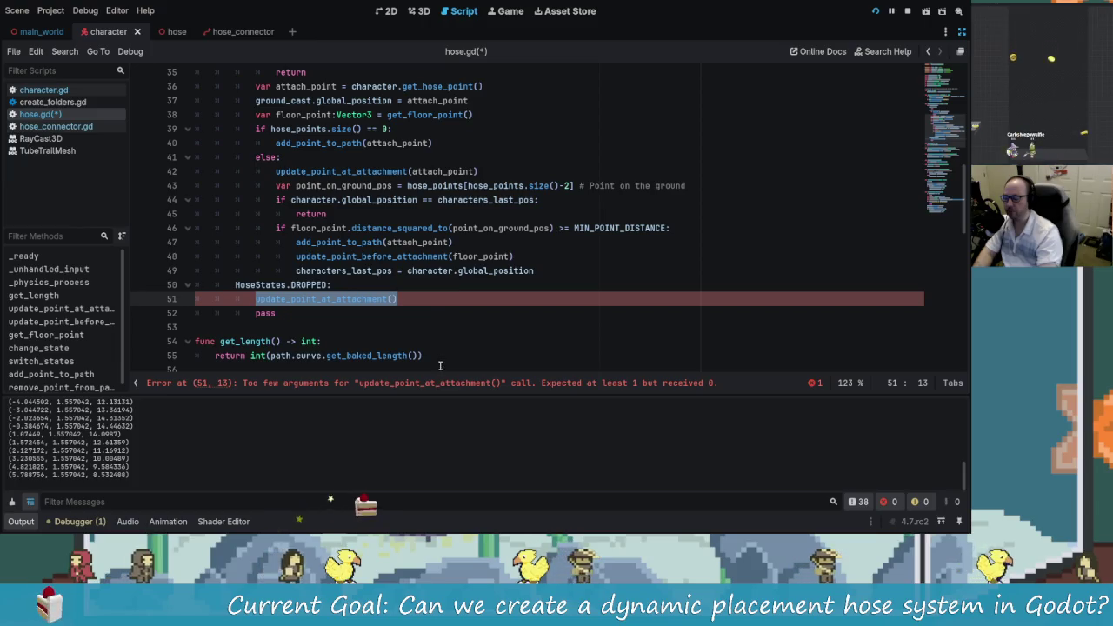
{"action": "key", "text": "End"}
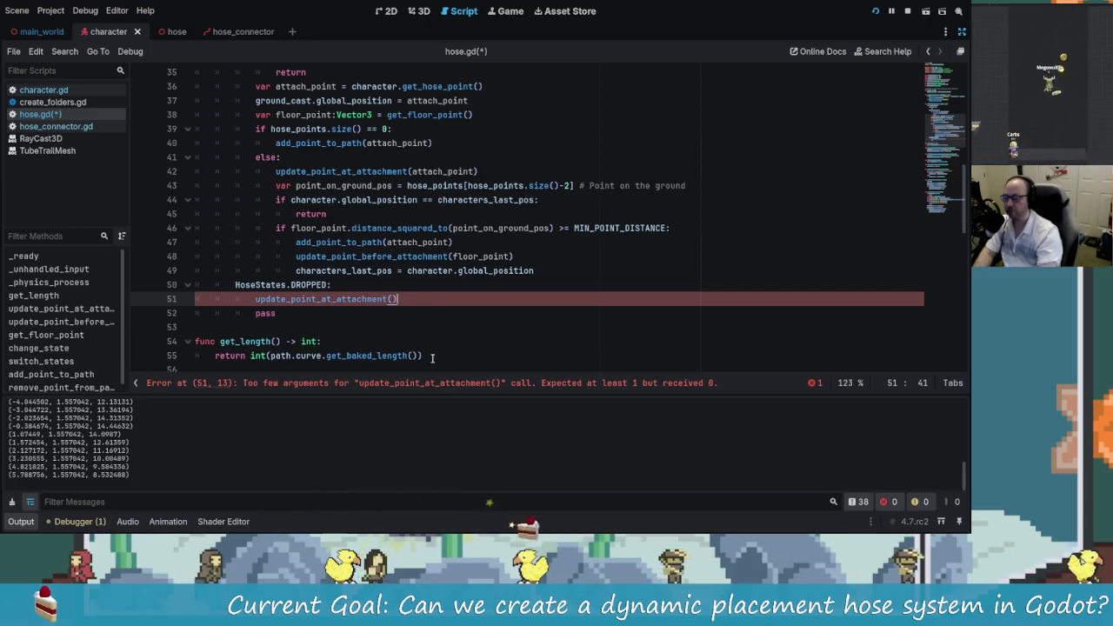
{"action": "key", "text": "BackSpace"}
{"action": "key", "text": "BackSpace"}
{"action": "key", "text": "BackSpace"}
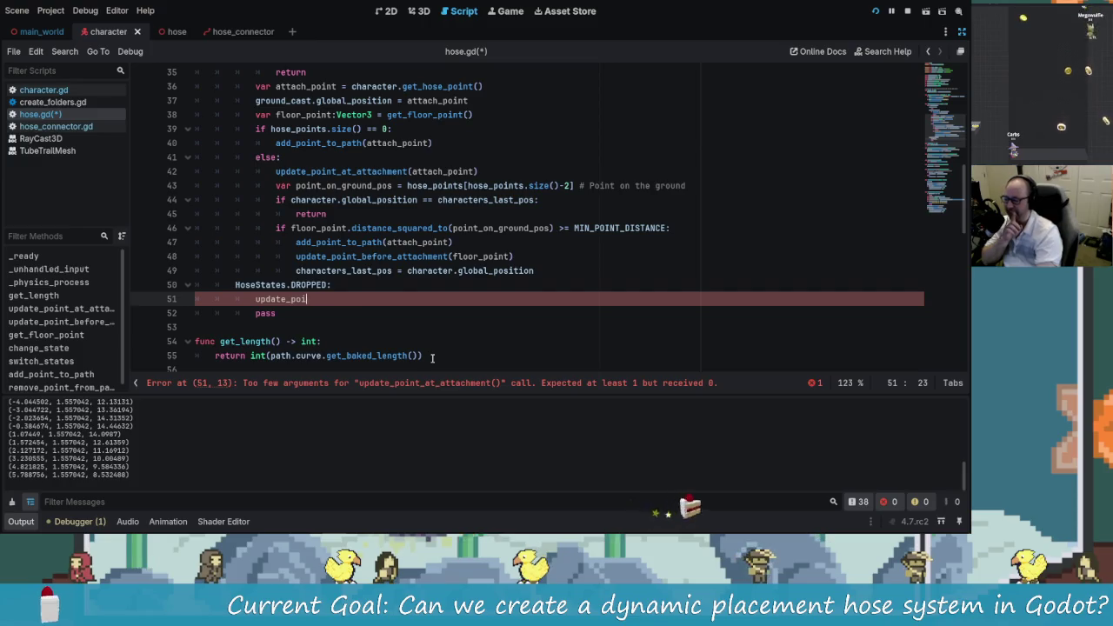
{"action": "key", "text": "BackSpace"}
{"action": "key", "text": "BackSpace"}
{"action": "key", "text": "BackSpace"}
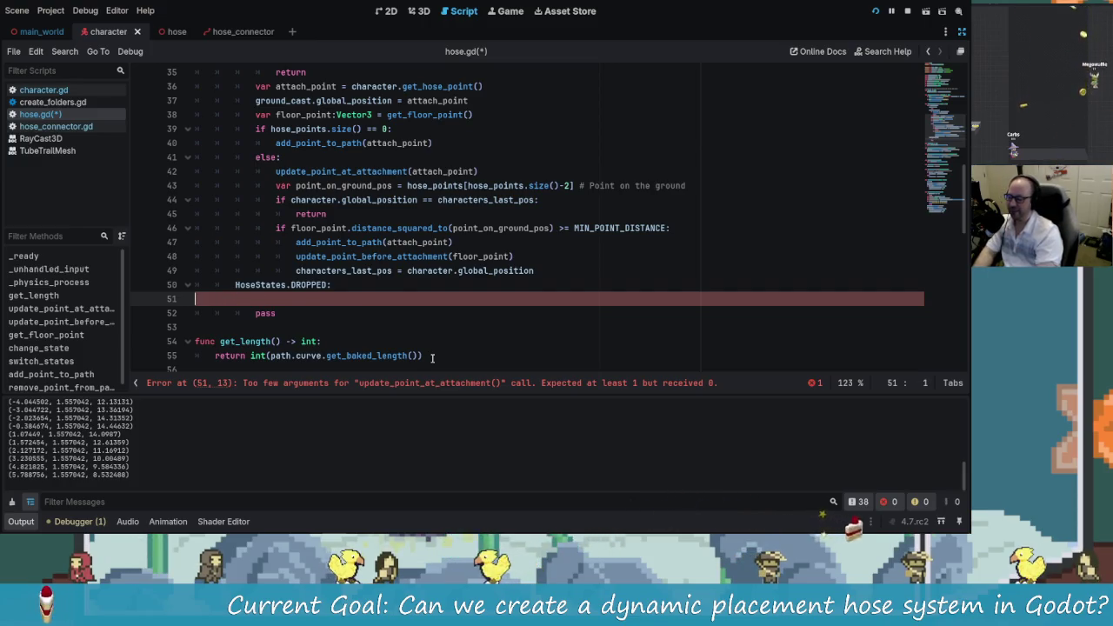
{"action": "key", "text": "BackSpace"}
Step: Add a Vector3 floor_point member variable after the existing variable declarations
{"action": "scroll", "coordinate": [339, 185], "scroll_direction": "up", "scroll_amount": 1}
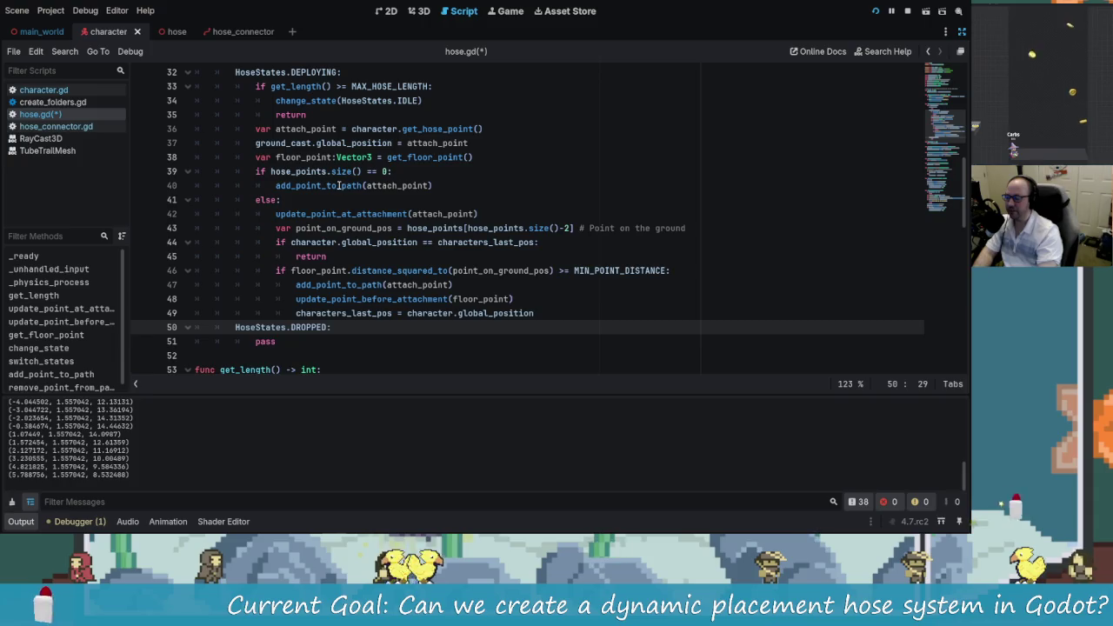
{"action": "scroll", "coordinate": [405, 227], "scroll_direction": "up", "scroll_amount": 1}
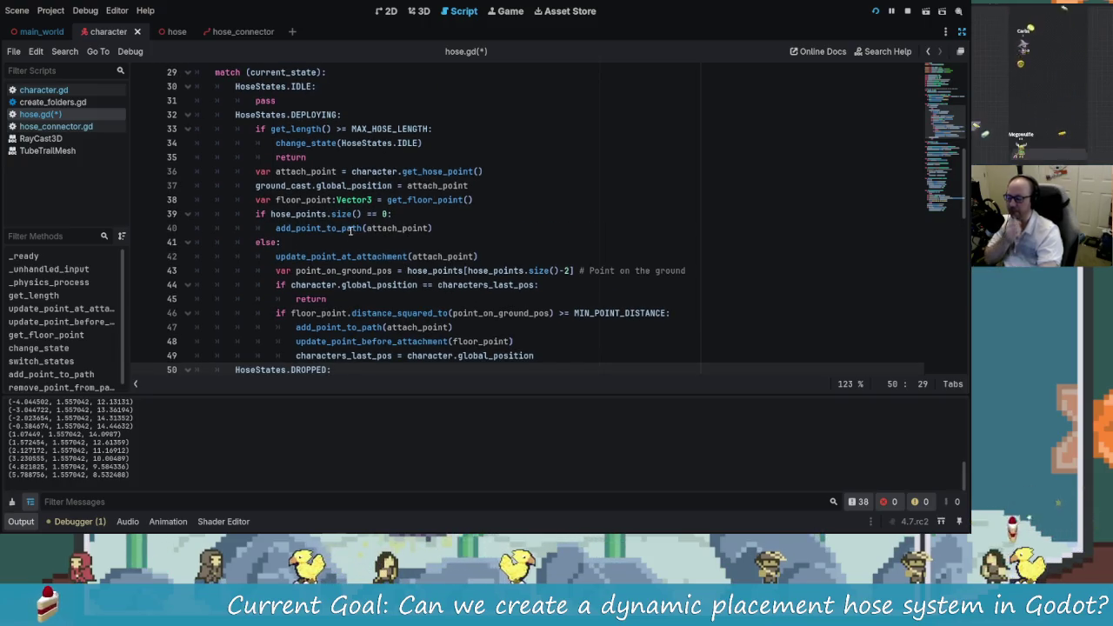
{"action": "scroll", "coordinate": [359, 339], "scroll_direction": "up", "scroll_amount": 3}
{"action": "scroll", "coordinate": [359, 339], "scroll_direction": "down", "scroll_amount": 2}
{"action": "mouse_move", "coordinate": [474, 242]}
{"action": "left_mouse_down"}
{"action": "mouse_move", "coordinate": [265, 257]}
{"action": "mouse_move", "coordinate": [257, 242]}
{"action": "mouse_move", "coordinate": [475, 243]}
{"action": "left_mouse_up"}
{"action": "left_click", "coordinate": [475, 242]}
{"action": "scroll", "coordinate": [313, 213], "scroll_direction": "down", "scroll_amount": 1}
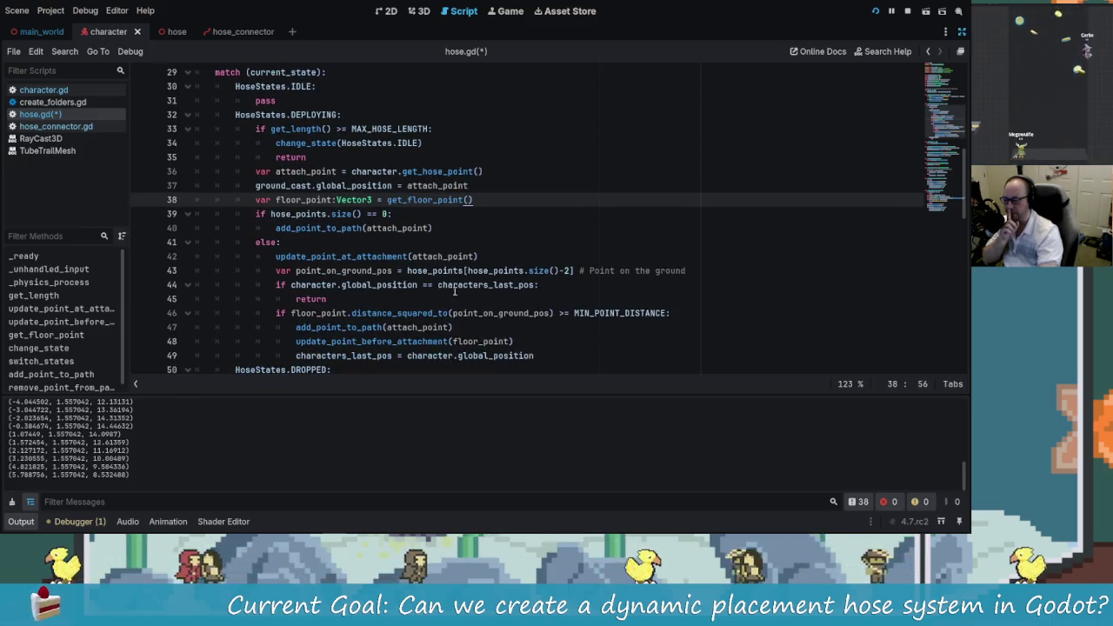
{"action": "left_click", "coordinate": [356, 199]}
{"action": "scroll", "coordinate": [387, 294], "scroll_direction": "up", "scroll_amount": 9}
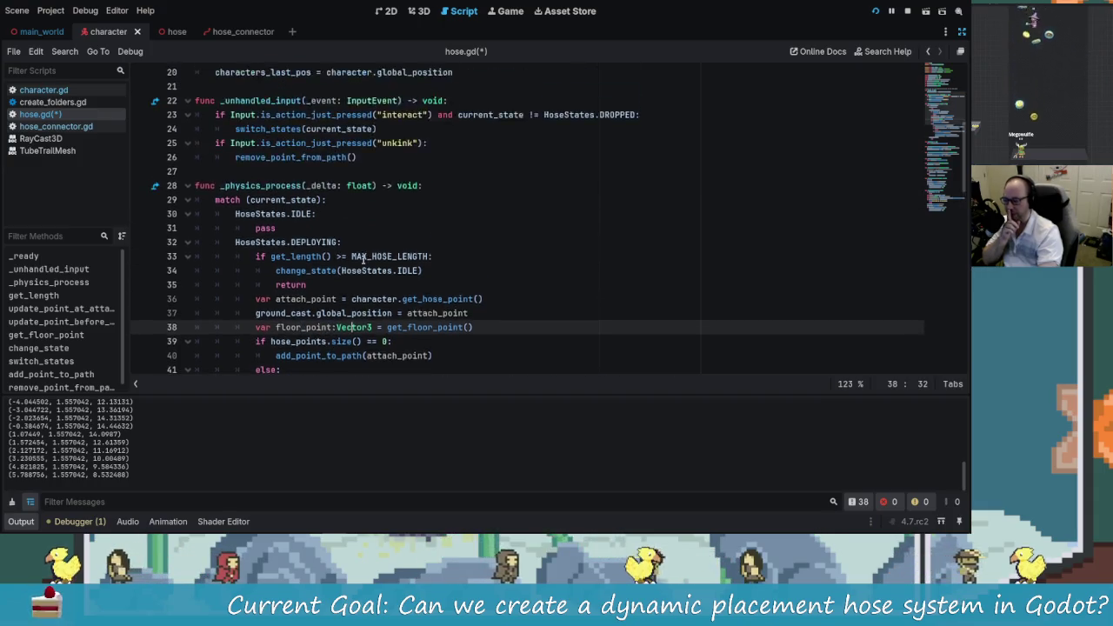
{"action": "left_click", "coordinate": [379, 289]}
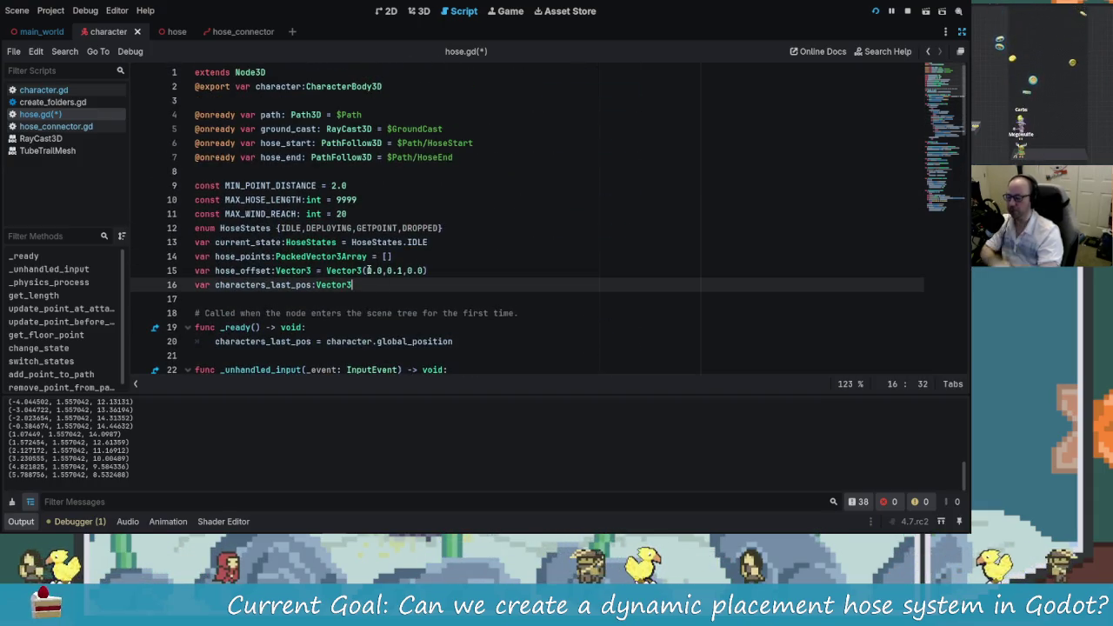
{"action": "key", "text": "Return"}
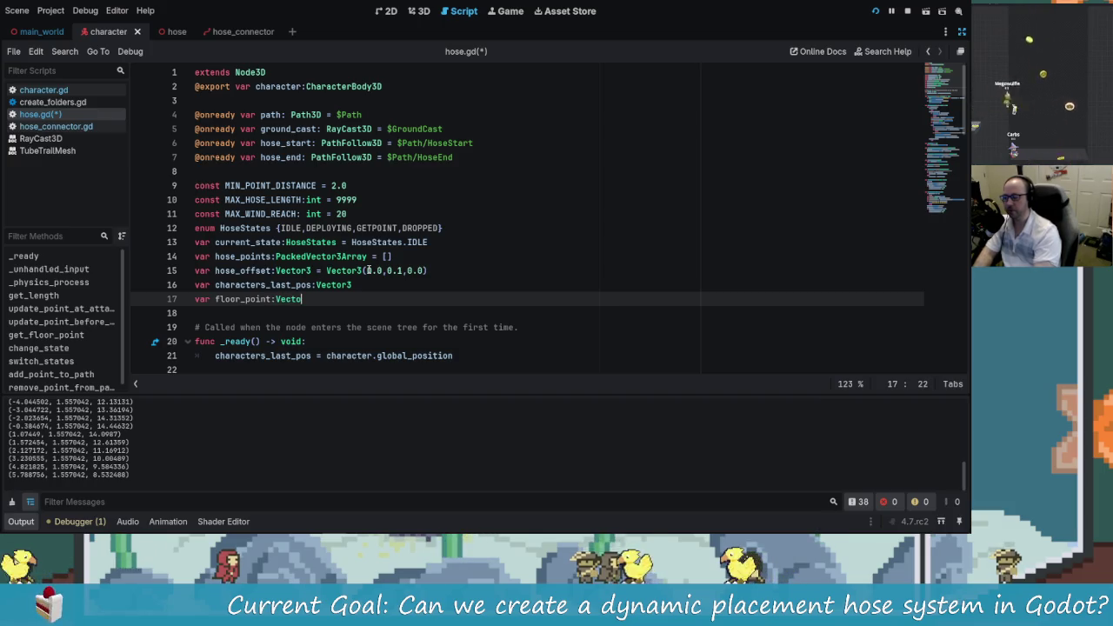
{"action": "type", "text": "r3"}
Step: Rewrite line 39 as 'floor_point = get_floor_point()', removing 'var' and ':Vector3'
{"action": "scroll", "coordinate": [367, 283], "scroll_direction": "down", "scroll_amount": 8}
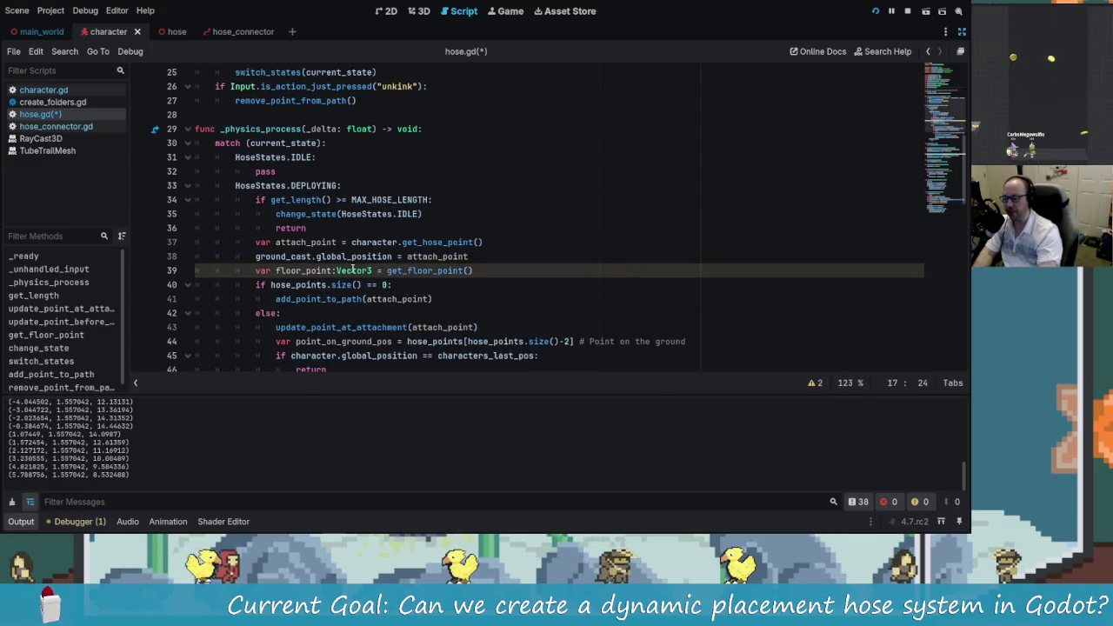
{"action": "left_click", "coordinate": [377, 271]}
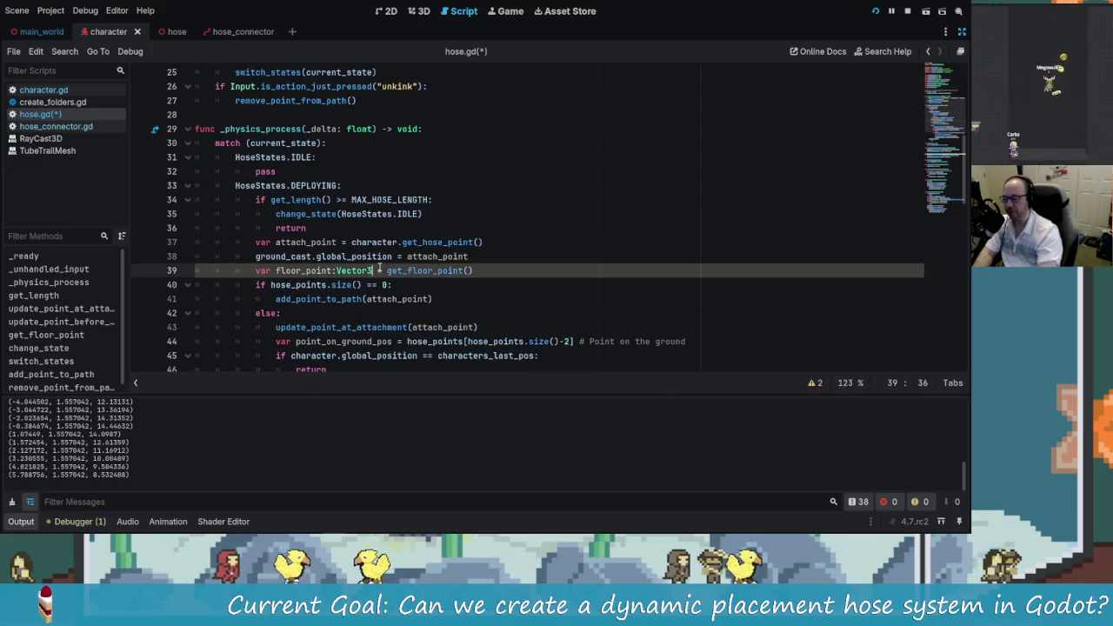
{"action": "left_click", "coordinate": [275, 270]}
{"action": "key", "text": "BackSpace"}
{"action": "key", "text": "BackSpace"}
{"action": "key", "text": "BackSpace"}
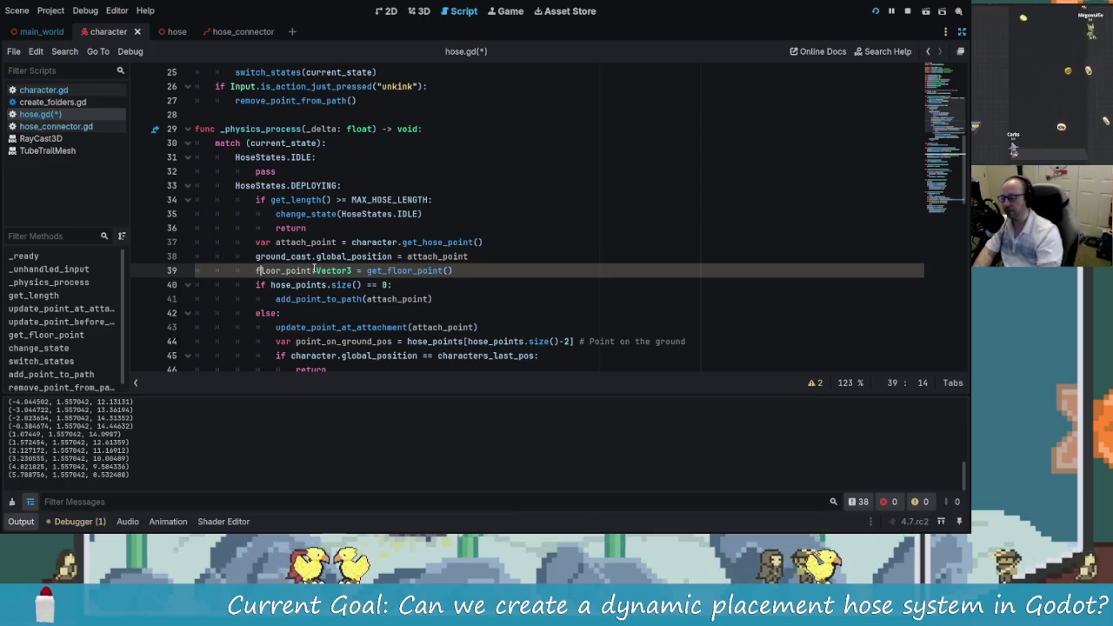
{"action": "key", "text": "ctrl+Right"}
{"action": "key", "text": "ctrl+Right"}
{"action": "key", "text": "ctrl+Right"}
{"action": "key", "text": "Delete"}
{"action": "key", "text": "Delete"}
{"action": "key", "text": "BackSpace"}
{"action": "key", "text": "BackSpace"}
{"action": "key", "text": "BackSpace"}
{"action": "type", "text": "="}
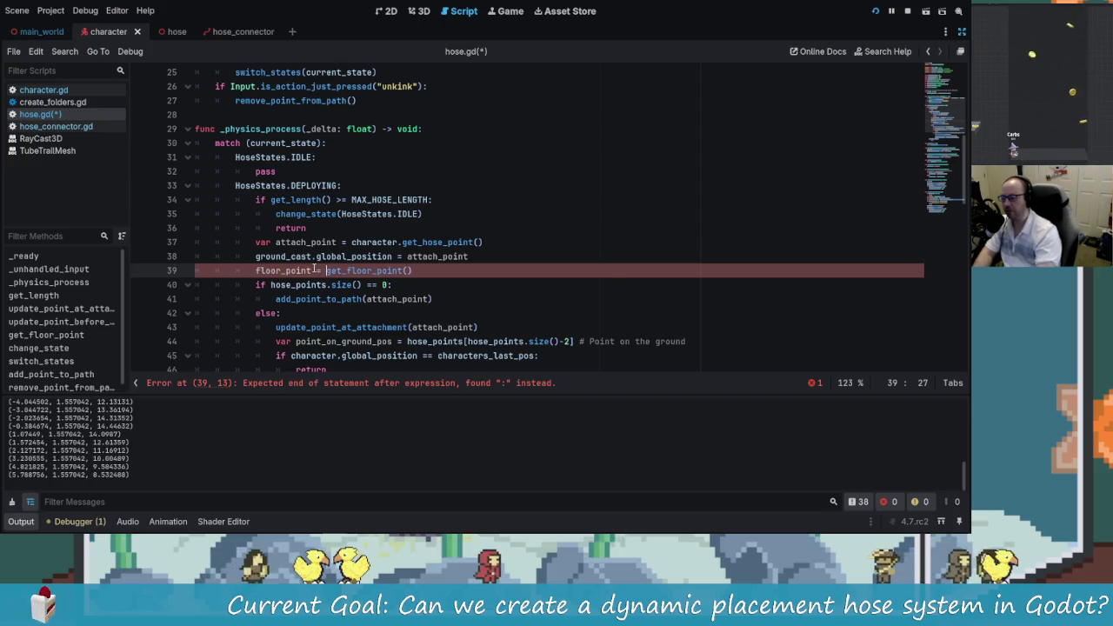
{"action": "scroll", "coordinate": [314, 271], "scroll_direction": "down", "scroll_amount": 7}
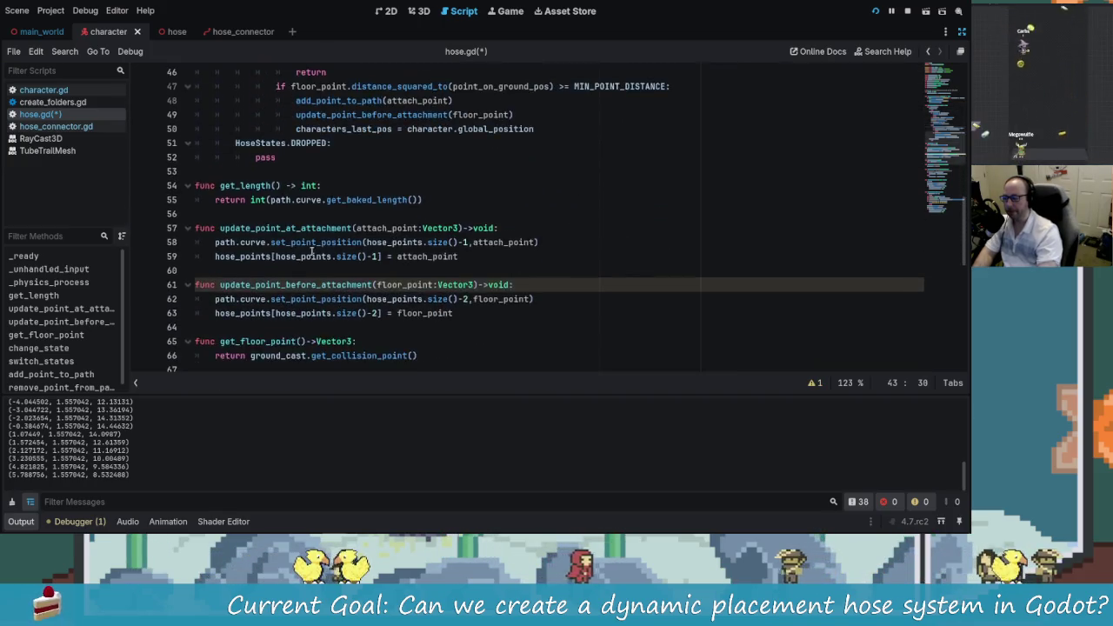
Step: Add an update_point_at_attachment(floor_point) call under the HoseStates.DROPPED case
{"action": "scroll", "coordinate": [311, 250], "scroll_direction": "up", "scroll_amount": 1}
{"action": "scroll", "coordinate": [292, 274], "scroll_direction": "up", "scroll_amount": 1}
{"action": "left_click", "coordinate": [352, 227]}
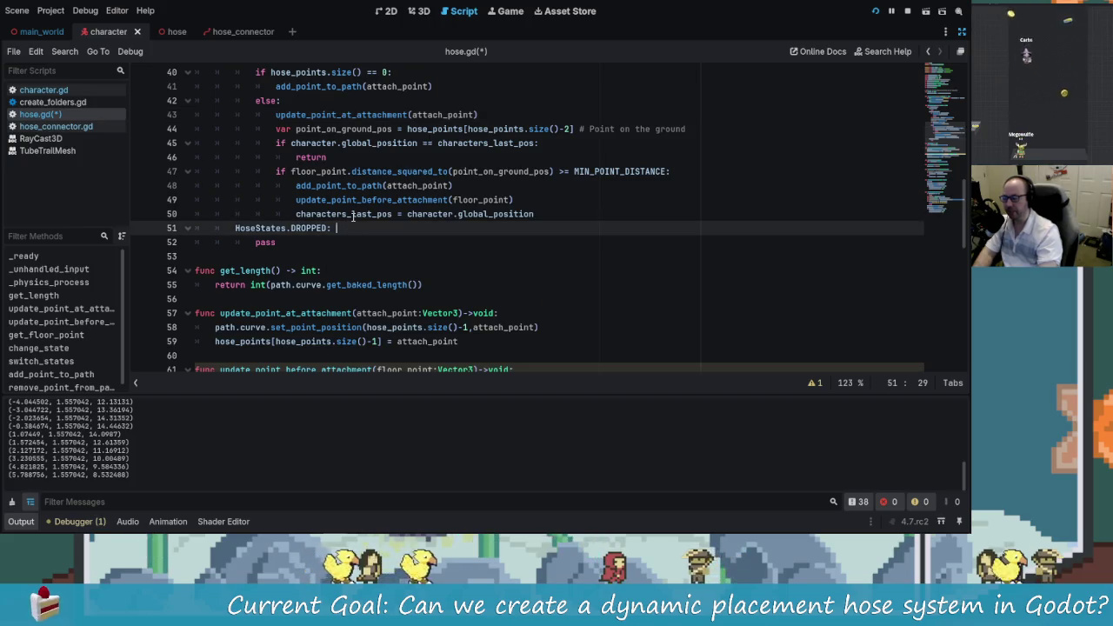
{"action": "type", "text": "\\"}
{"action": "key", "text": "Return"}
{"action": "key", "text": "BackSpace"}
{"action": "key", "text": "BackSpace"}
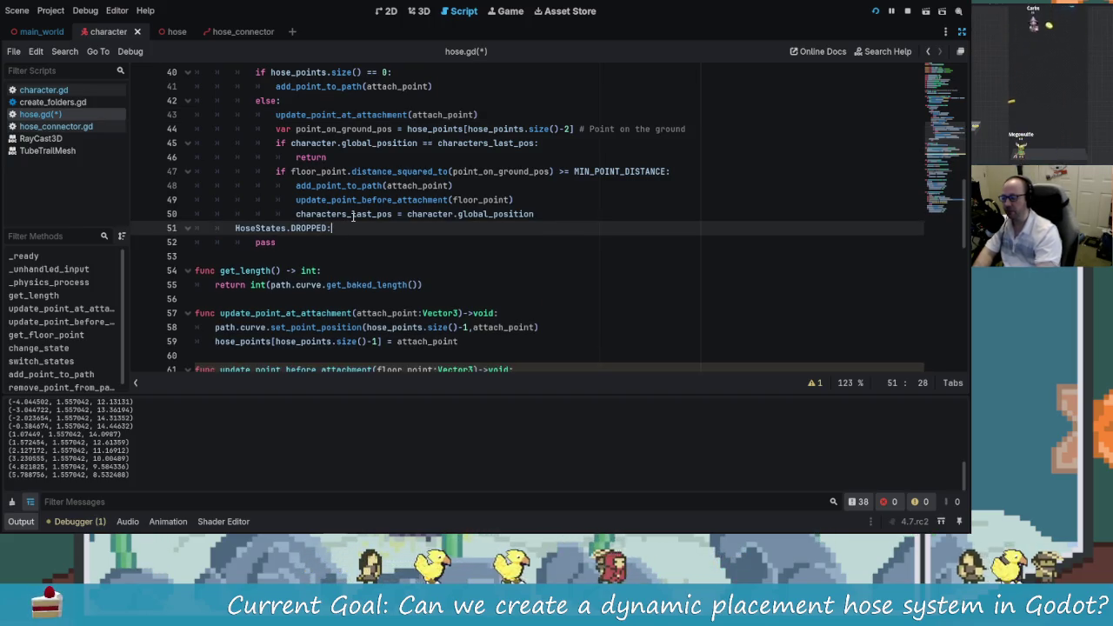
{"action": "key", "text": "Return"}
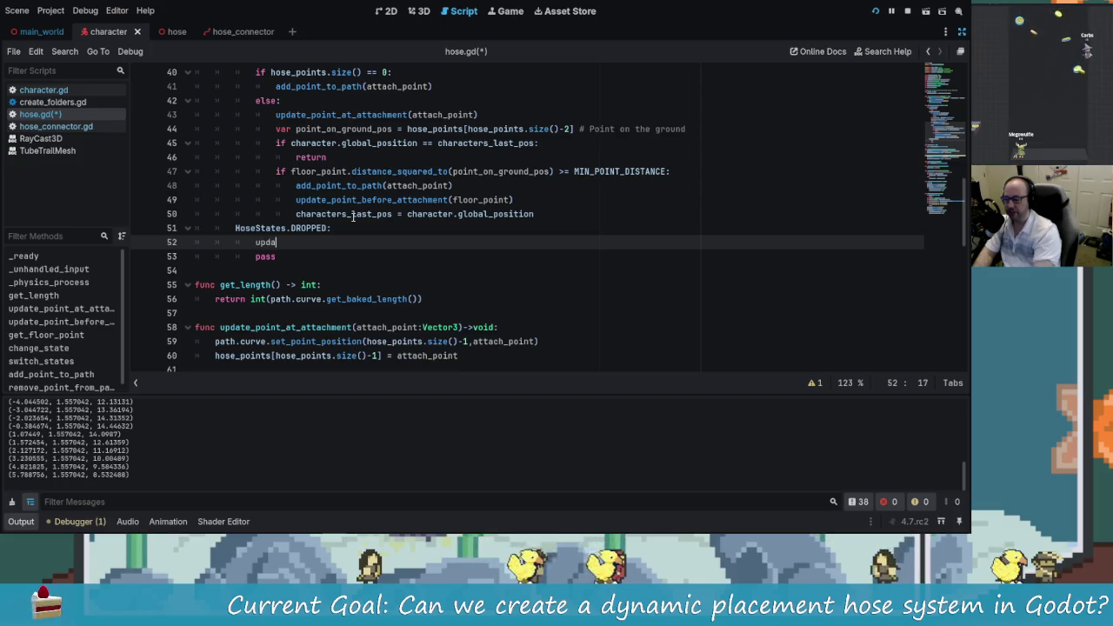
{"action": "type", "text": "tte"}
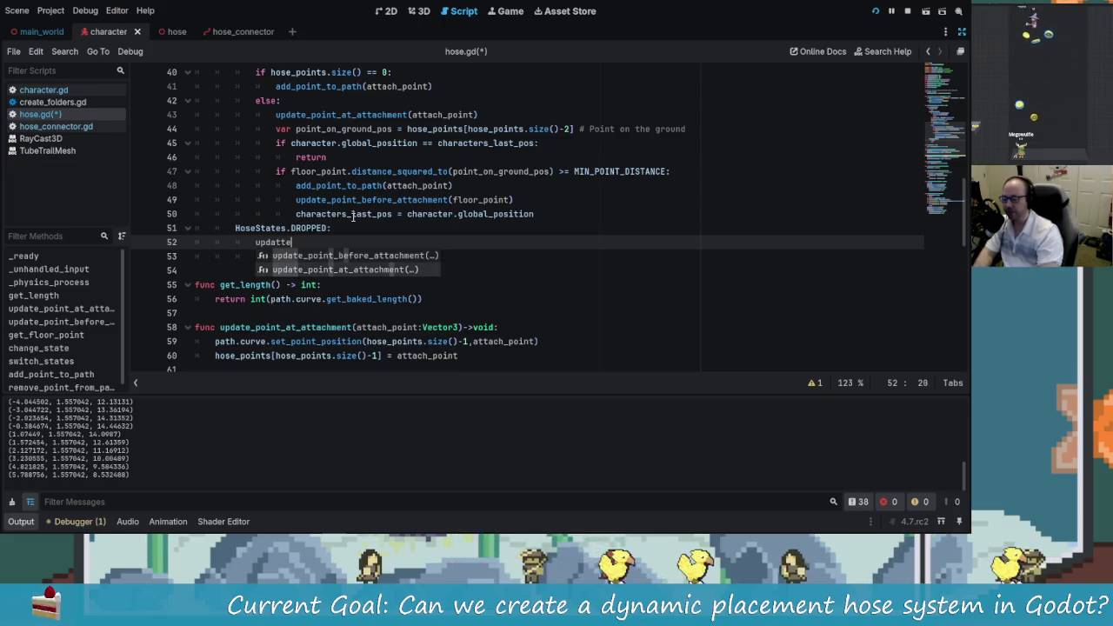
{"action": "key", "text": "Down"}
{"action": "key", "text": "Return"}
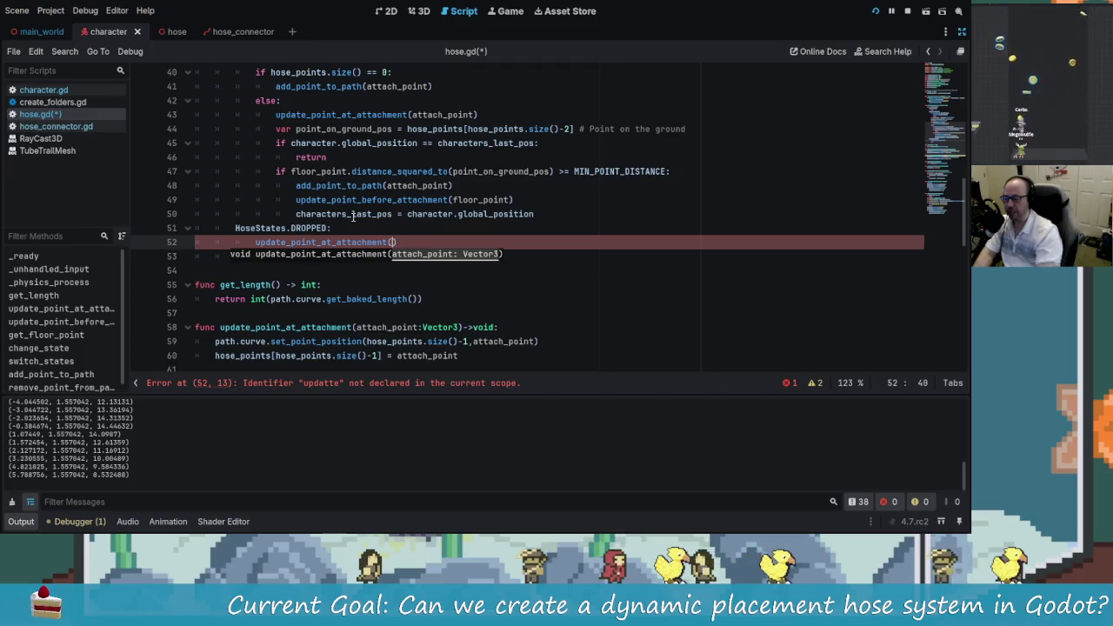
{"action": "type", "text": "floor_point"}
{"action": "key", "text": "Return"}
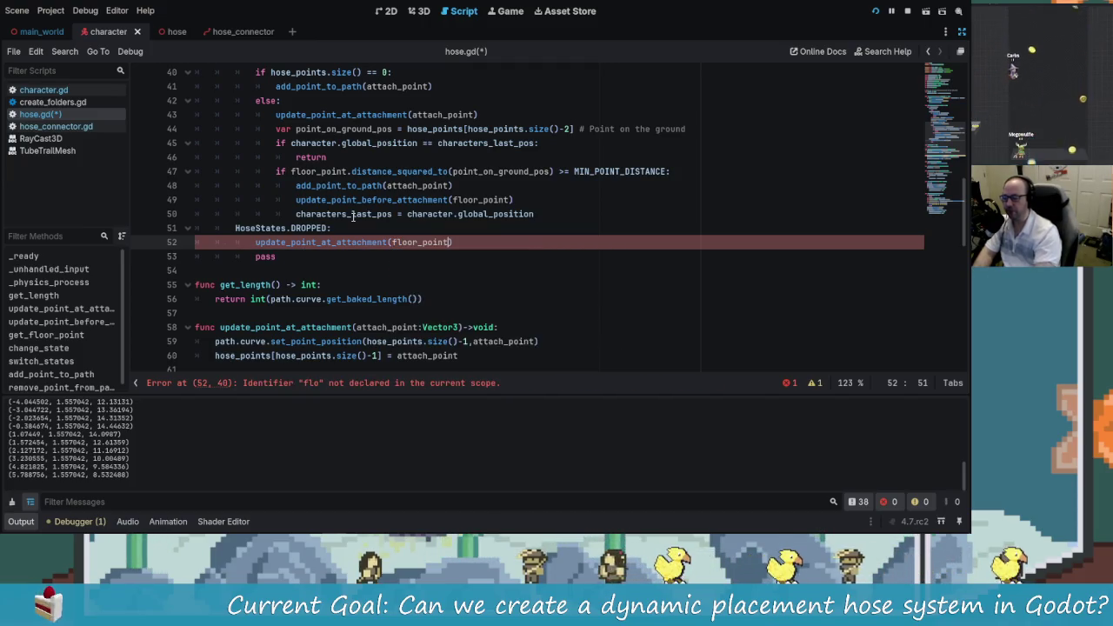
Step: Replace pass with change_state(HoseStates.IDLE) and save hose.gd with Ctrl+S
{"action": "left_click", "coordinate": [339, 255]}
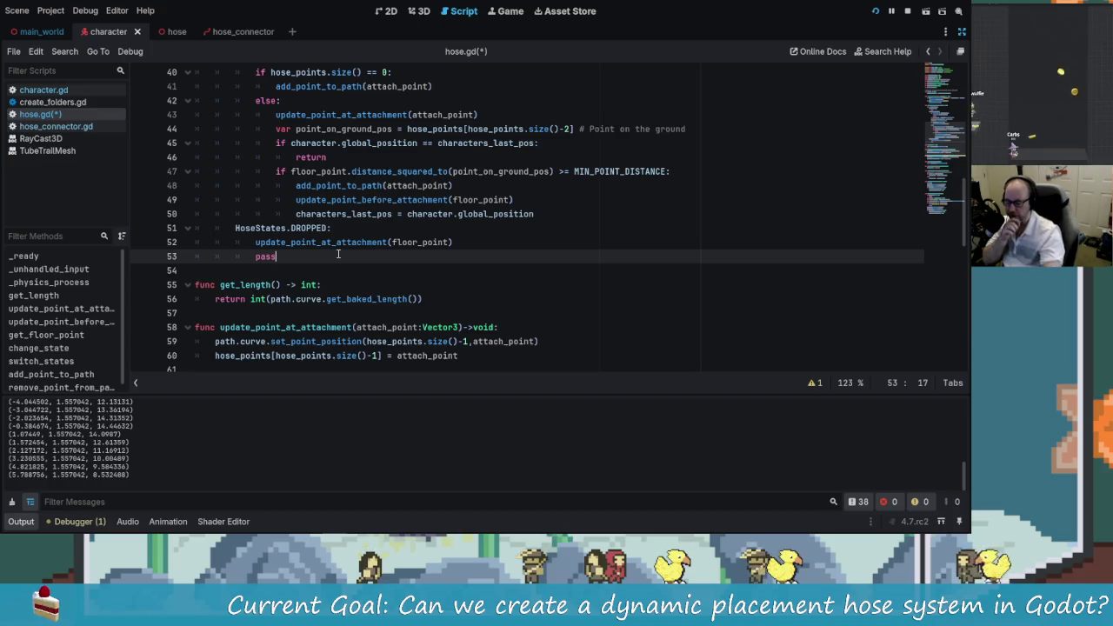
{"action": "key", "text": "BackSpace"}
{"action": "key", "text": "BackSpace"}
{"action": "key", "text": "BackSpace"}
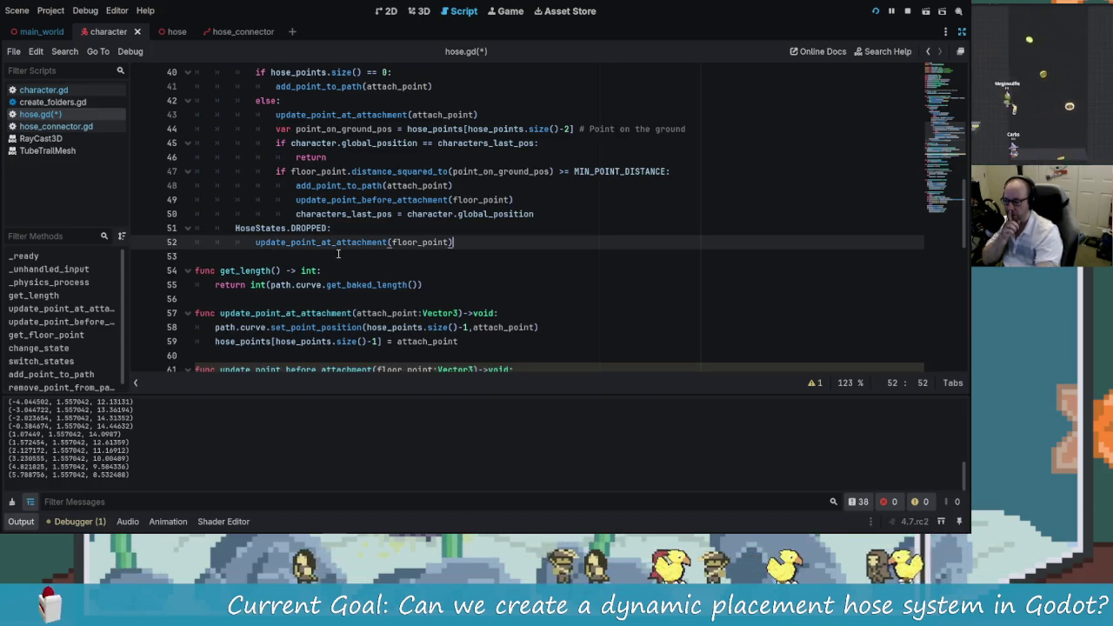
{"action": "key", "text": "Return"}
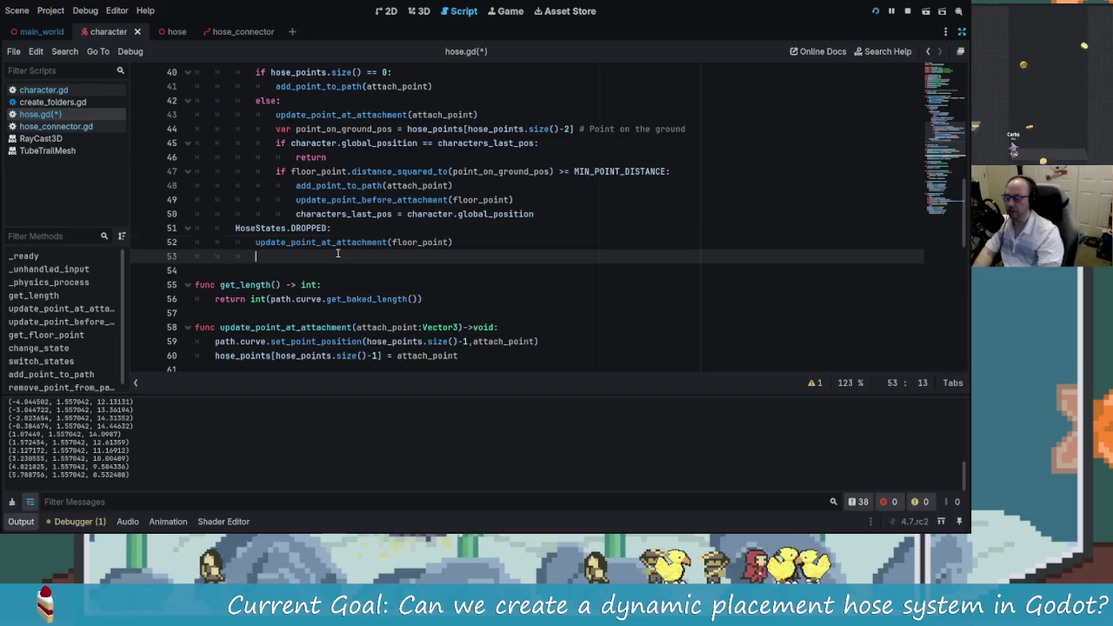
{"action": "type", "text": "charn"}
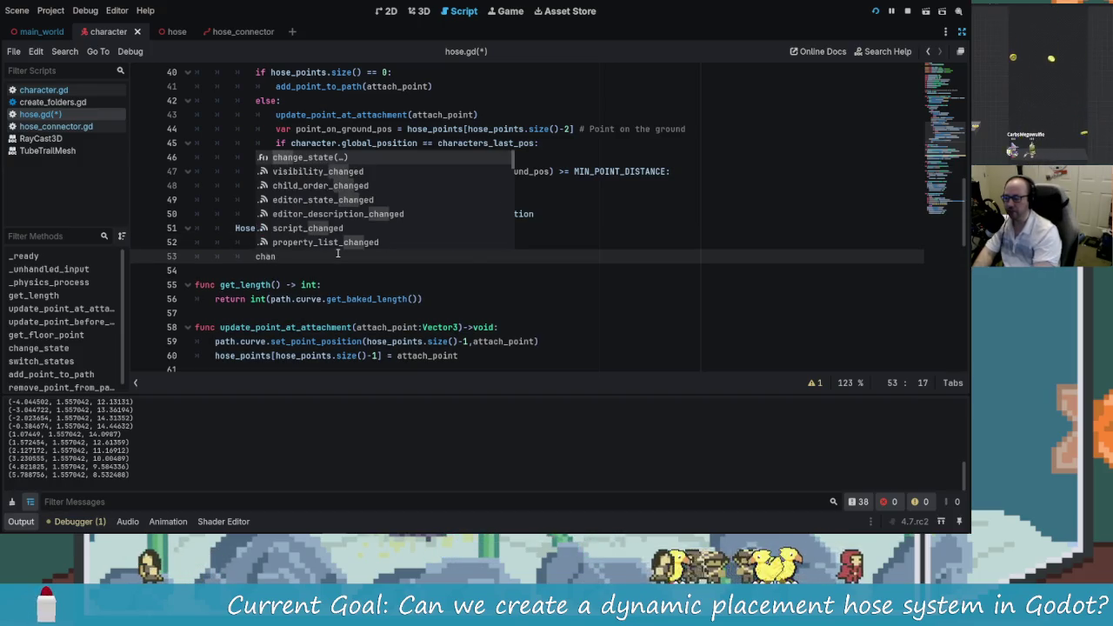
{"action": "key", "text": "Return"}
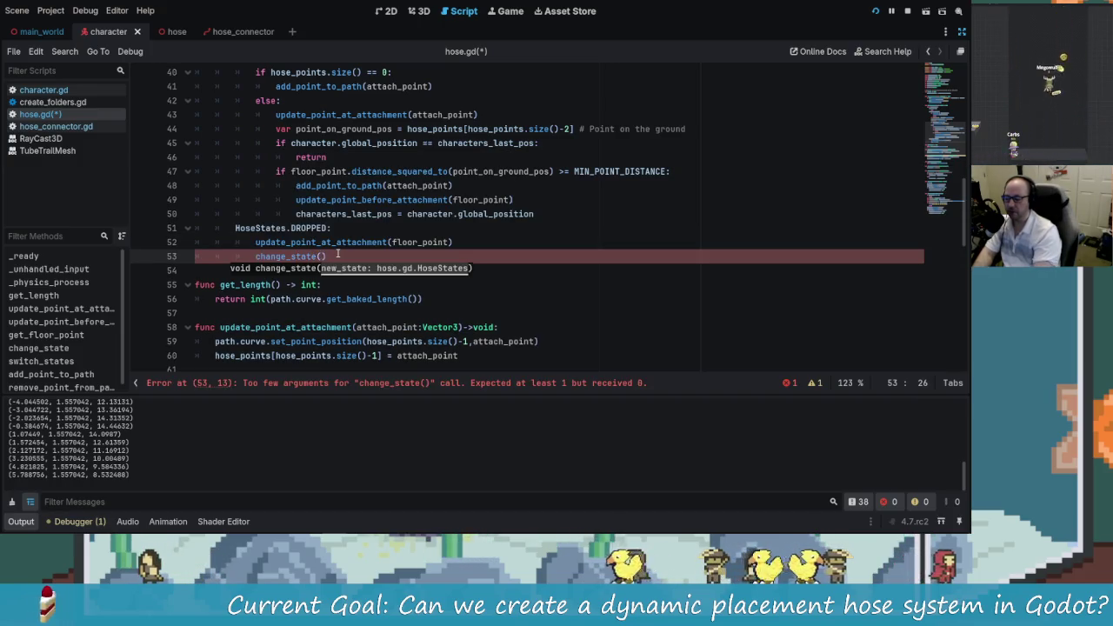
{"action": "type", "text": "HoseStates.I"}
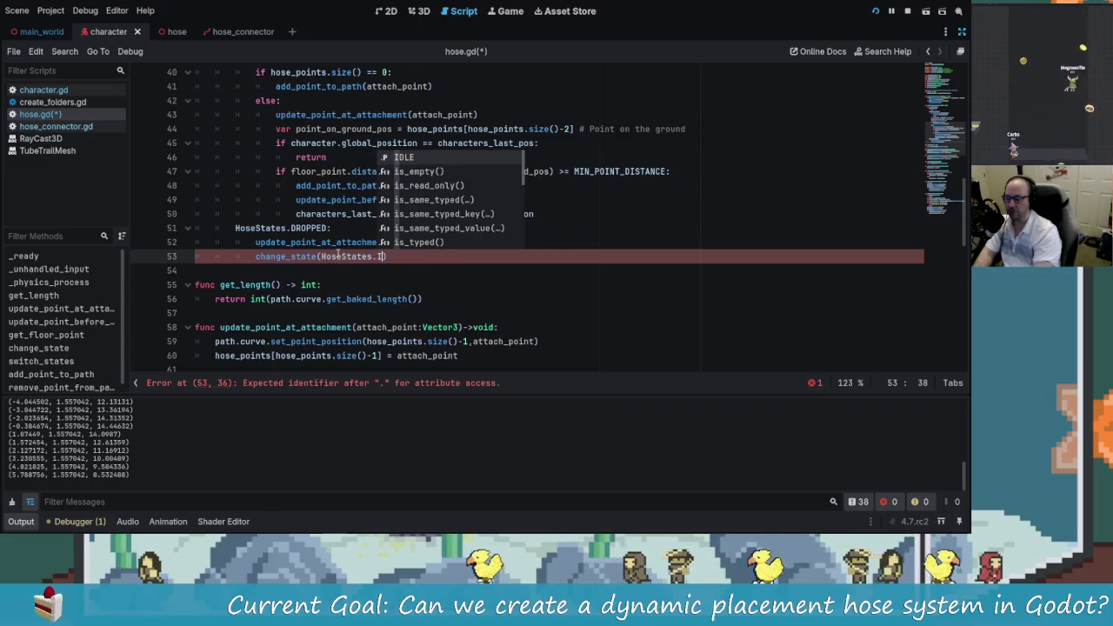
{"action": "key", "text": "Return"}
{"action": "key", "text": "ctrl+s"}
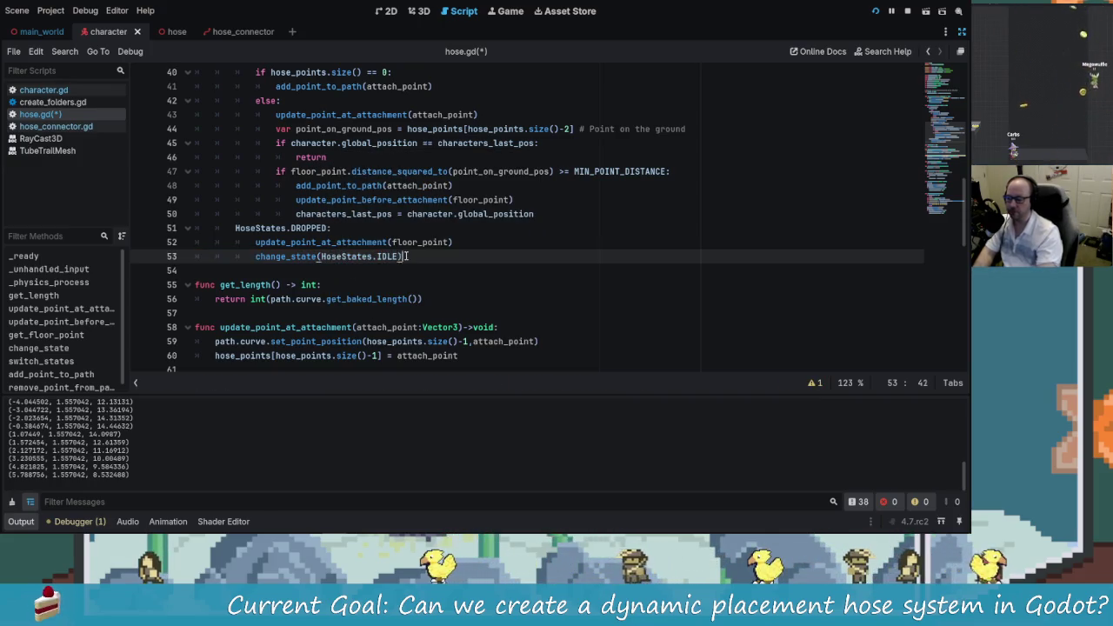
{"action": "scroll", "coordinate": [461, 365], "scroll_direction": "down", "scroll_amount": 1}
{"action": "scroll", "coordinate": [472, 354], "scroll_direction": "up", "scroll_amount": 1}
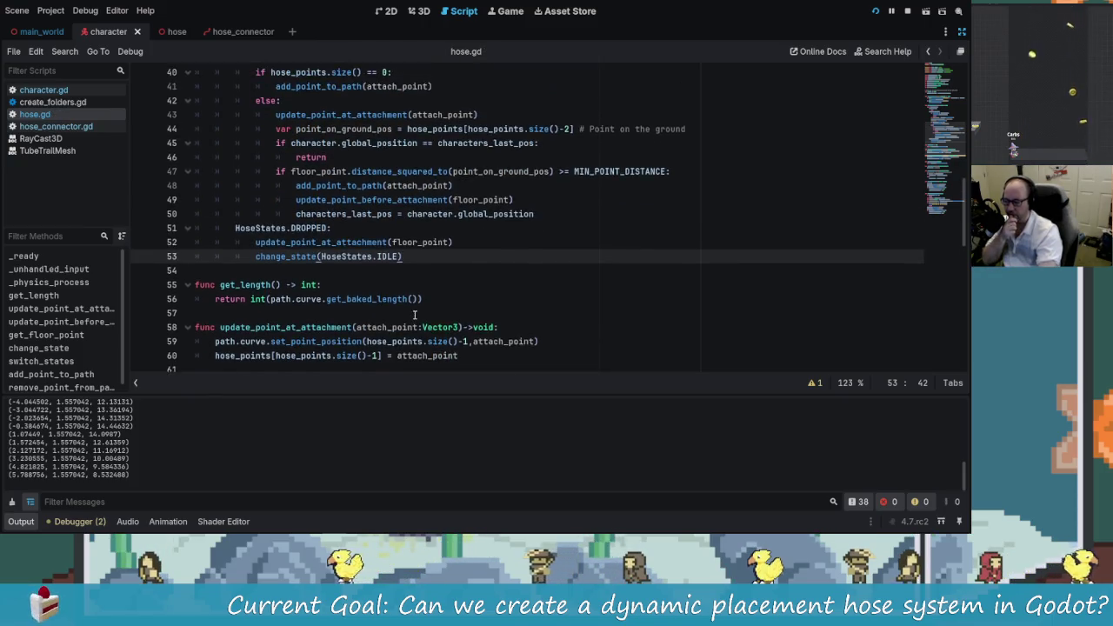
{"action": "scroll", "coordinate": [481, 355], "scroll_direction": "down", "scroll_amount": 1}
{"action": "scroll", "coordinate": [480, 354], "scroll_direction": "down", "scroll_amount": 1}
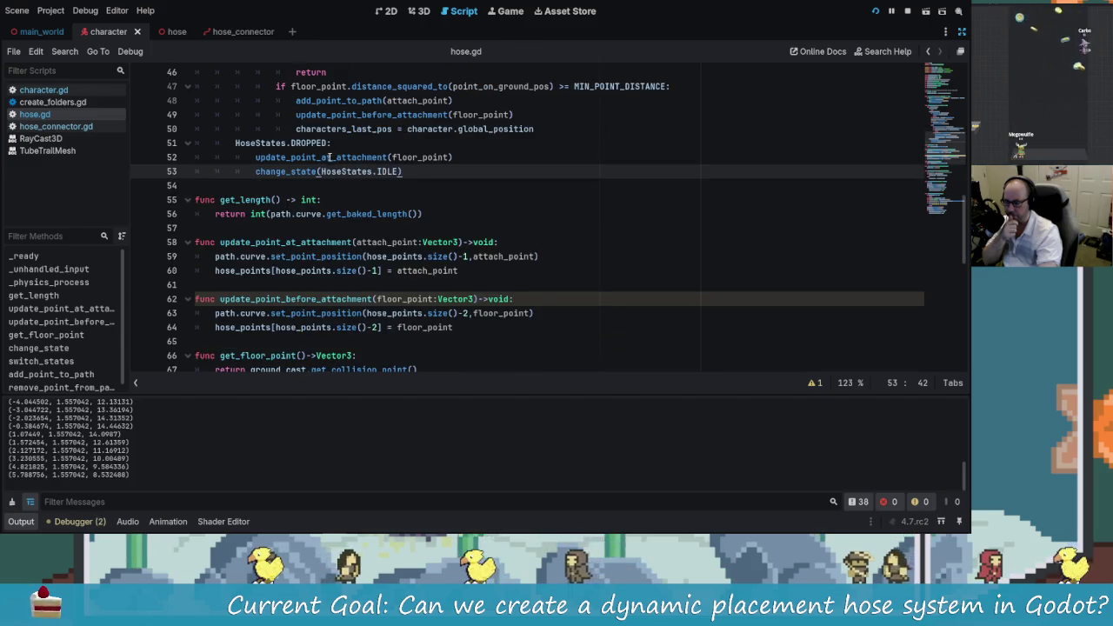
Step: Rename the line 62 floor_point parameter to f_point and use f_point on line 63
{"action": "left_click", "coordinate": [813, 383]}
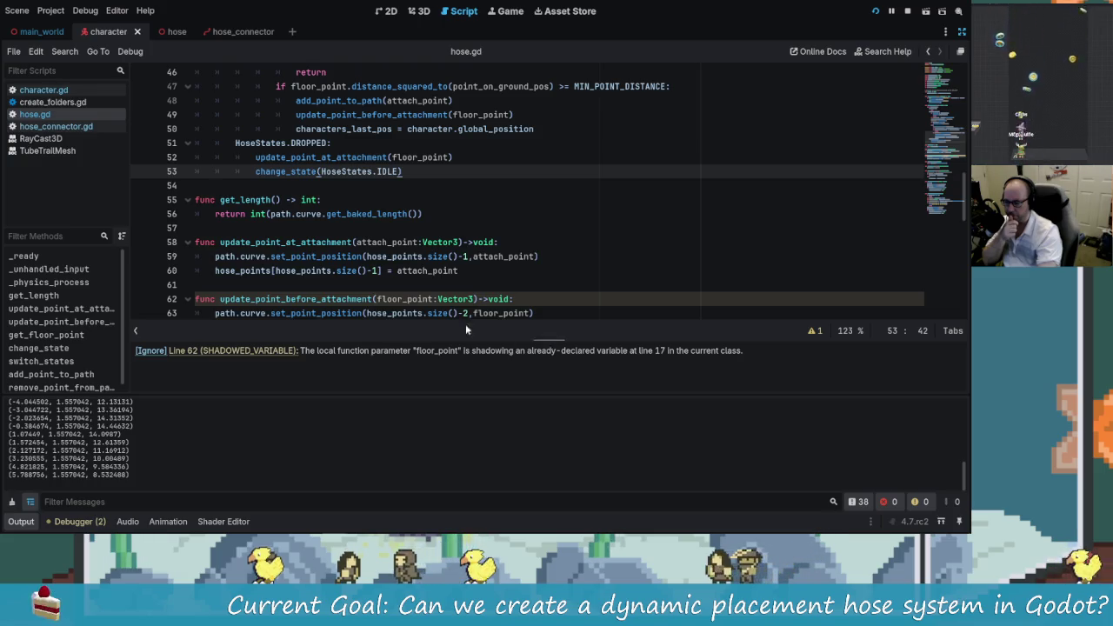
{"action": "left_click", "coordinate": [376, 298]}
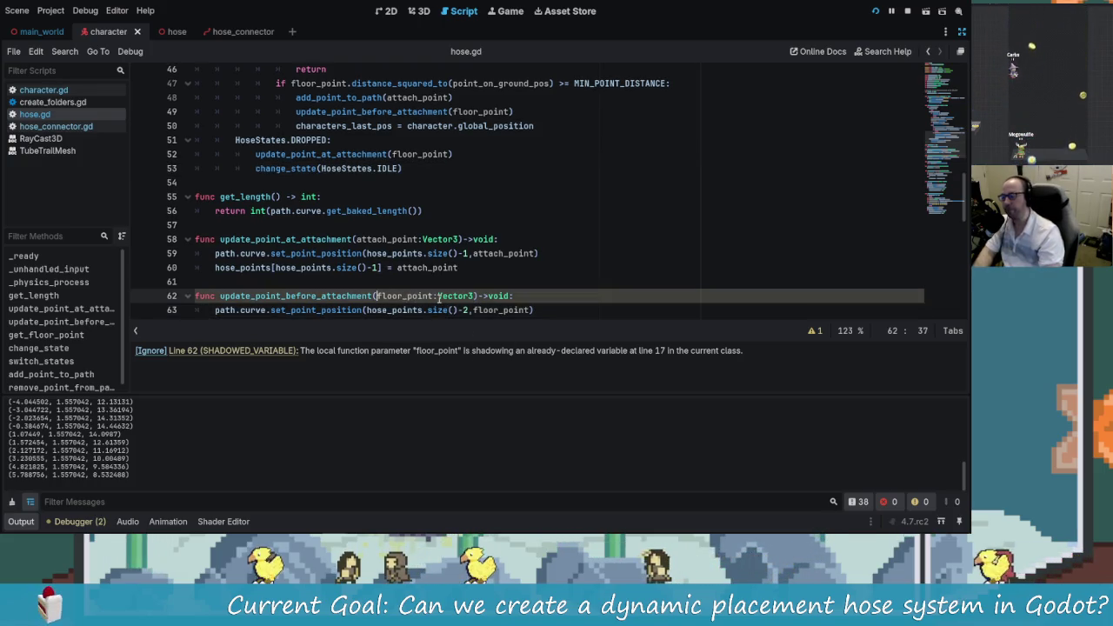
{"action": "key", "text": "BackSpace"}
{"action": "key", "text": "BackSpace"}
{"action": "key", "text": "BackSpace"}
{"action": "type", "text": "_"}
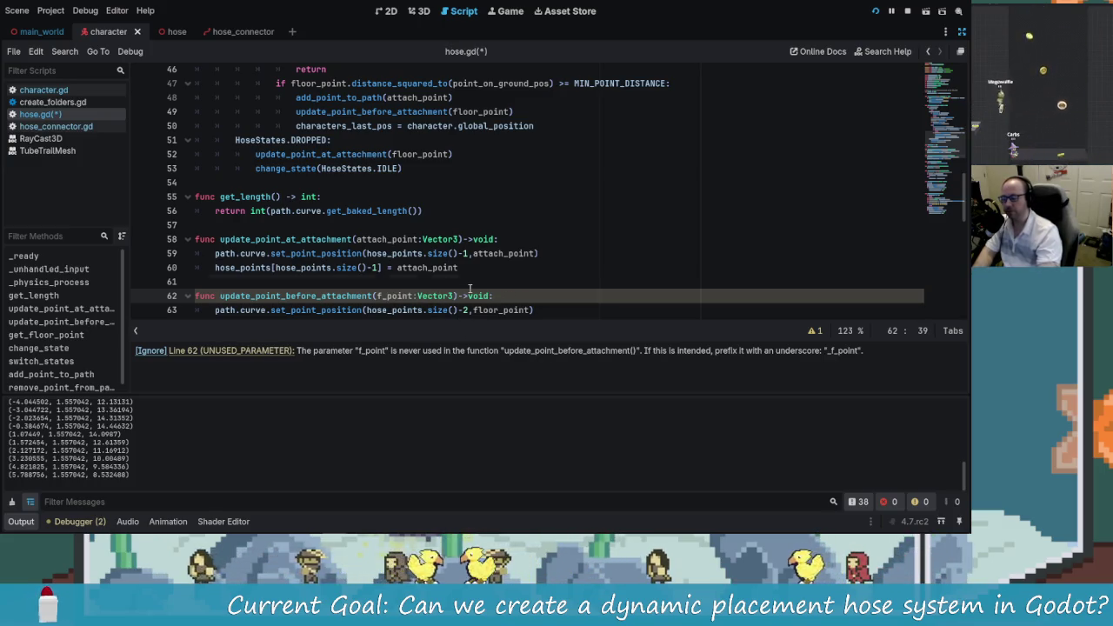
{"action": "left_click", "coordinate": [482, 287]}
{"action": "left_click", "coordinate": [402, 296]}
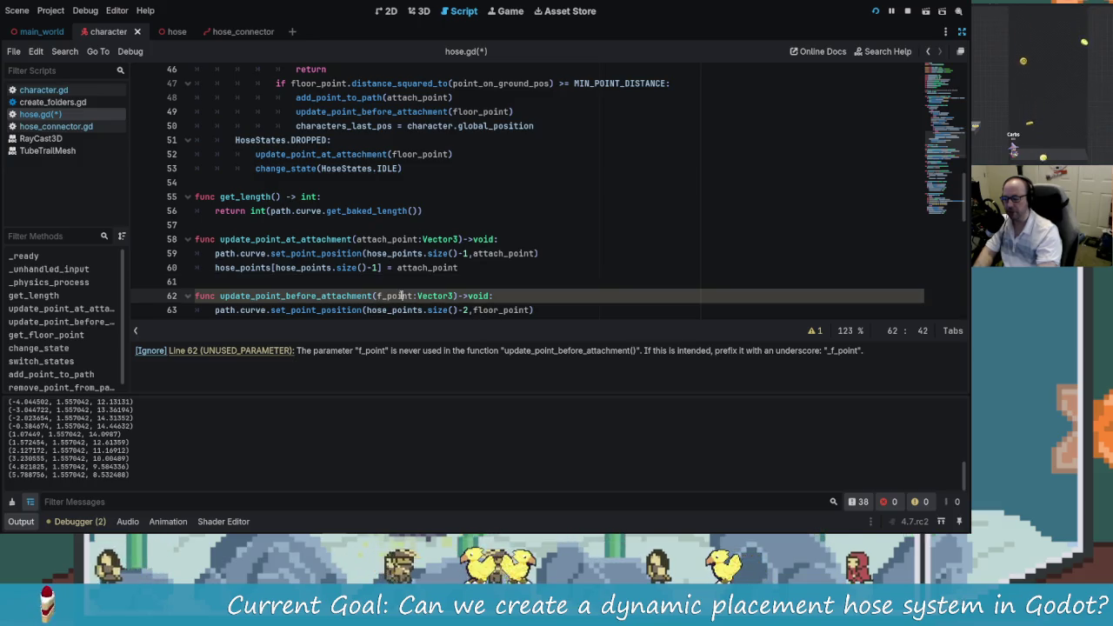
{"action": "double_click", "coordinate": [491, 309]}
{"action": "type", "text": "f_point"}
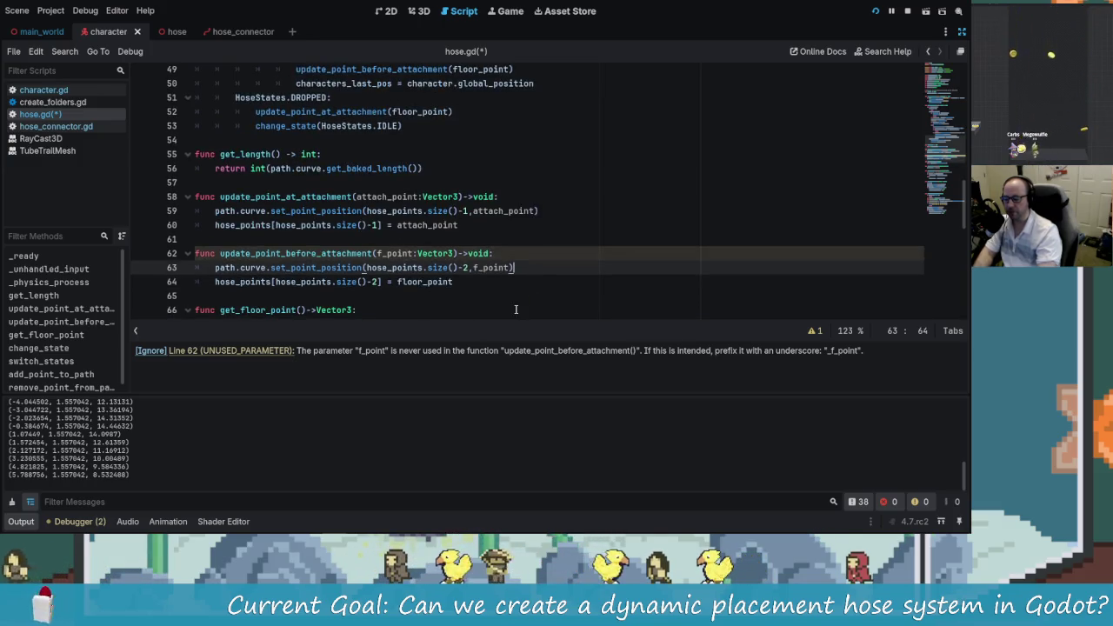
Step: Check the floor_point reference on line 64, then relaunch the game to test the hose
{"action": "left_click", "coordinate": [437, 285]}
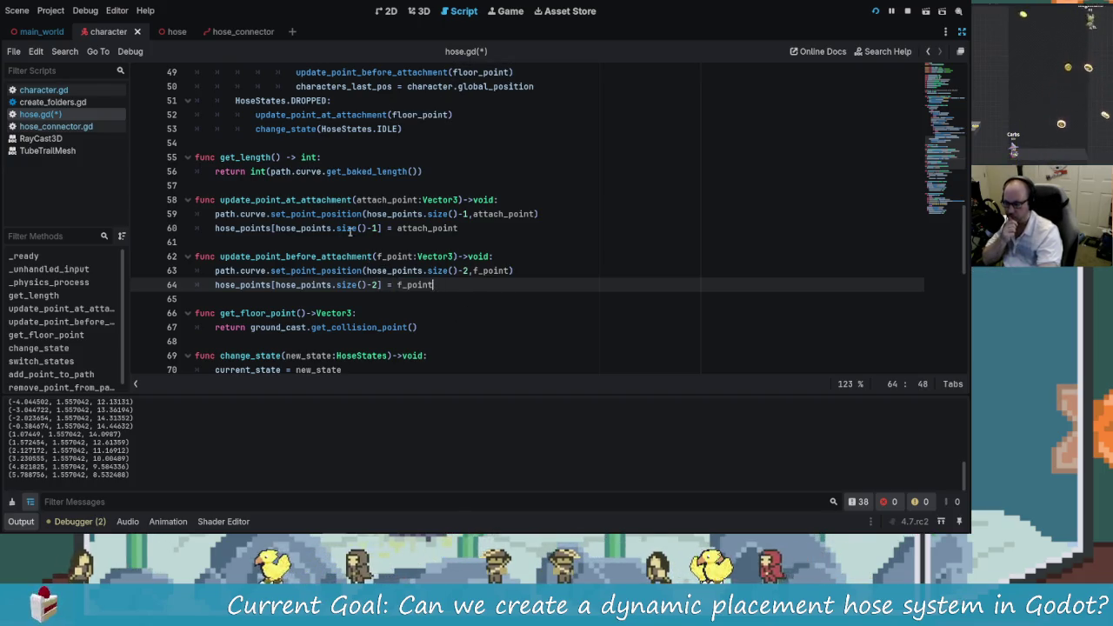
{"action": "left_click", "coordinate": [457, 256]}
{"action": "scroll", "coordinate": [453, 264], "scroll_direction": "down", "scroll_amount": 1}
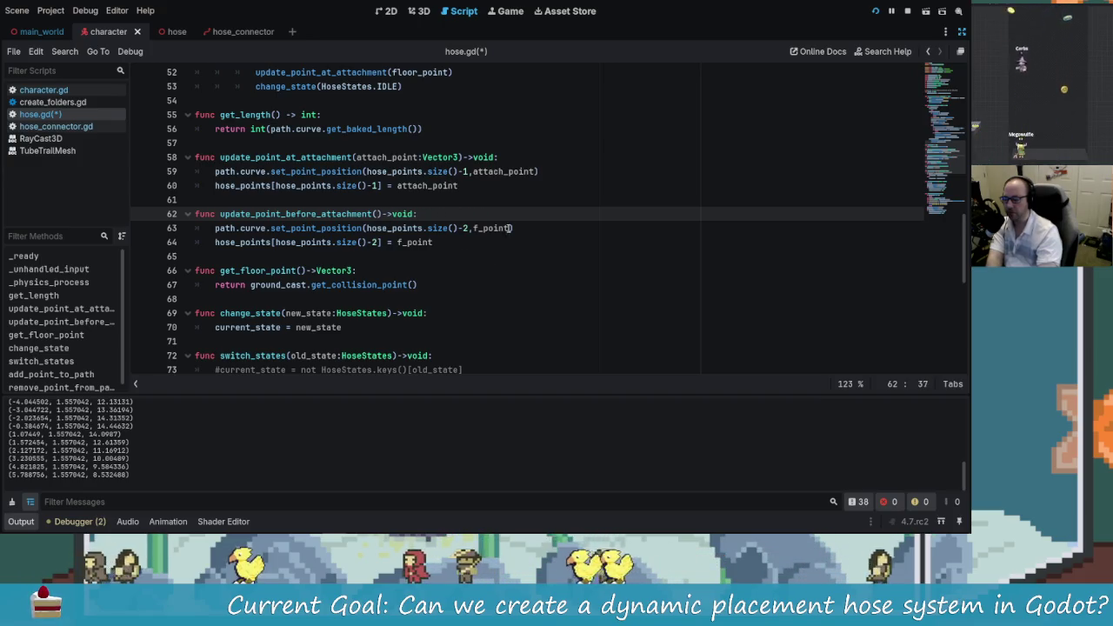
{"action": "left_click", "coordinate": [456, 243]}
{"action": "scroll", "coordinate": [444, 239], "scroll_direction": "up", "scroll_amount": 6}
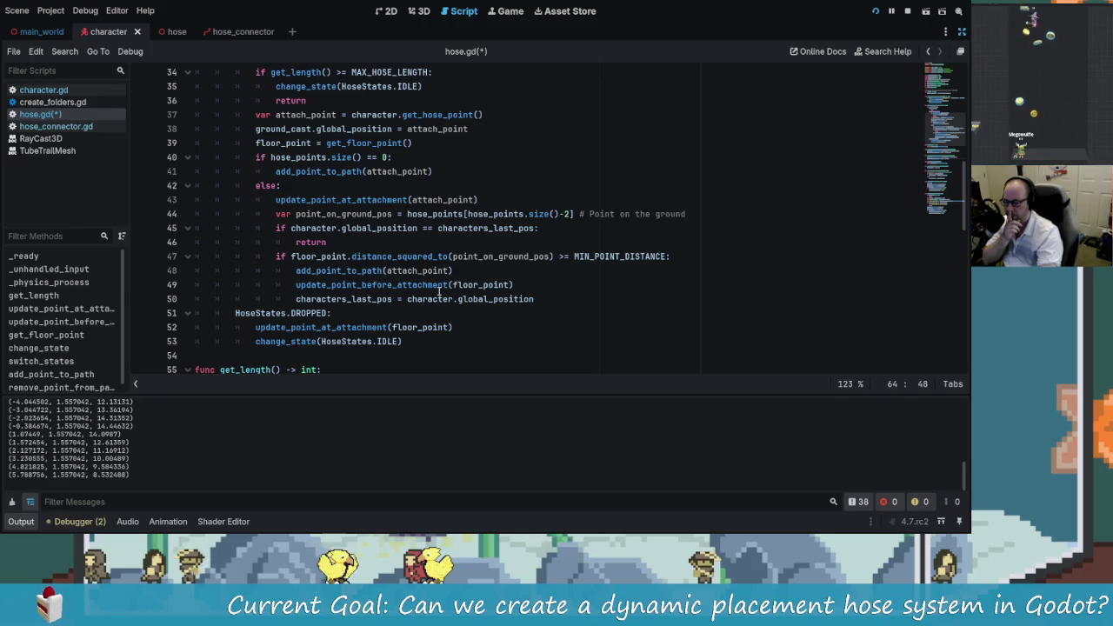
{"action": "scroll", "coordinate": [375, 241], "scroll_direction": "up", "scroll_amount": 2}
{"action": "scroll", "coordinate": [494, 338], "scroll_direction": "down", "scroll_amount": 6}
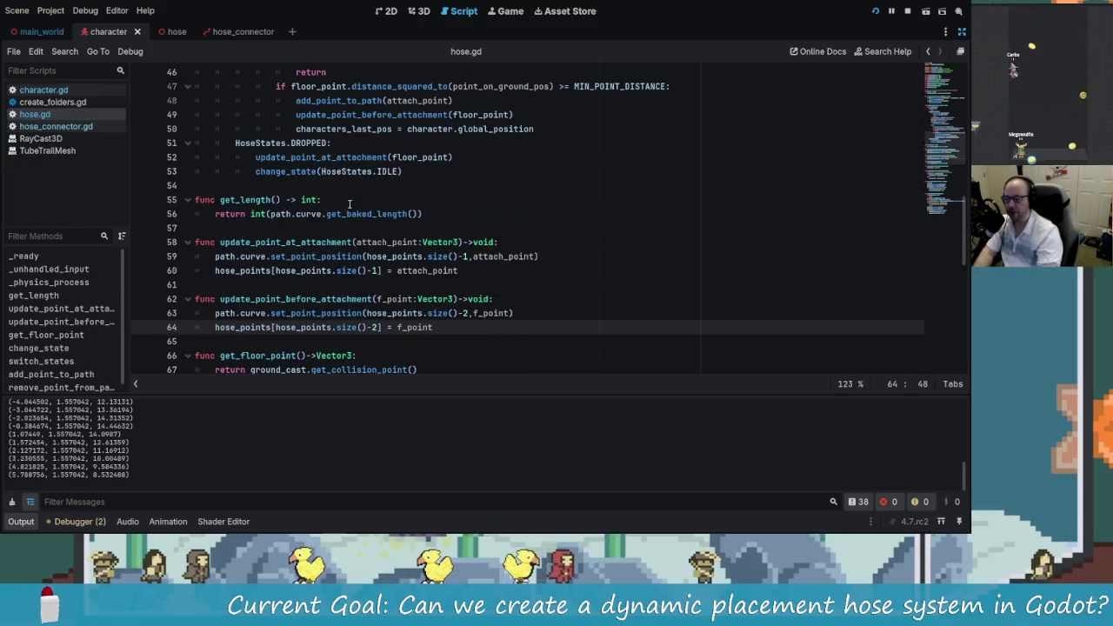
{"action": "scroll", "coordinate": [423, 339], "scroll_direction": "up", "scroll_amount": 3}
{"action": "scroll", "coordinate": [418, 322], "scroll_direction": "down", "scroll_amount": 1}
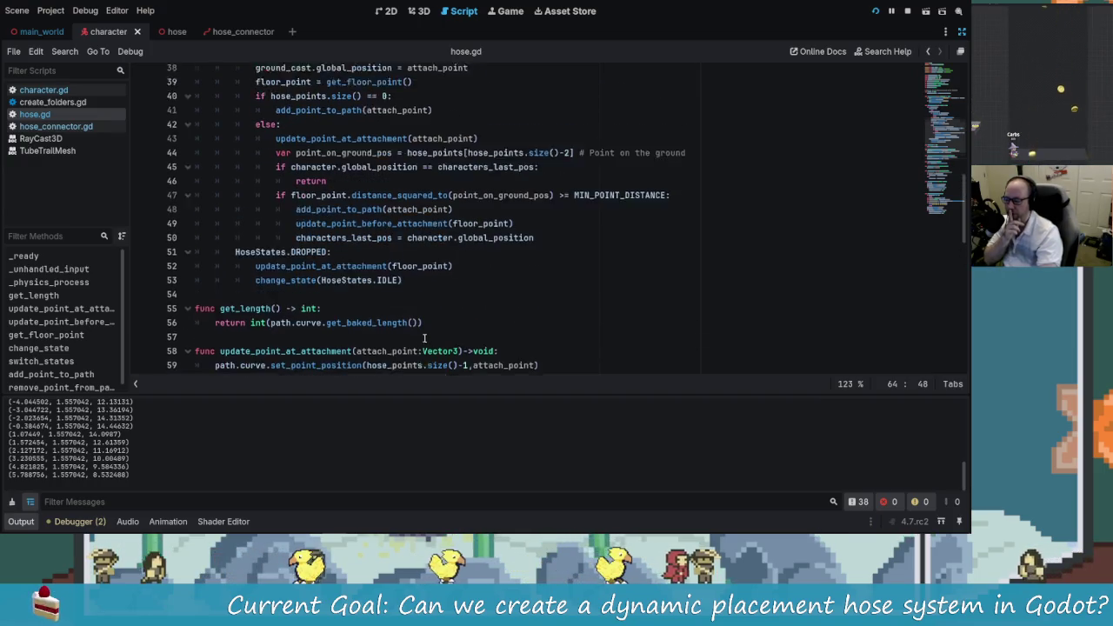
{"action": "left_click", "coordinate": [909, 13]}
Step: Run the hose scene with F5 to view the trail, then stop it with F8
{"action": "key", "text": "F5"}
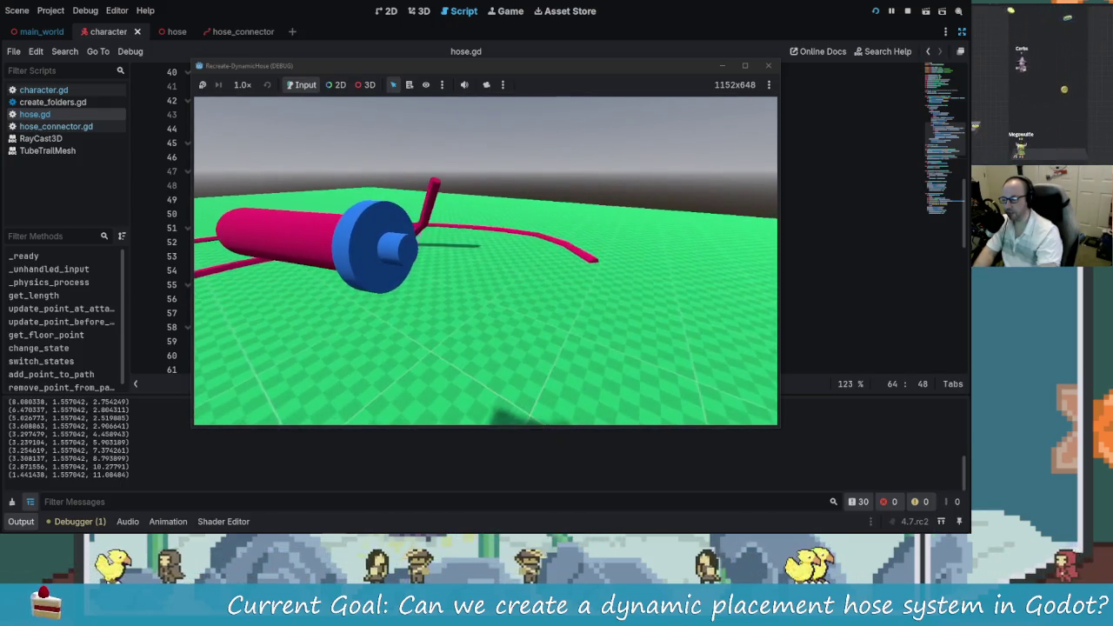
{"action": "key", "text": "F8"}
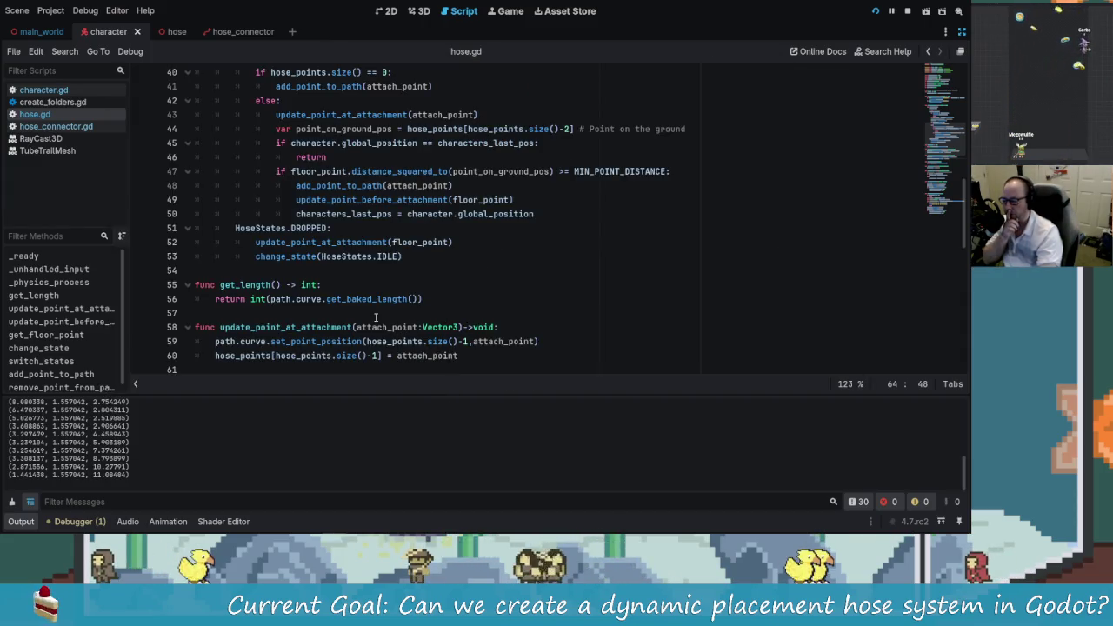
Step: In switch_states, change line 77's else branch from HoseStates.IDLE to HoseStates.DROPPED
{"action": "scroll", "coordinate": [378, 321], "scroll_direction": "up", "scroll_amount": 1}
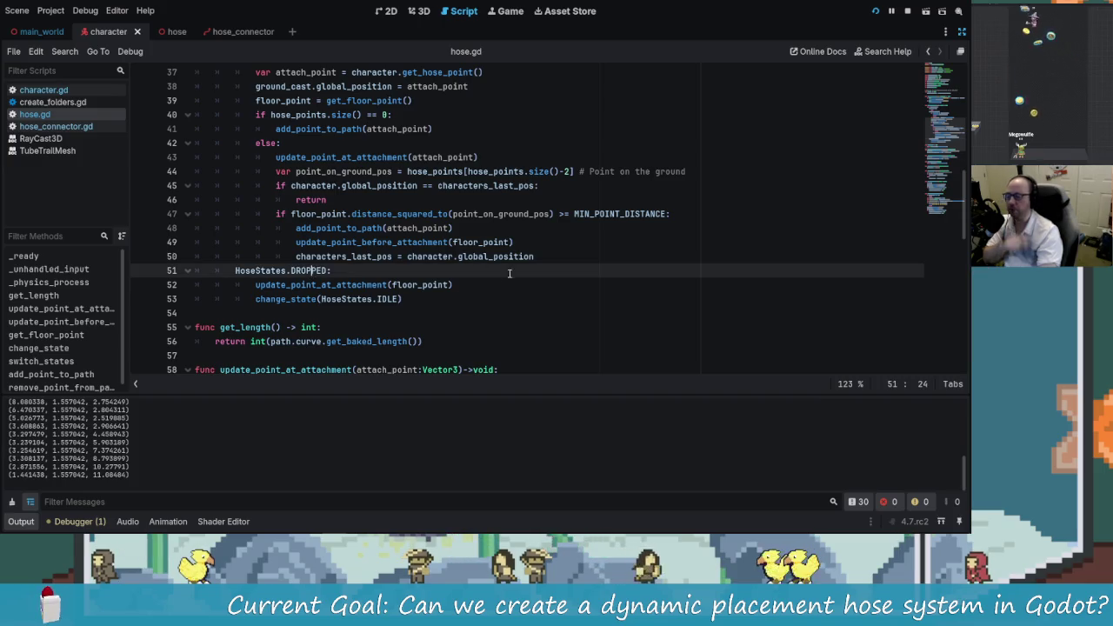
{"action": "left_click", "coordinate": [559, 258]}
{"action": "key", "text": "Down"}
{"action": "scroll", "coordinate": [423, 313], "scroll_direction": "up", "scroll_amount": 8}
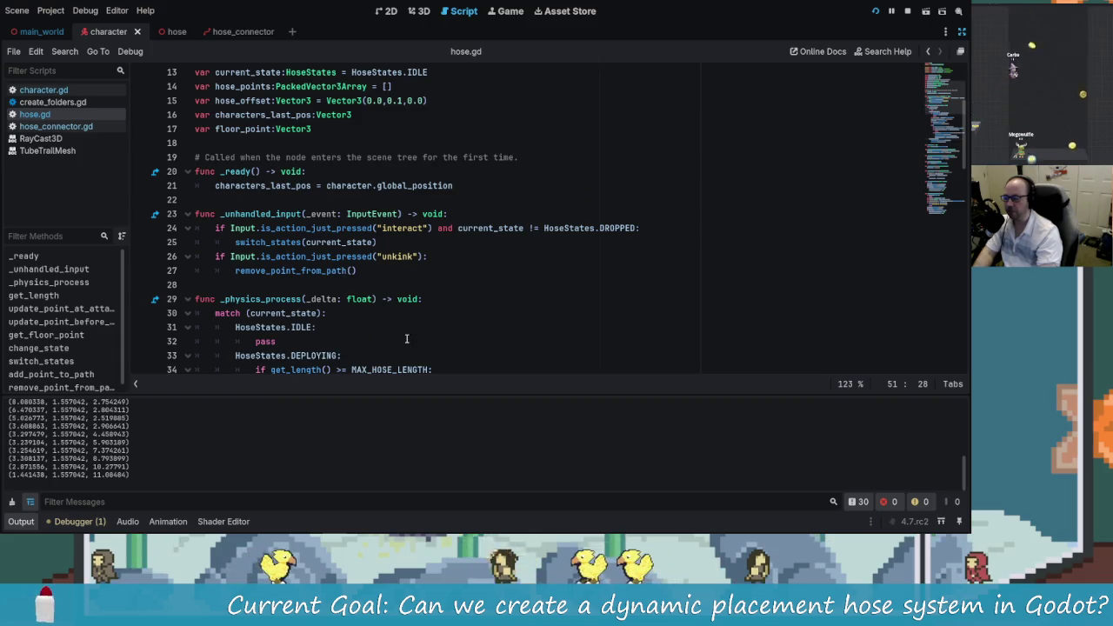
{"action": "scroll", "coordinate": [406, 339], "scroll_direction": "down", "scroll_amount": 2}
{"action": "scroll", "coordinate": [376, 299], "scroll_direction": "up", "scroll_amount": 2}
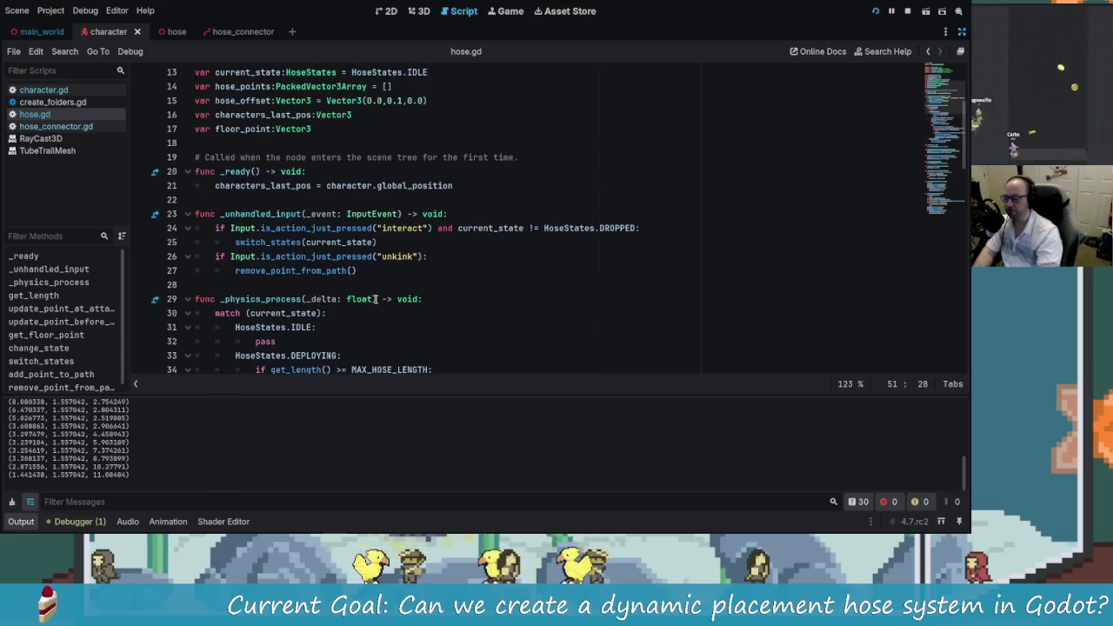
{"action": "left_click", "coordinate": [287, 242], "text": "ctrl"}
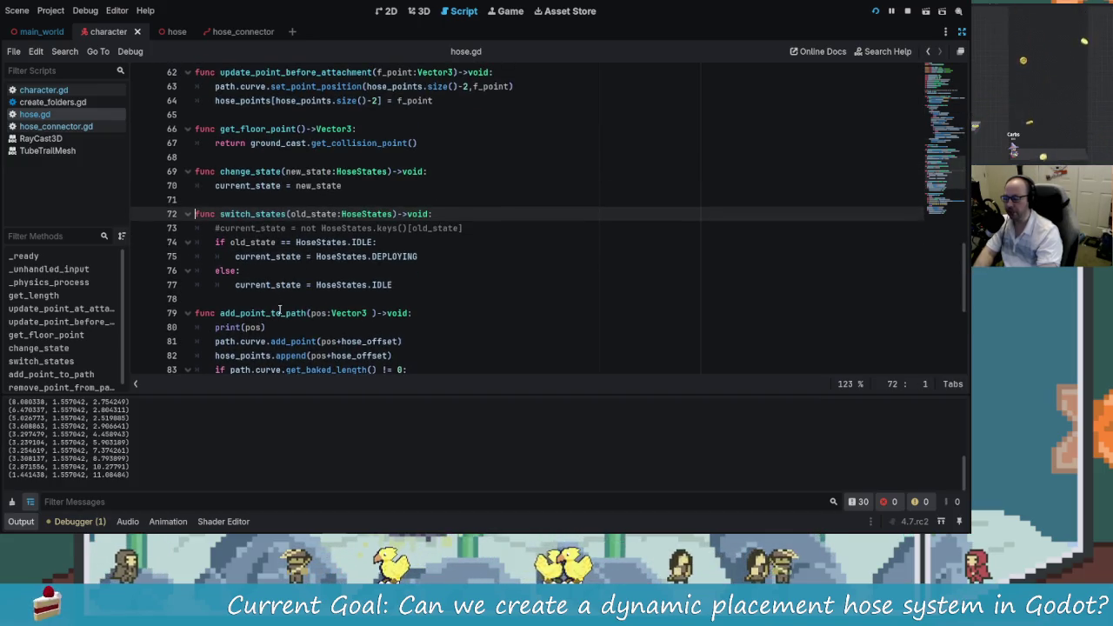
{"action": "left_click", "coordinate": [362, 243]}
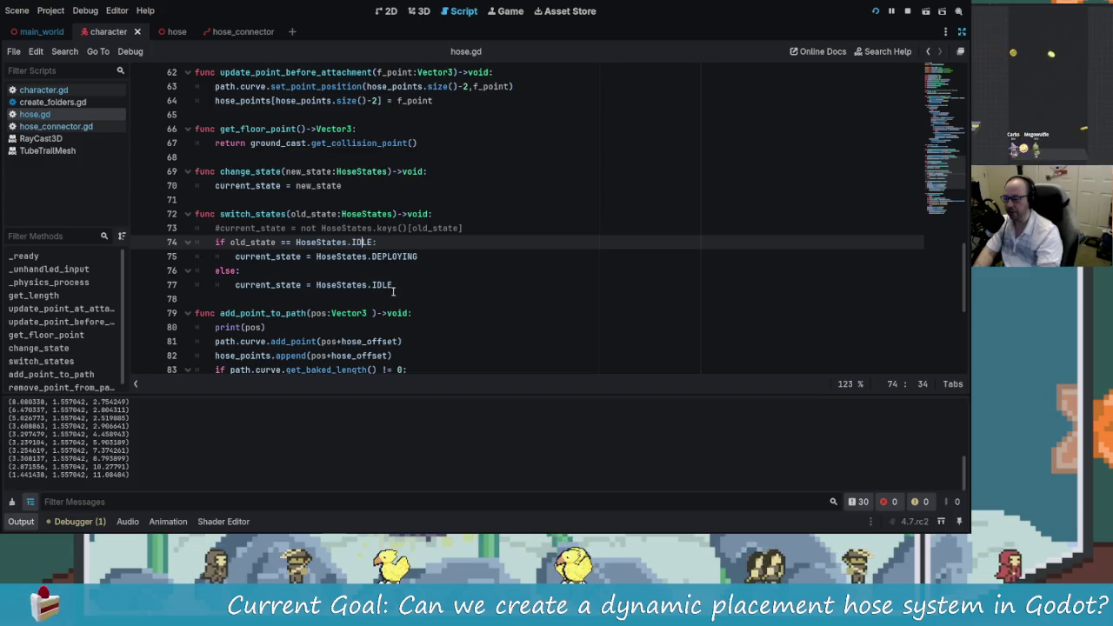
{"action": "double_click", "coordinate": [383, 285]}
{"action": "key", "text": "BackSpace"}
{"action": "type", "text": "Dr"}
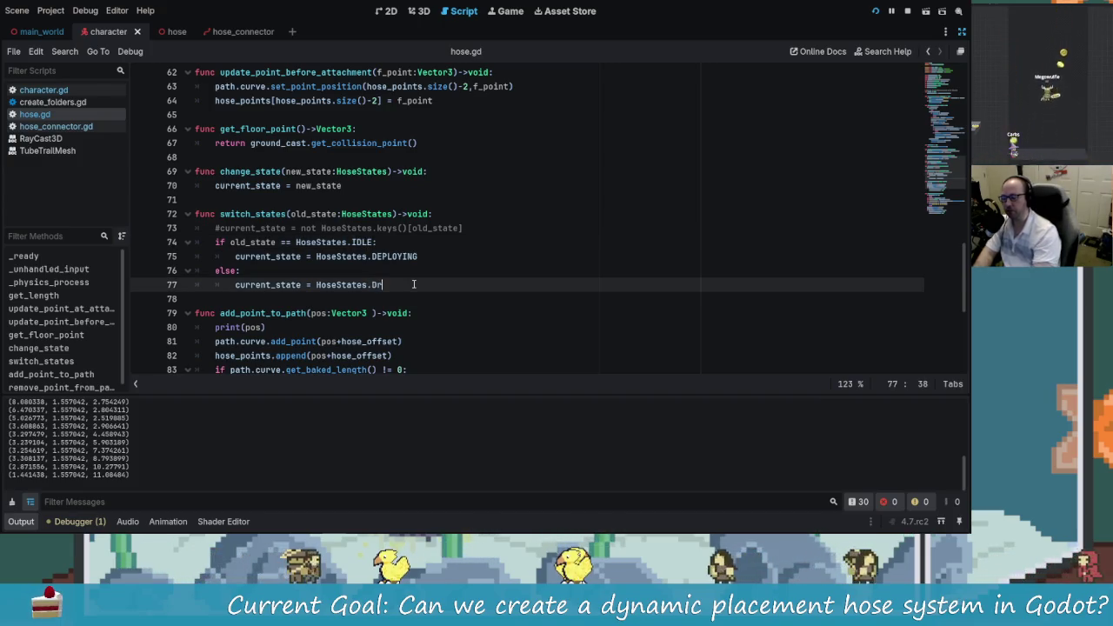
{"action": "key", "text": "BackSpace"}
{"action": "type", "text": "ROPPED"}
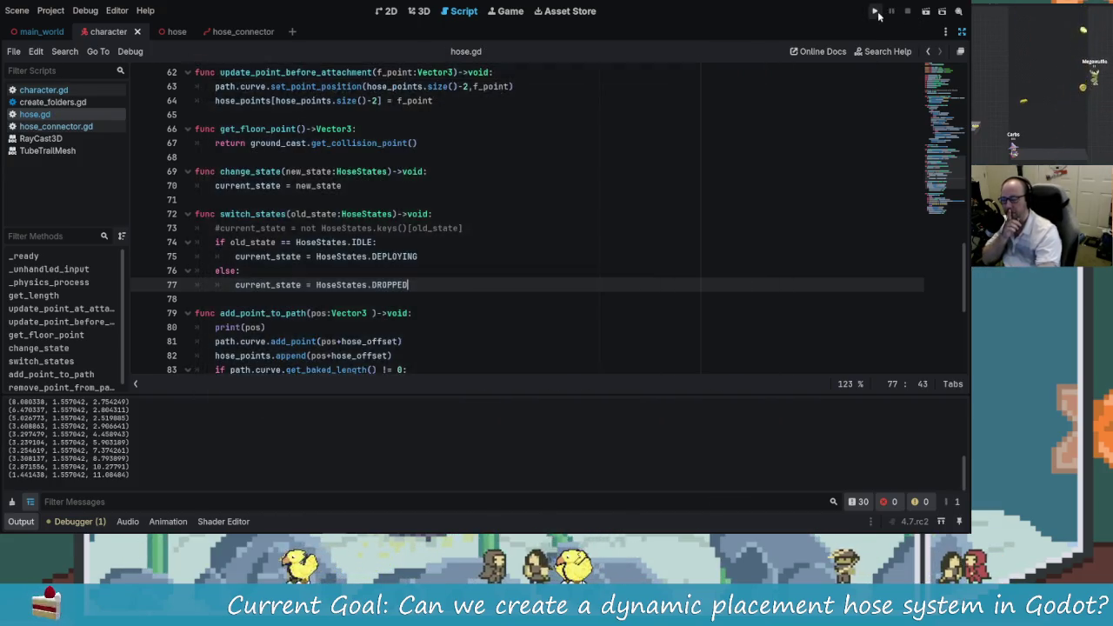
Step: Run the project and walk the character with W and A, laying winding hose trails over floor and ramps
{"action": "left_click", "coordinate": [876, 12]}
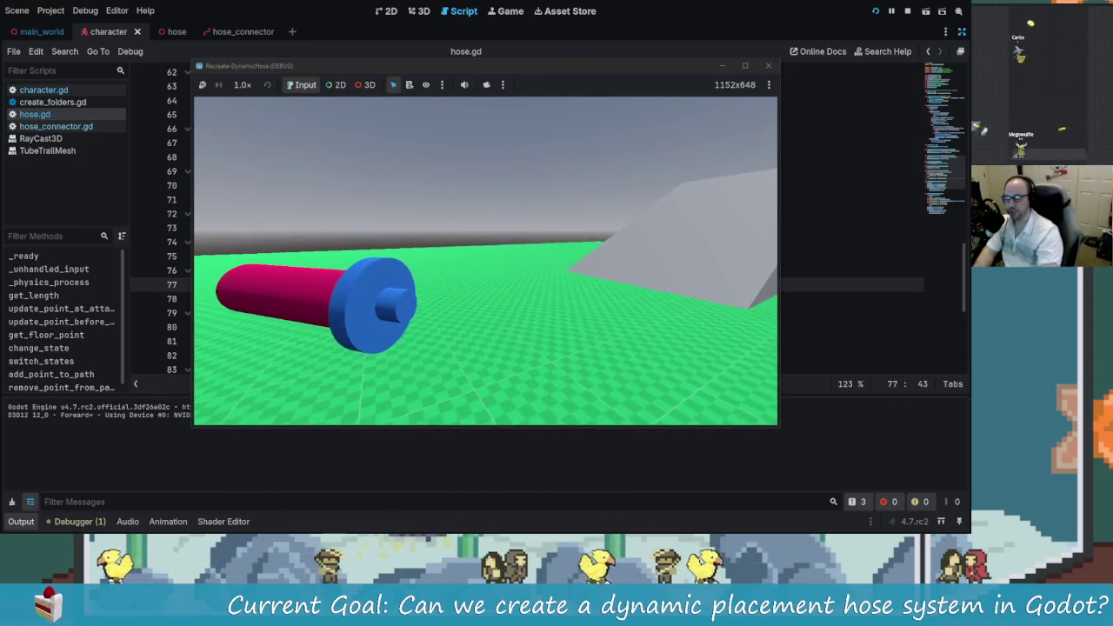
{"action": "key", "text": "w"}
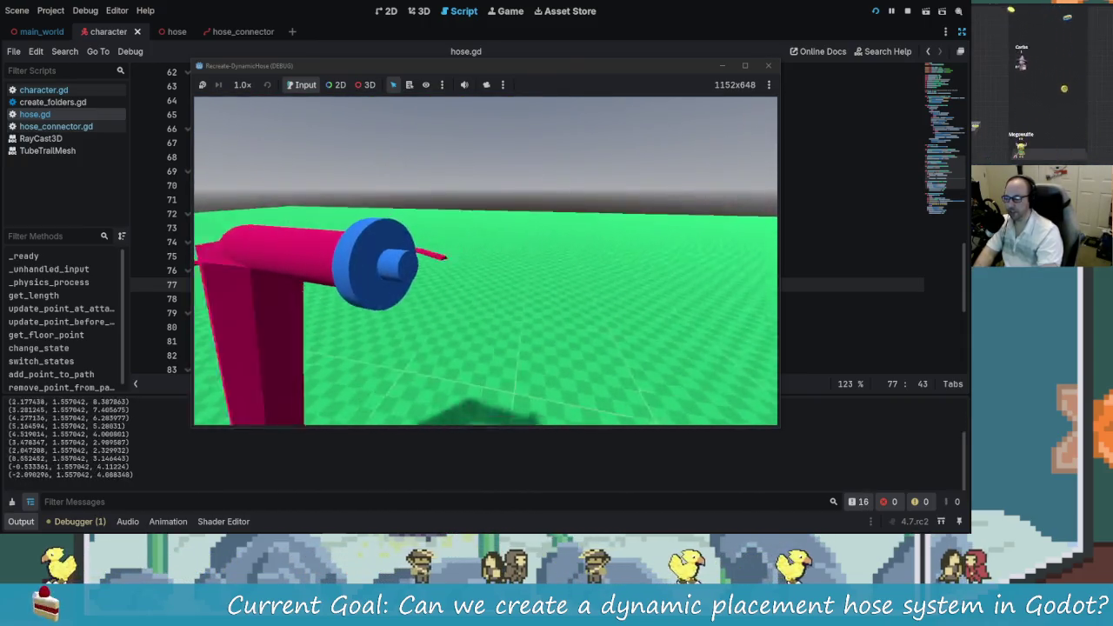
{"action": "key", "text": "a"}
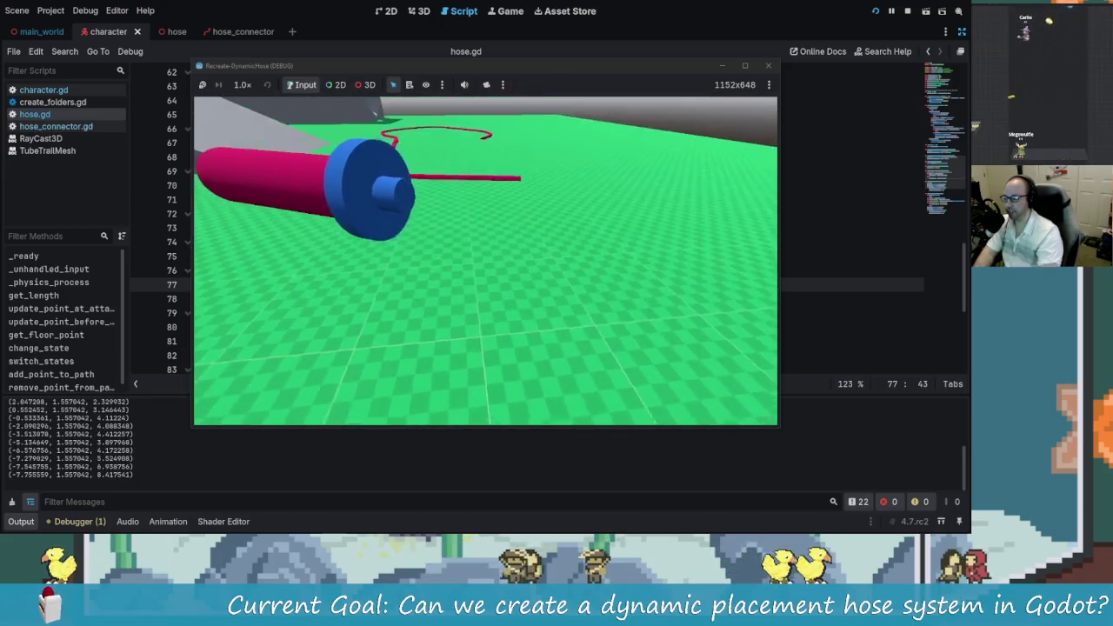
{"action": "key", "text": "w"}
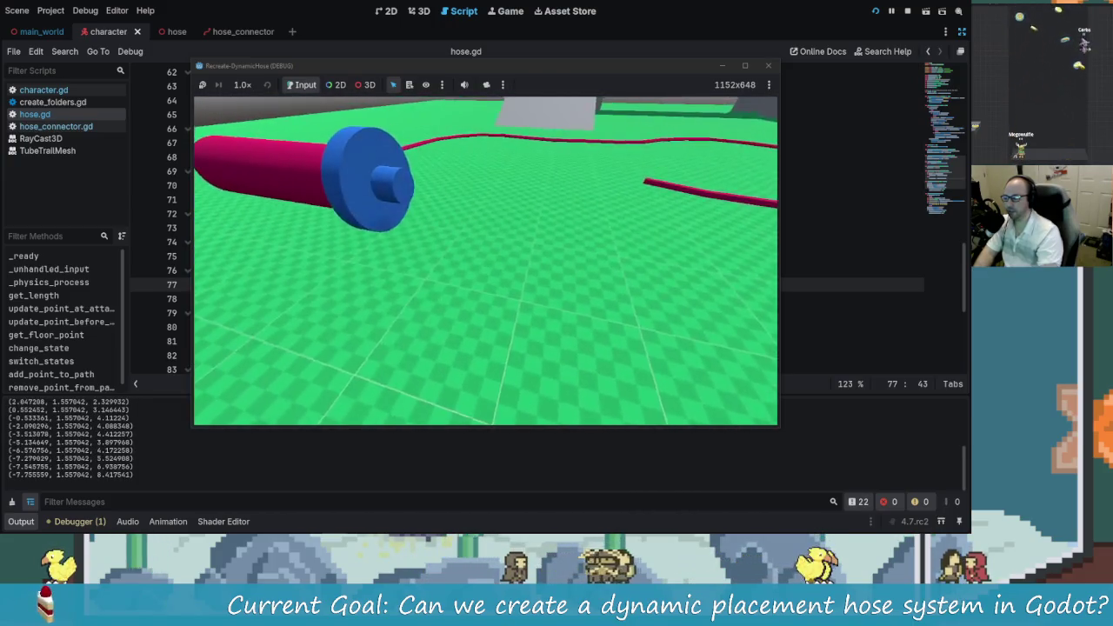
{"action": "key", "text": "a"}
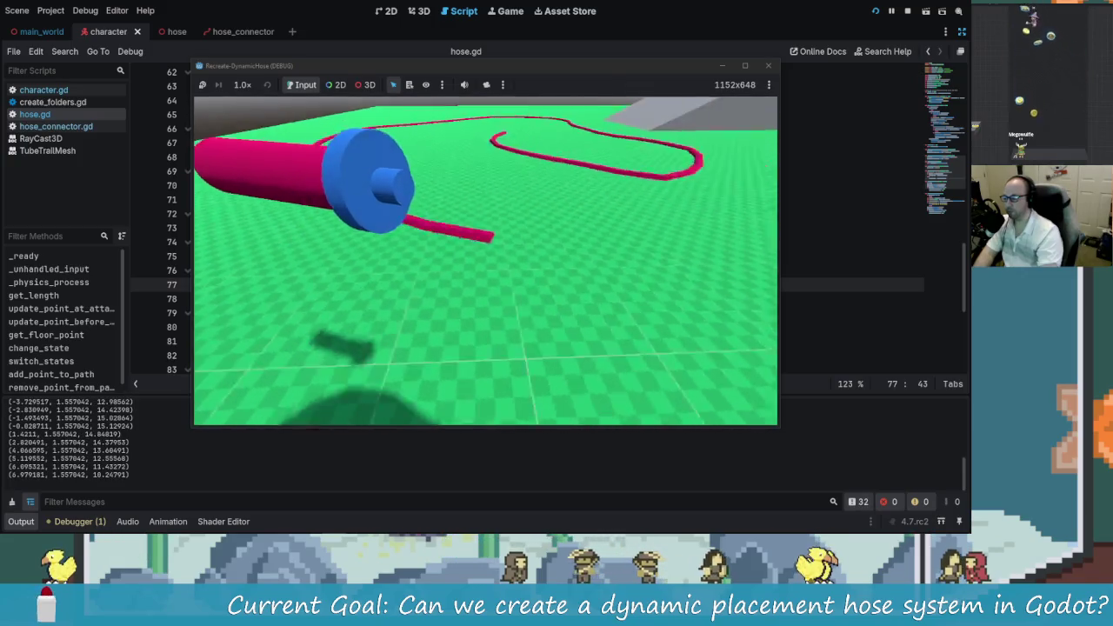
{"action": "key", "text": "w"}
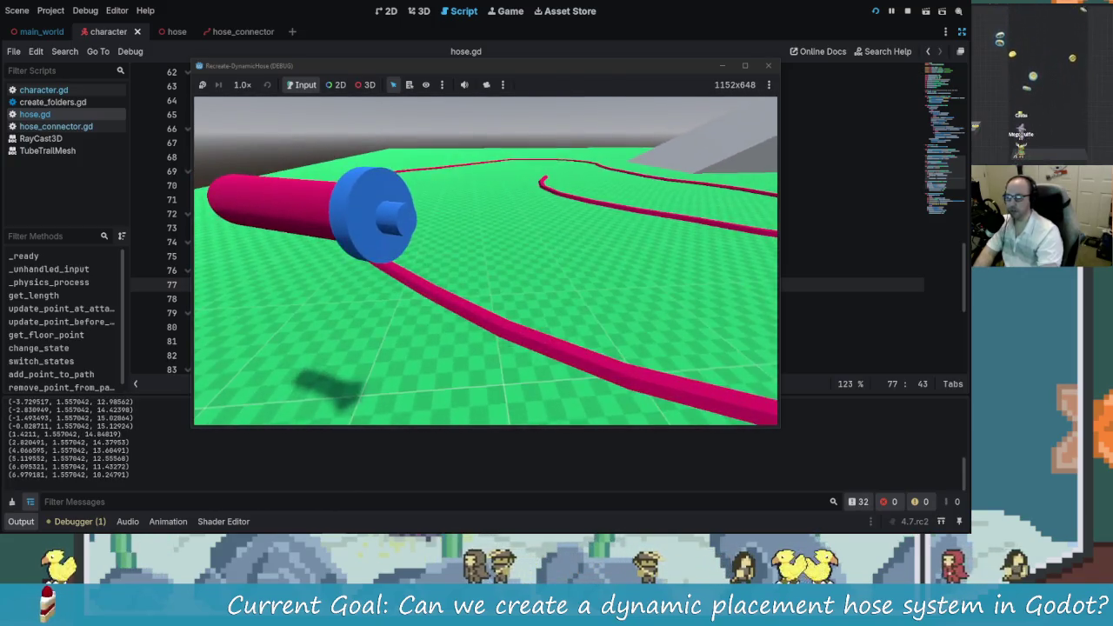
{"action": "key", "text": "w"}
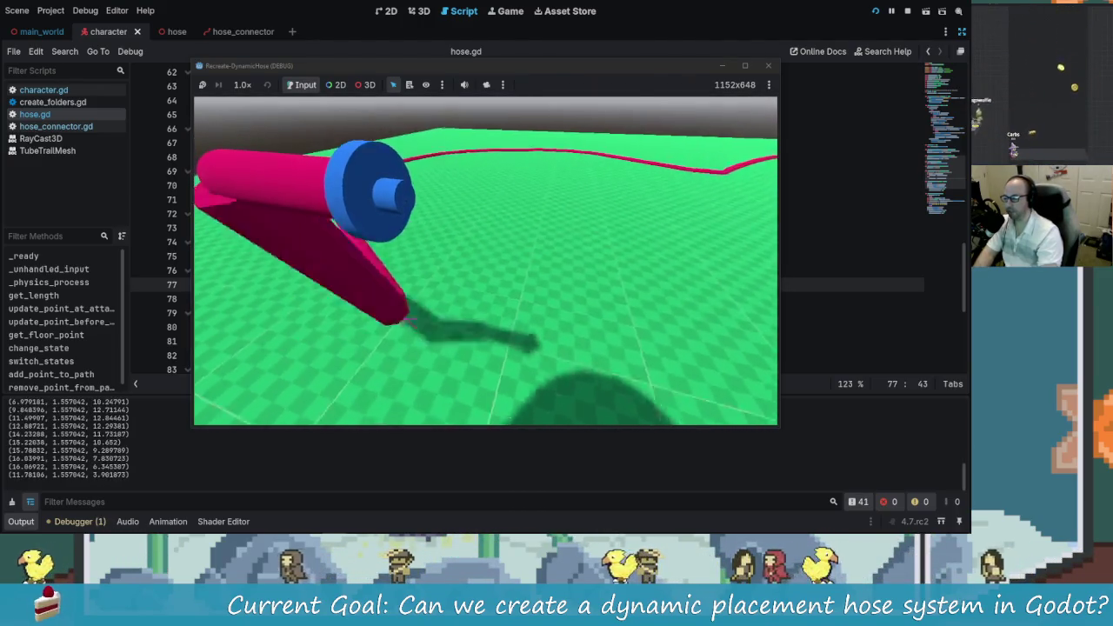
{"action": "key", "text": "w"}
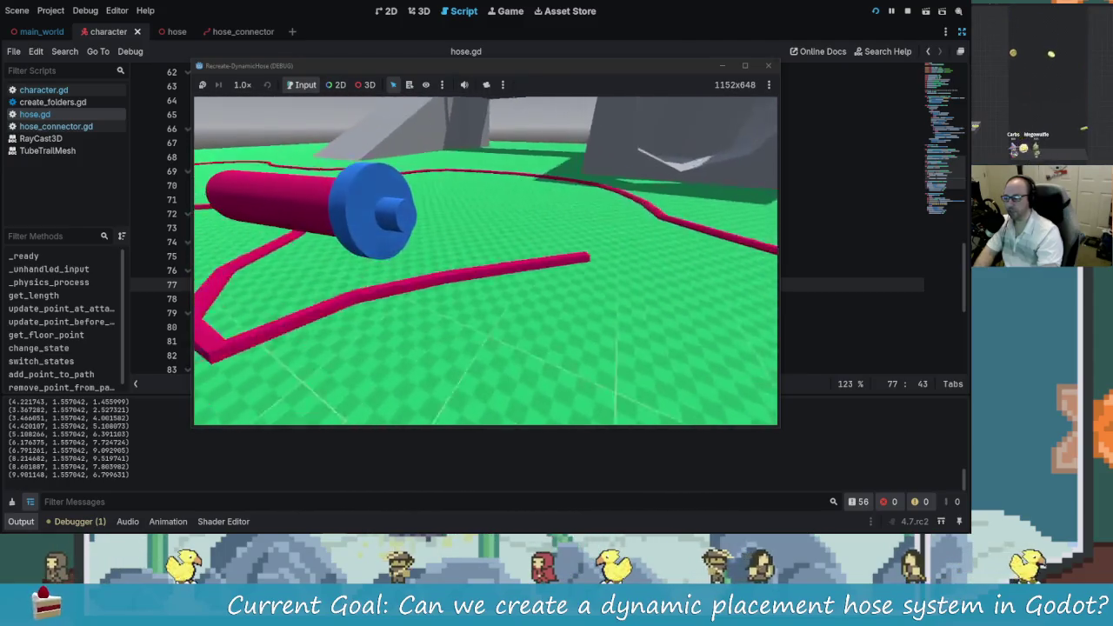
{"action": "key", "text": "a"}
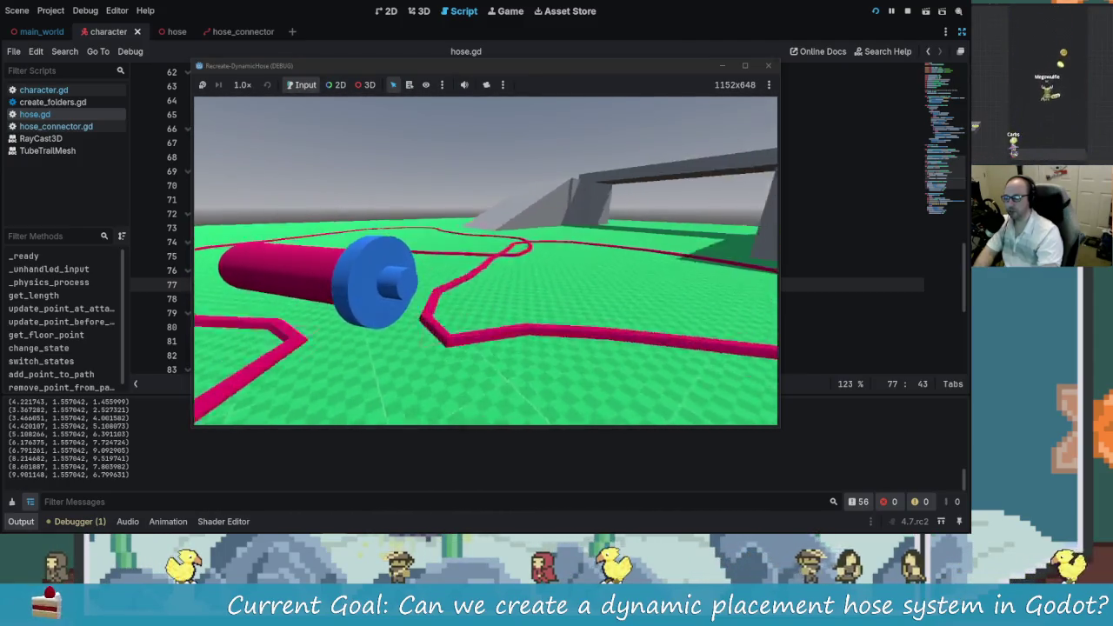
{"action": "key", "text": "a"}
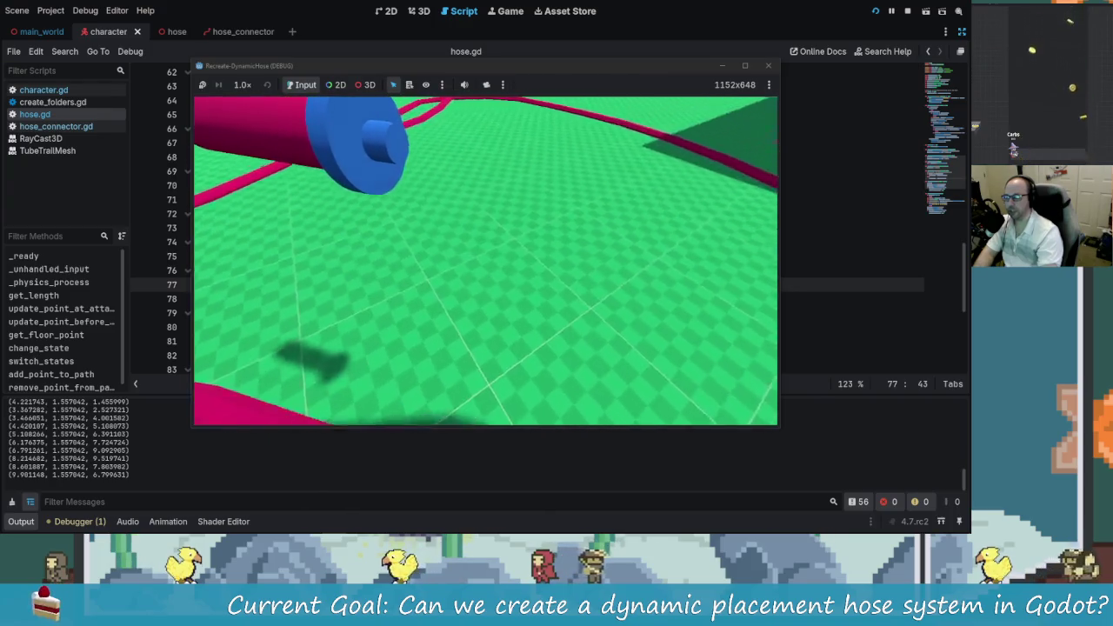
{"action": "key", "text": "w"}
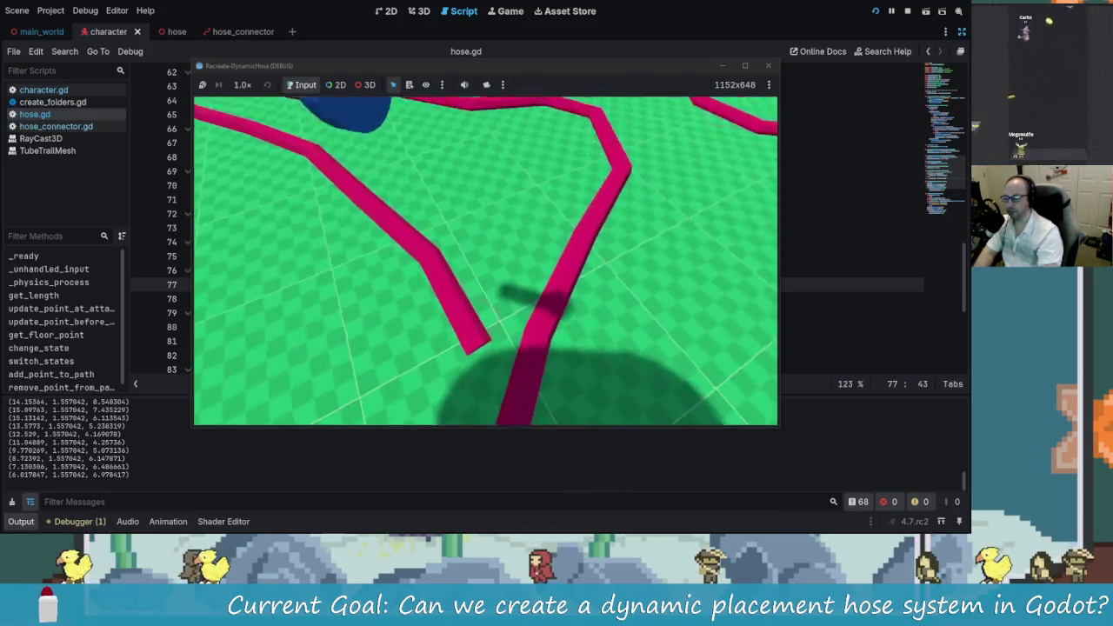
{"action": "key", "text": "w"}
{"action": "key", "text": "w"}
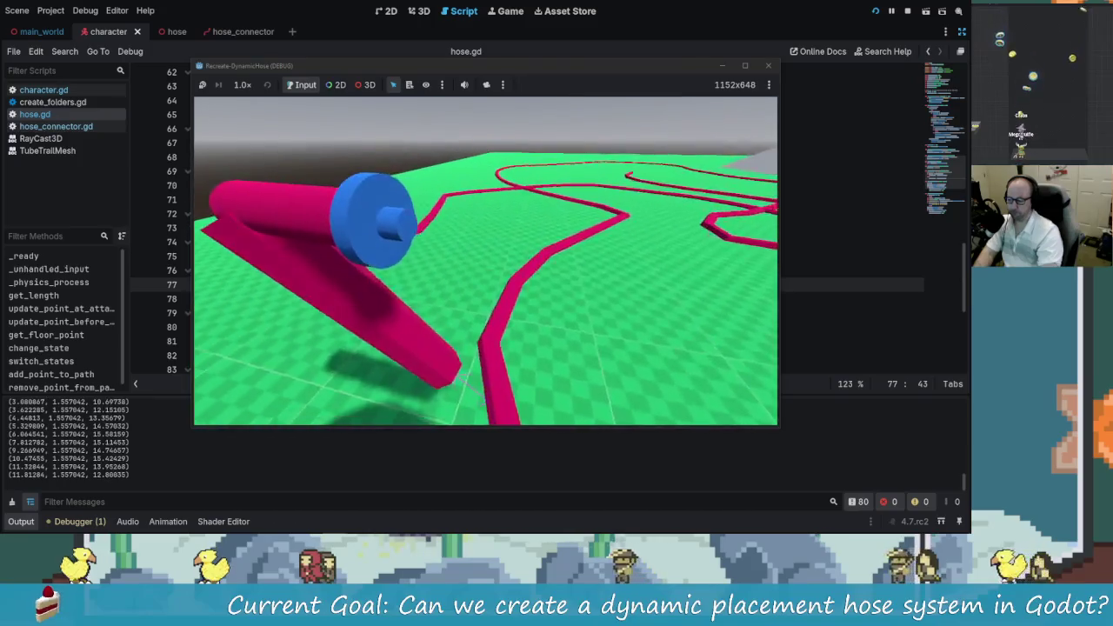
{"action": "key", "text": "w"}
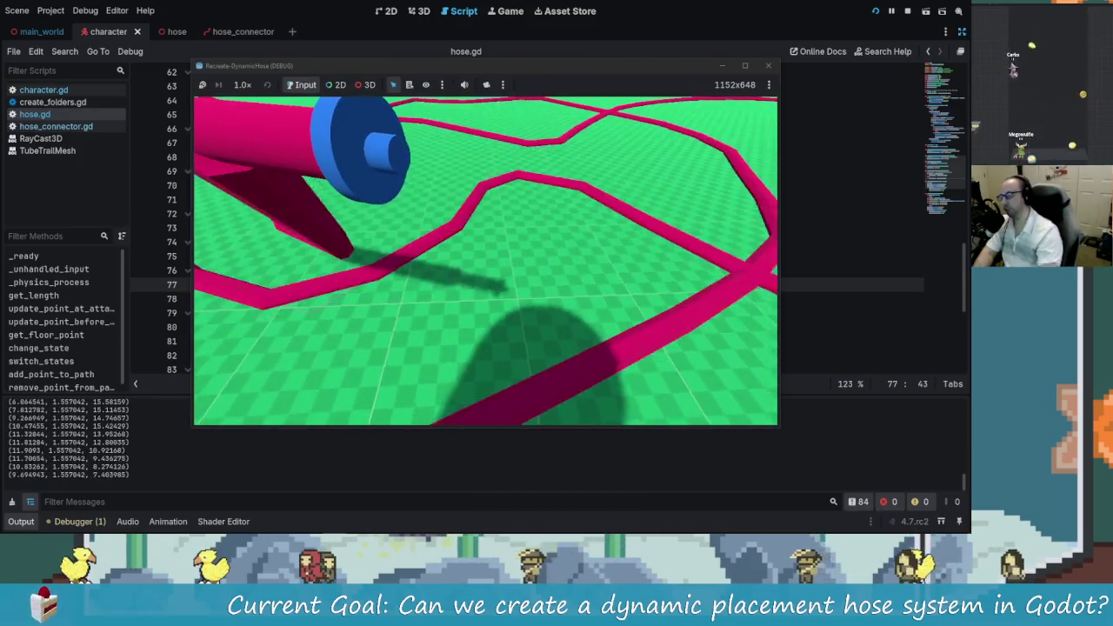
{"action": "key", "text": "w"}
{"action": "key", "text": "w"}
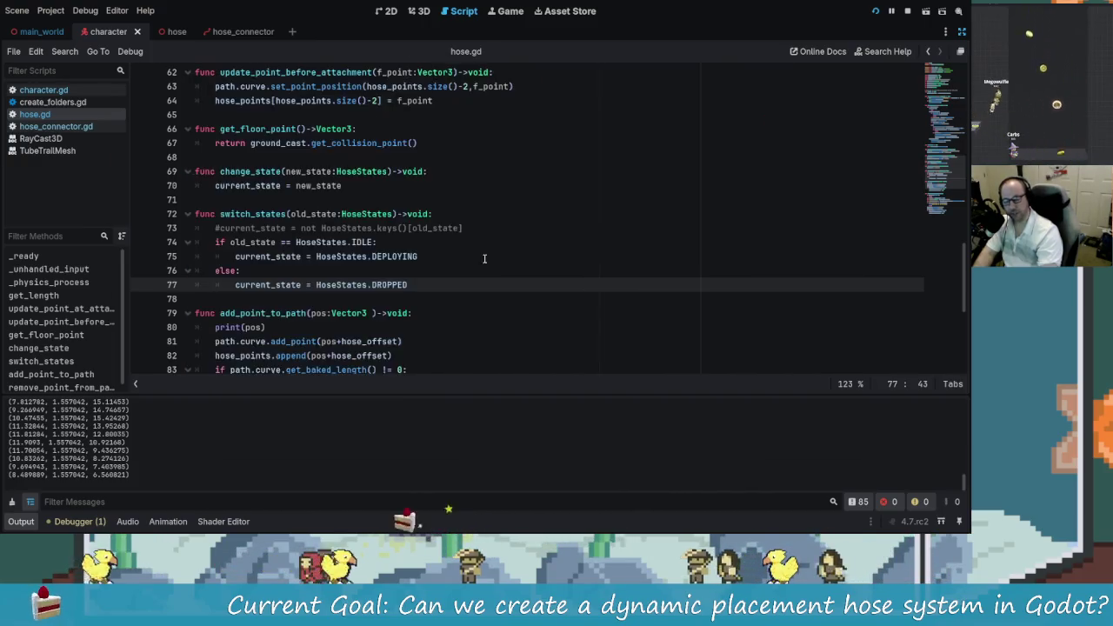
{"action": "key", "text": "alt+Tab"}
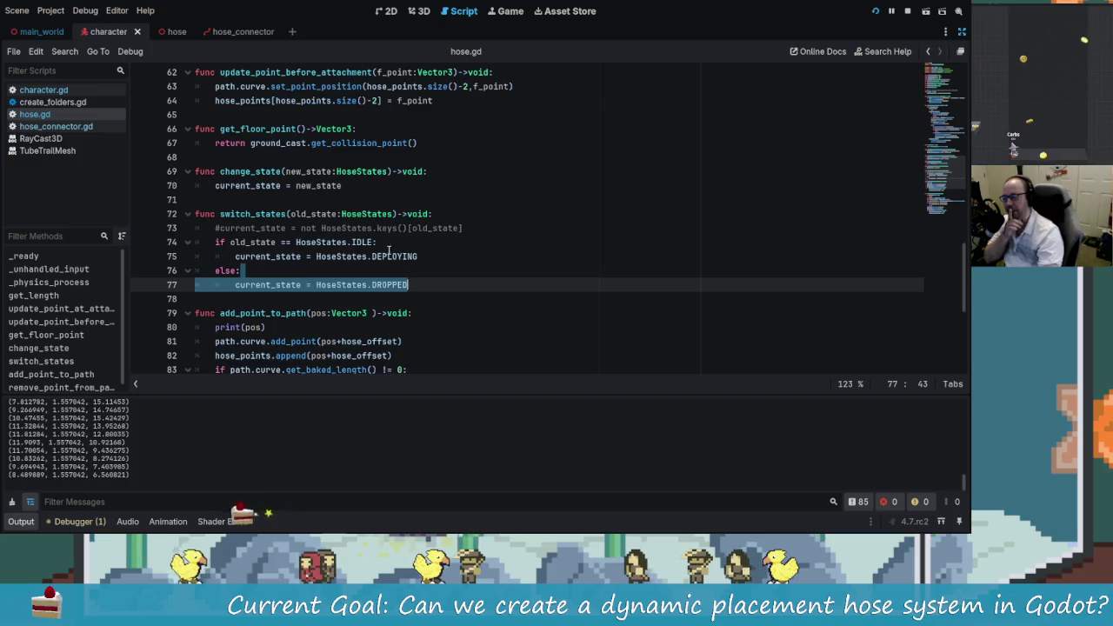
{"action": "scroll", "coordinate": [400, 287], "scroll_direction": "up", "scroll_amount": 3}
{"action": "left_click", "coordinate": [394, 286]}
{"action": "scroll", "coordinate": [394, 298], "scroll_direction": "up", "scroll_amount": 5}
{"action": "scroll", "coordinate": [394, 298], "scroll_direction": "up", "scroll_amount": 2}
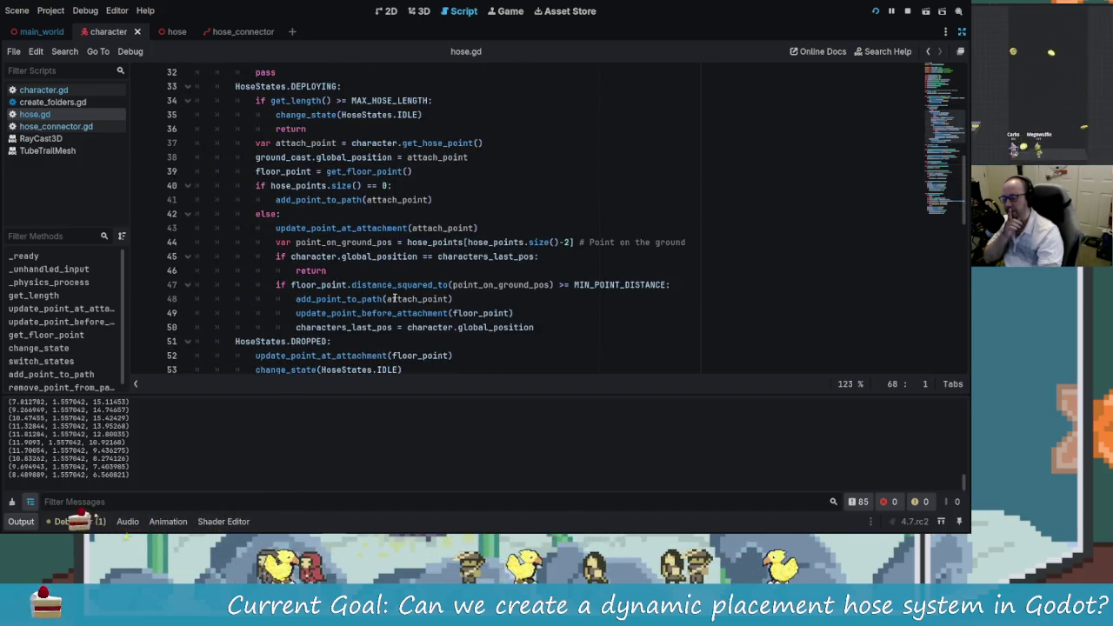
{"action": "scroll", "coordinate": [272, 270], "scroll_direction": "down", "scroll_amount": 4}
{"action": "left_click", "coordinate": [228, 270]}
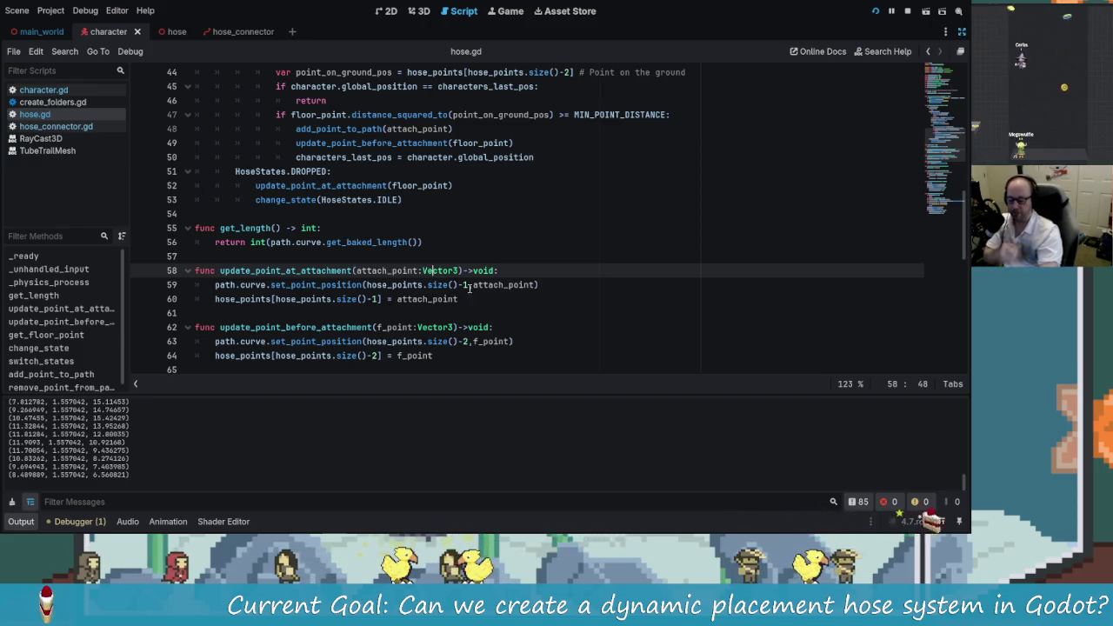
Step: Run the hose scene again, logging a 'Hose Point Is Too Far Away!' warning, then stop it
{"action": "key", "text": "alt+Tab"}
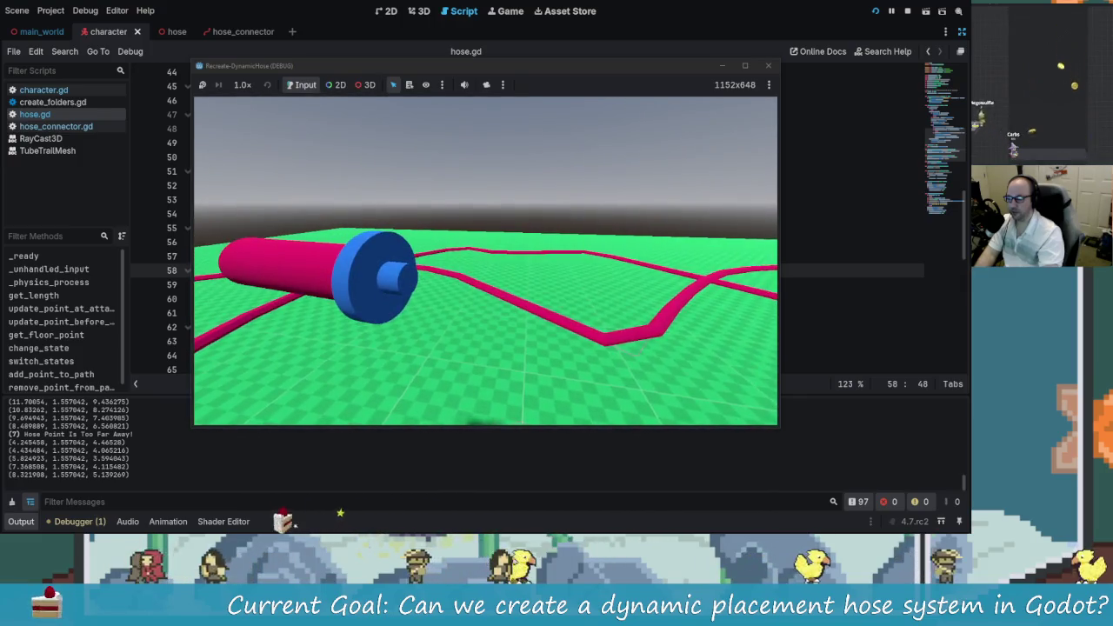
{"action": "left_click", "coordinate": [768, 65]}
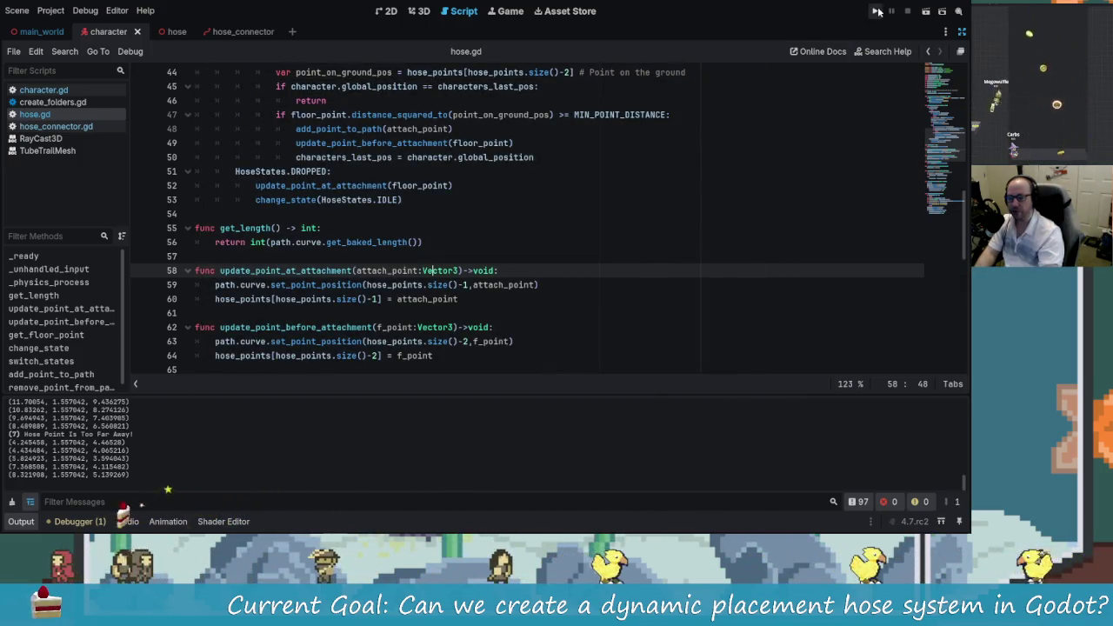
Step: Change MAX_HOSE_LENGTH in hose.gd from 9999 to 30
{"action": "scroll", "coordinate": [536, 189], "scroll_direction": "up", "scroll_amount": 6}
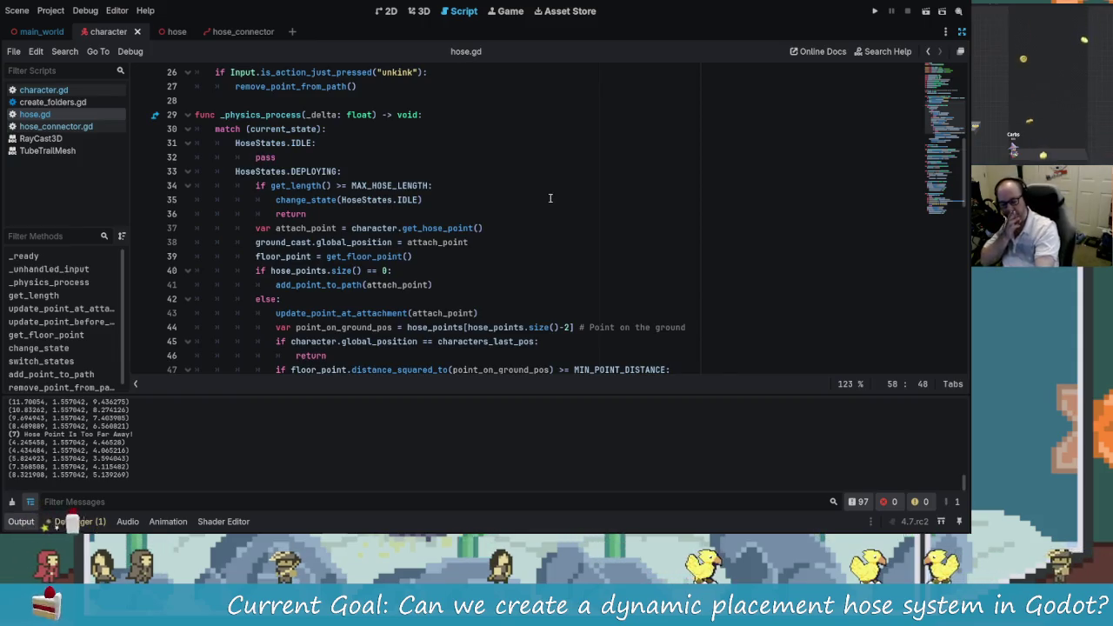
{"action": "scroll", "coordinate": [530, 200], "scroll_direction": "up", "scroll_amount": 4}
{"action": "scroll", "coordinate": [530, 217], "scroll_direction": "up", "scroll_amount": 3}
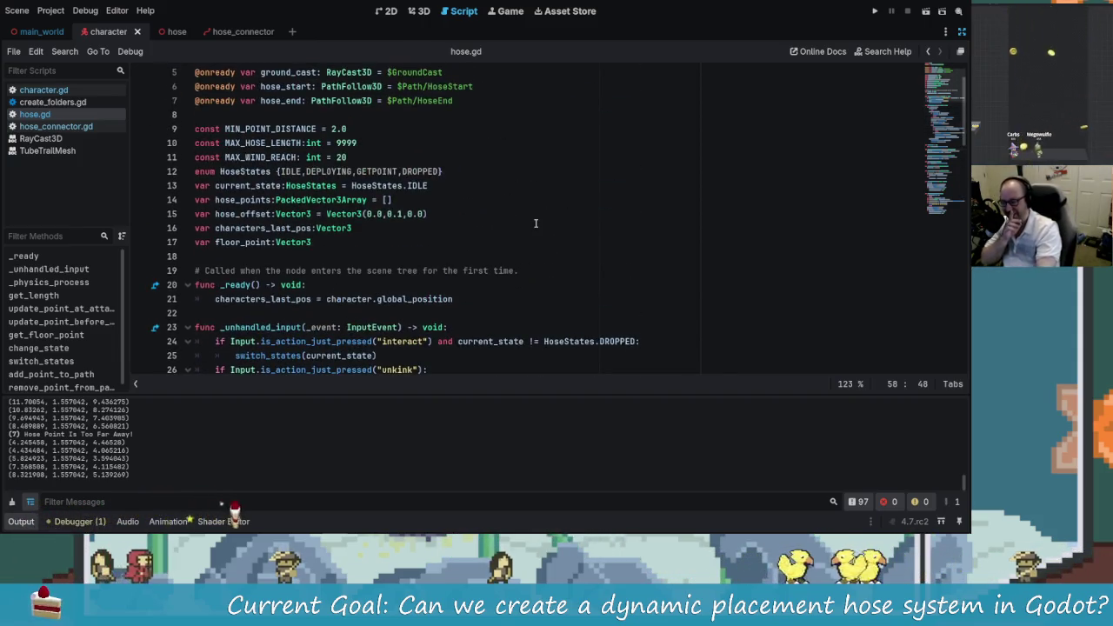
{"action": "scroll", "coordinate": [528, 255], "scroll_direction": "up", "scroll_amount": 2}
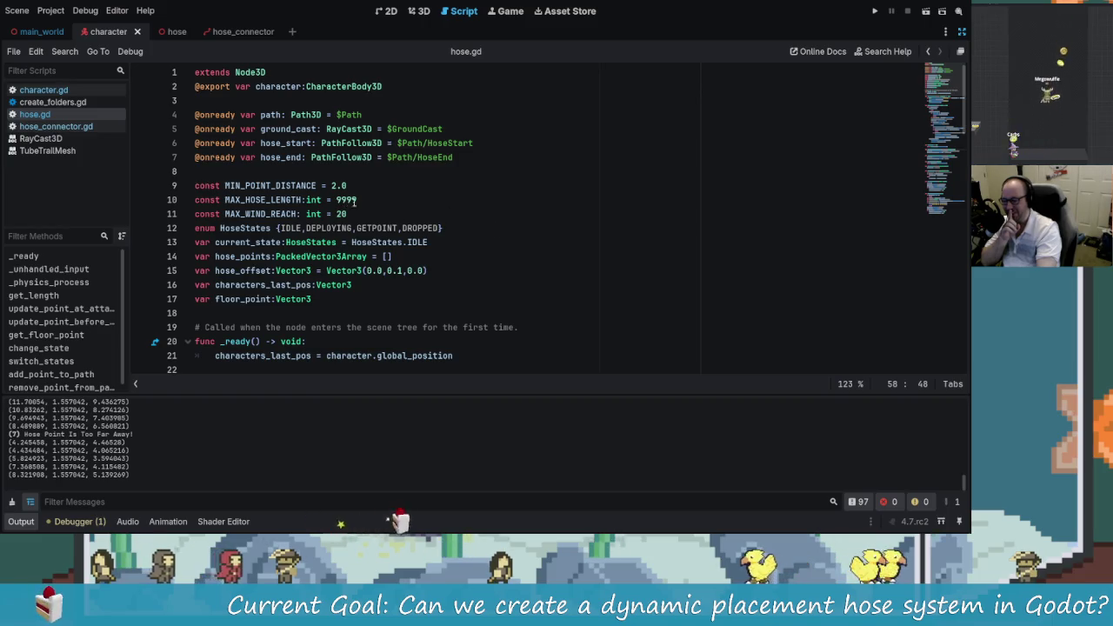
{"action": "left_click", "coordinate": [390, 195]}
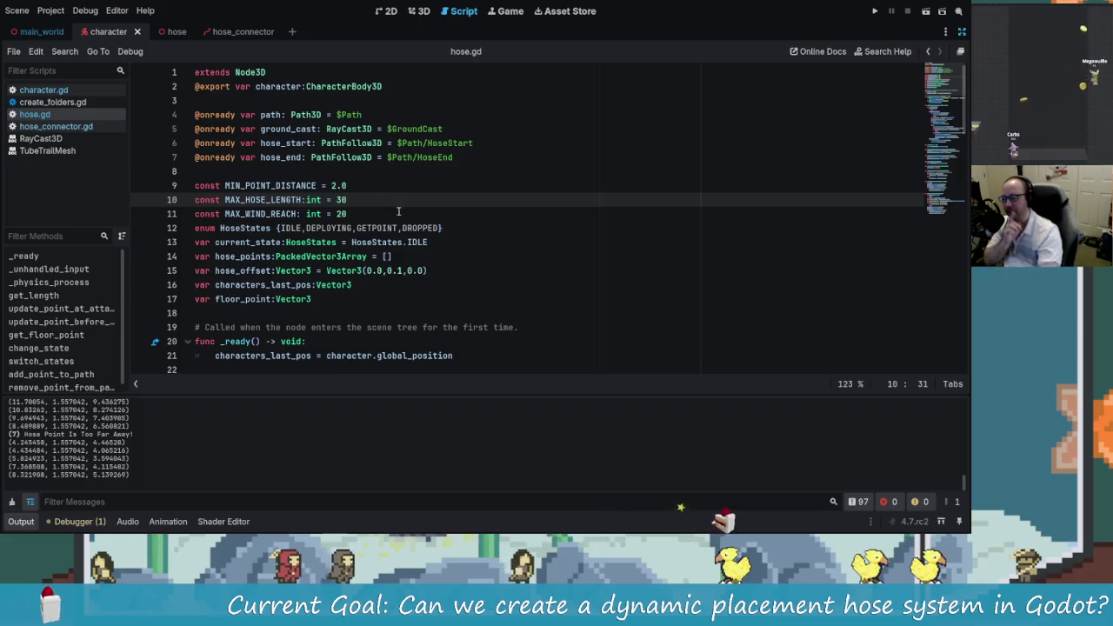
Step: Review the dropped-state update code further down in hose.gd
{"action": "scroll", "coordinate": [445, 258], "scroll_direction": "down", "scroll_amount": 6}
{"action": "scroll", "coordinate": [444, 258], "scroll_direction": "down", "scroll_amount": 12}
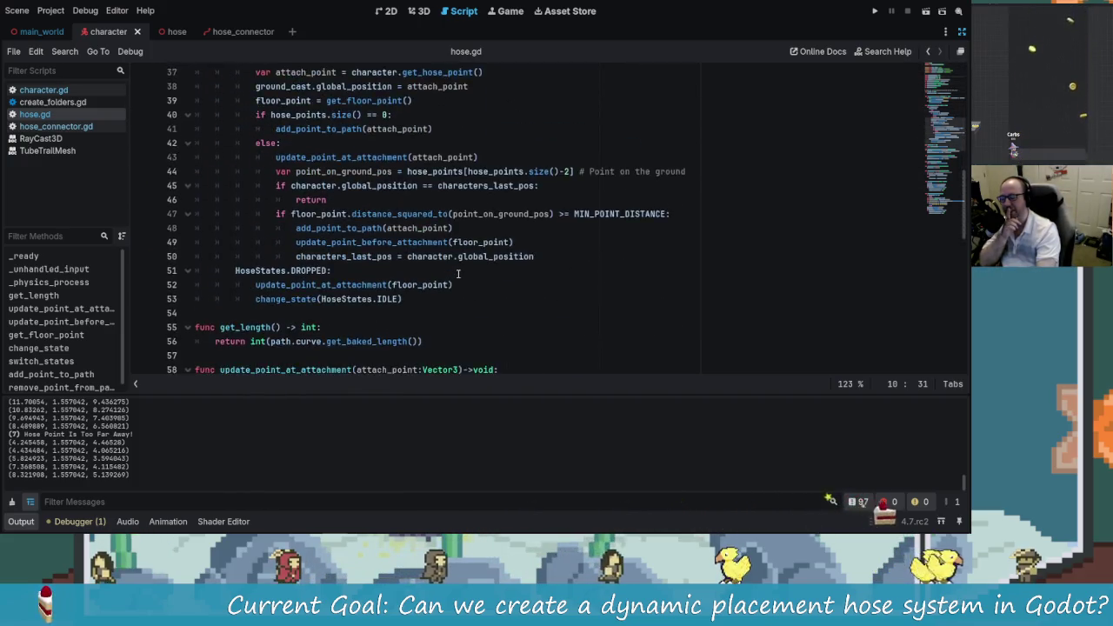
{"action": "scroll", "coordinate": [456, 276], "scroll_direction": "down", "scroll_amount": 3}
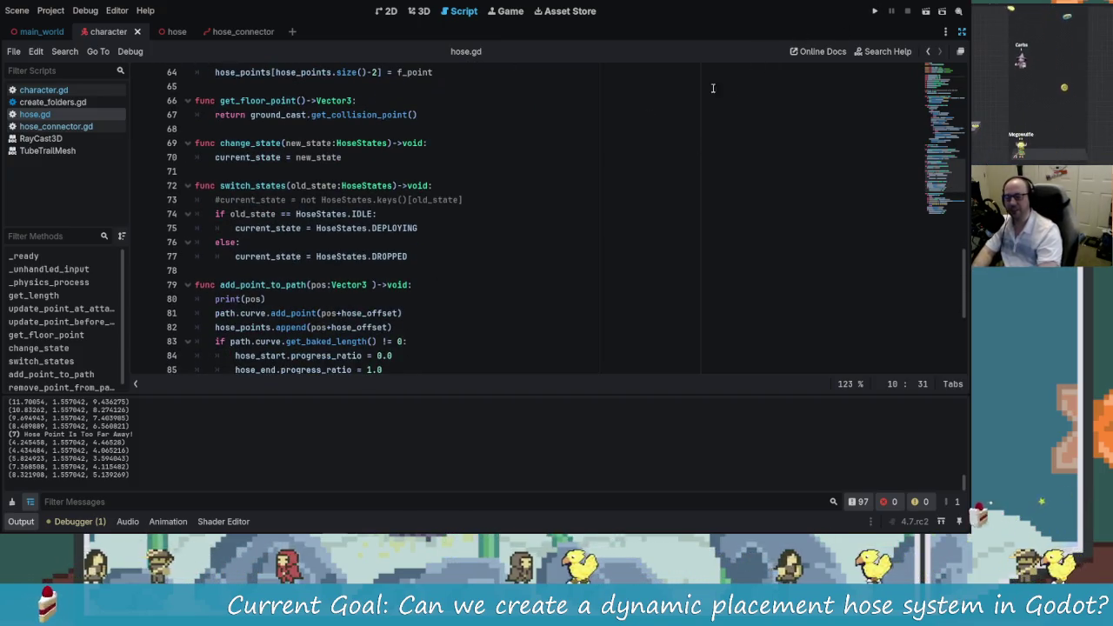
{"action": "scroll", "coordinate": [399, 297], "scroll_direction": "down", "scroll_amount": 1}
{"action": "scroll", "coordinate": [405, 291], "scroll_direction": "down", "scroll_amount": 5}
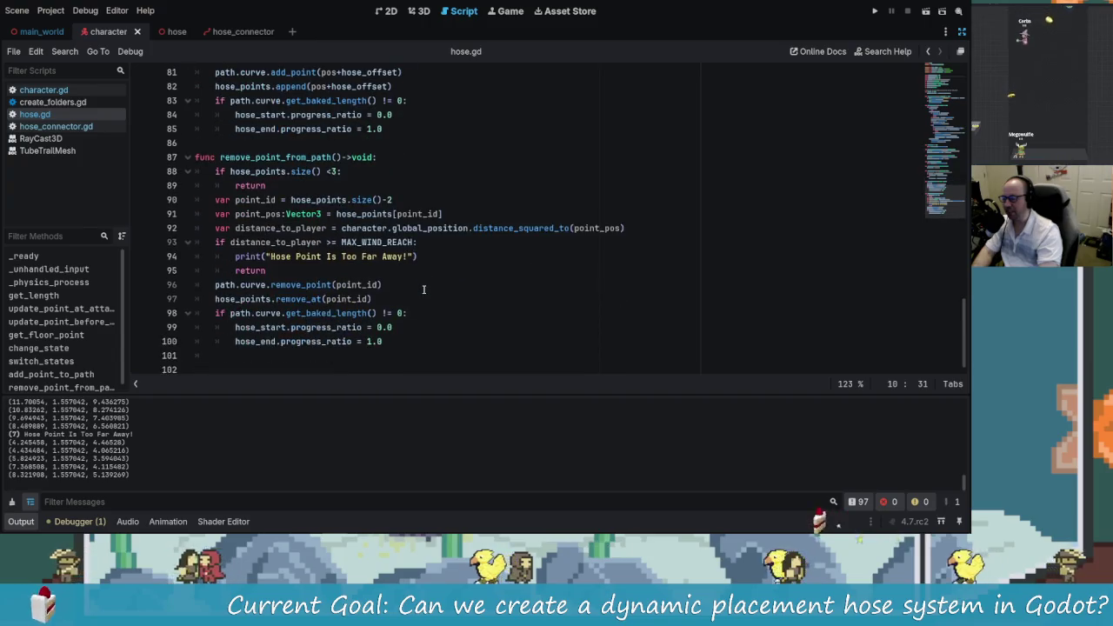
{"action": "scroll", "coordinate": [413, 285], "scroll_direction": "up", "scroll_amount": 6}
{"action": "scroll", "coordinate": [409, 265], "scroll_direction": "up", "scroll_amount": 7}
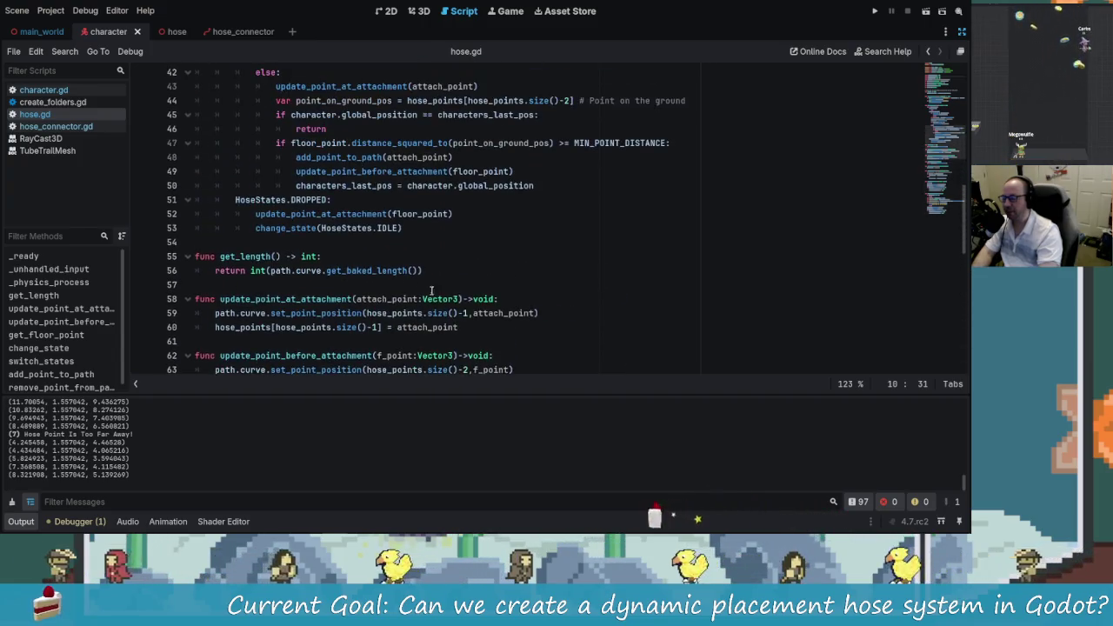
{"action": "scroll", "coordinate": [383, 261], "scroll_direction": "up", "scroll_amount": 1}
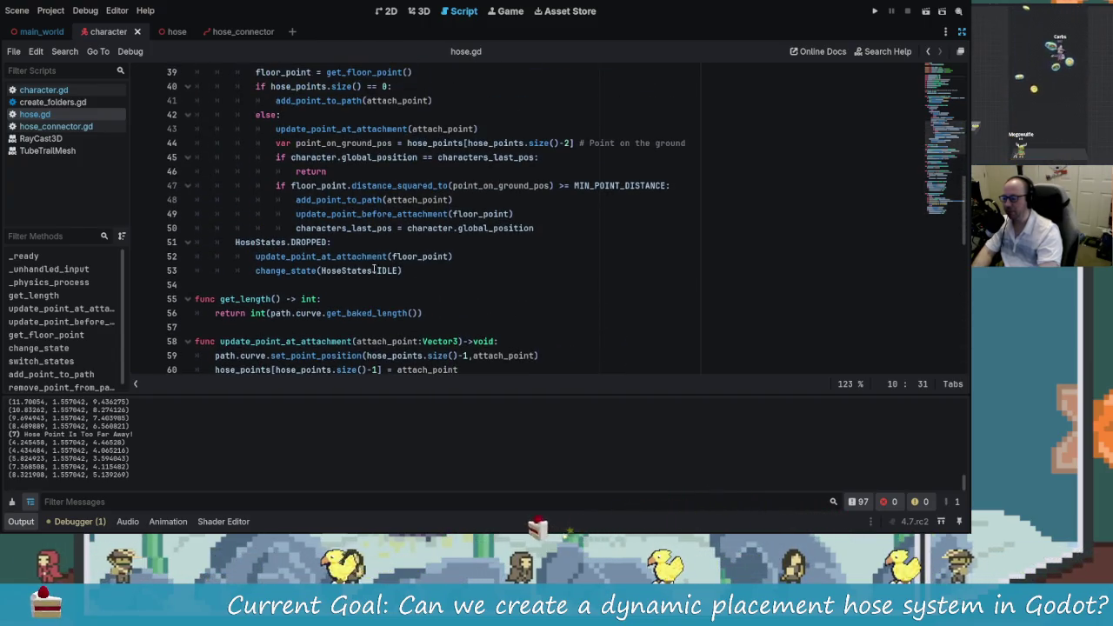
{"action": "left_click_drag", "start_coordinate": [373, 270], "coordinate": [255, 257]}
{"action": "left_click", "coordinate": [316, 257]}
{"action": "scroll", "coordinate": [365, 298], "scroll_direction": "up", "scroll_amount": 2}
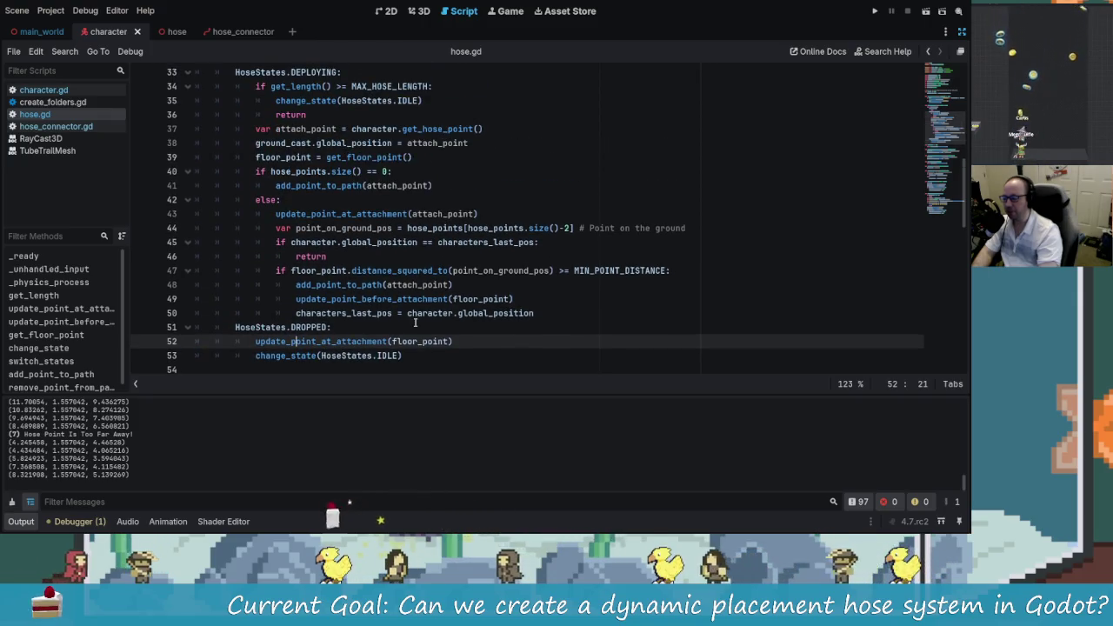
{"action": "scroll", "coordinate": [415, 318], "scroll_direction": "down", "scroll_amount": 4}
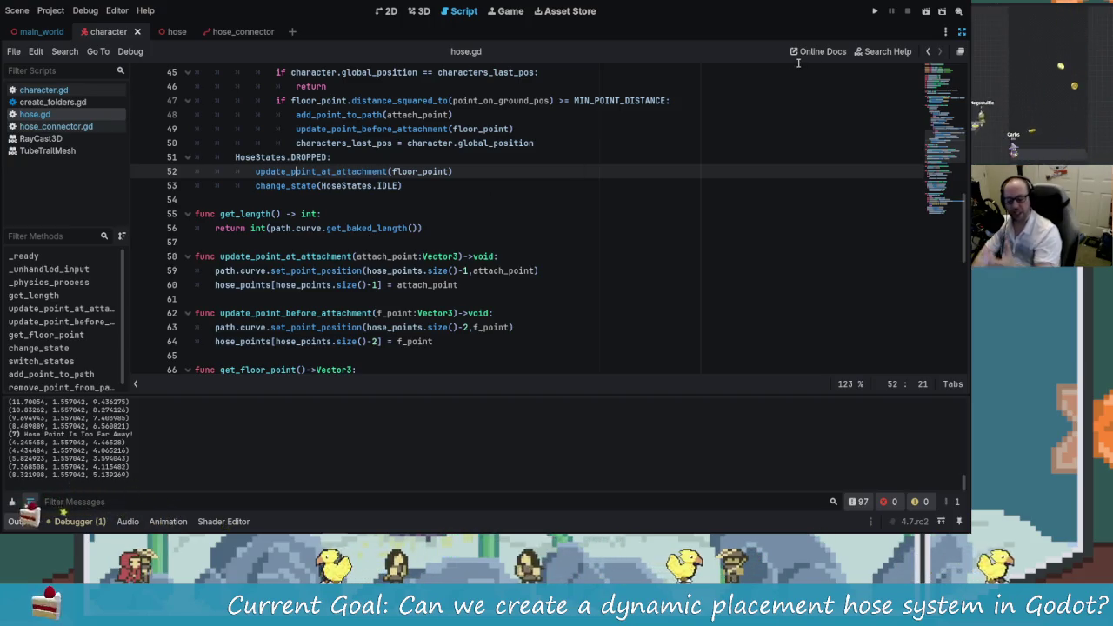
Step: Run the project to test the 30-unit hose cap, then look over hose.gd again
{"action": "left_click", "coordinate": [876, 11]}
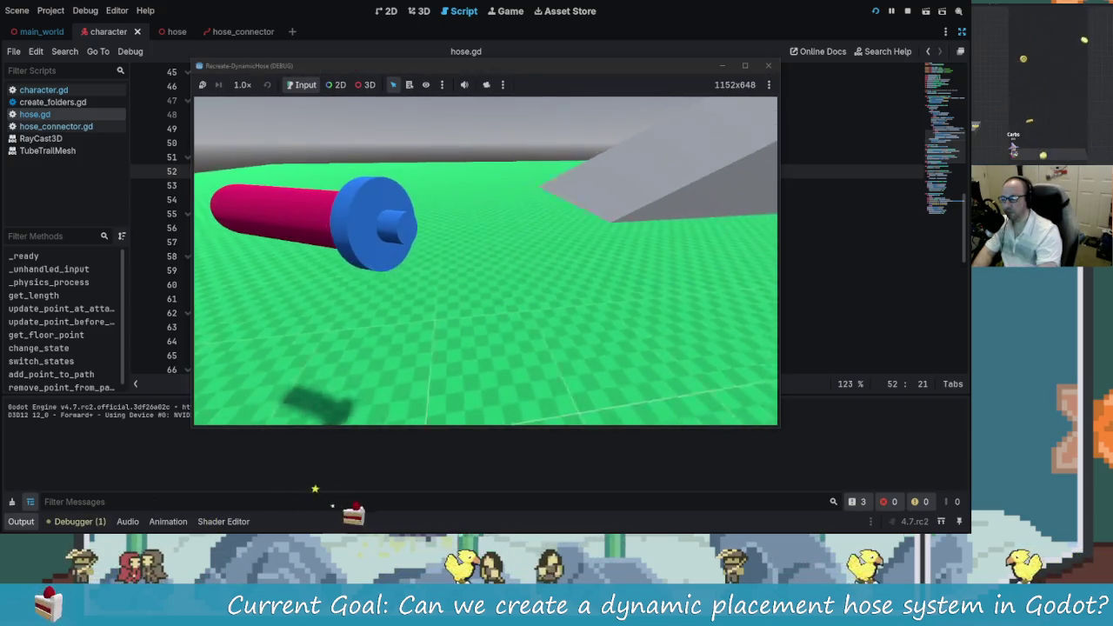
{"action": "key", "text": "alt+Tab"}
{"action": "left_click", "coordinate": [556, 270]}
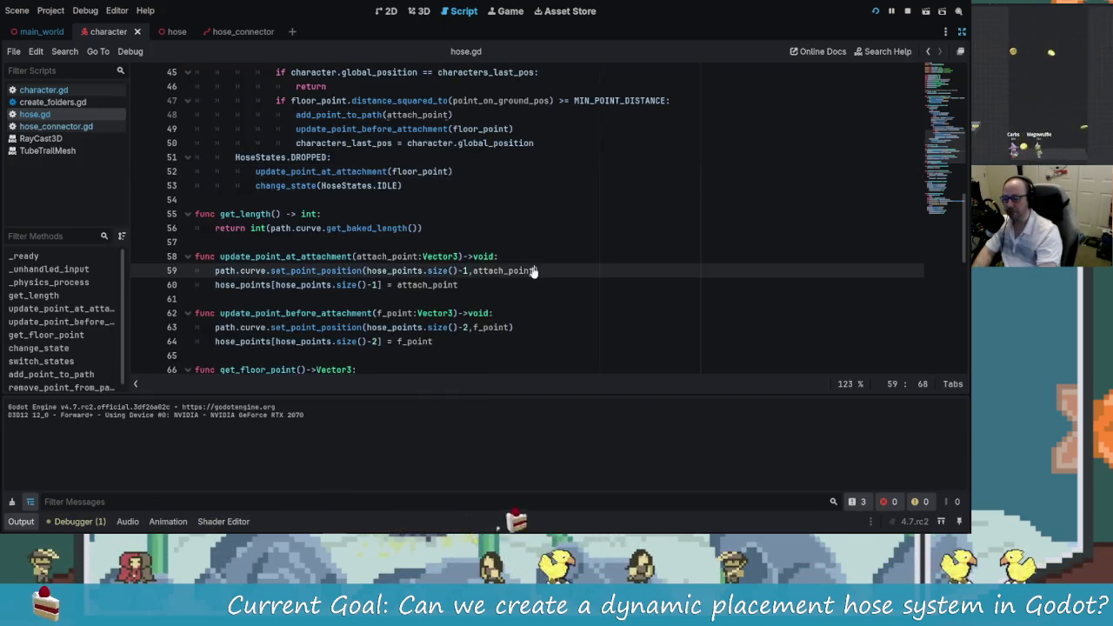
{"action": "scroll", "coordinate": [406, 266], "scroll_direction": "up", "scroll_amount": 5}
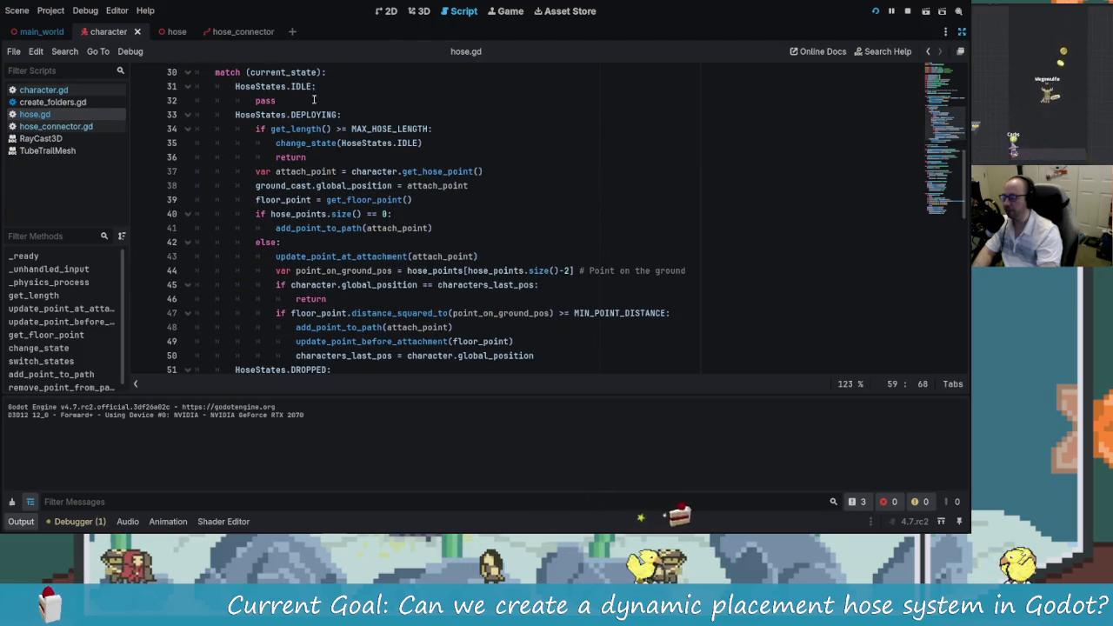
{"action": "scroll", "coordinate": [315, 99], "scroll_direction": "up", "scroll_amount": 1}
{"action": "scroll", "coordinate": [287, 105], "scroll_direction": "down", "scroll_amount": 2}
{"action": "scroll", "coordinate": [239, 114], "scroll_direction": "up", "scroll_amount": 4}
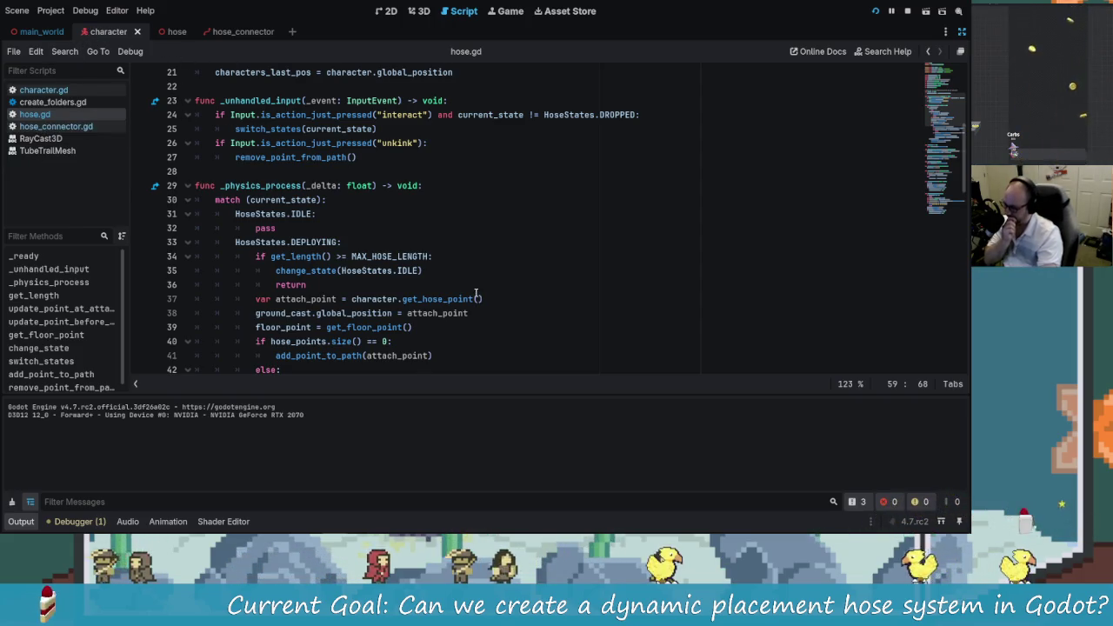
{"action": "scroll", "coordinate": [476, 293], "scroll_direction": "up", "scroll_amount": 3}
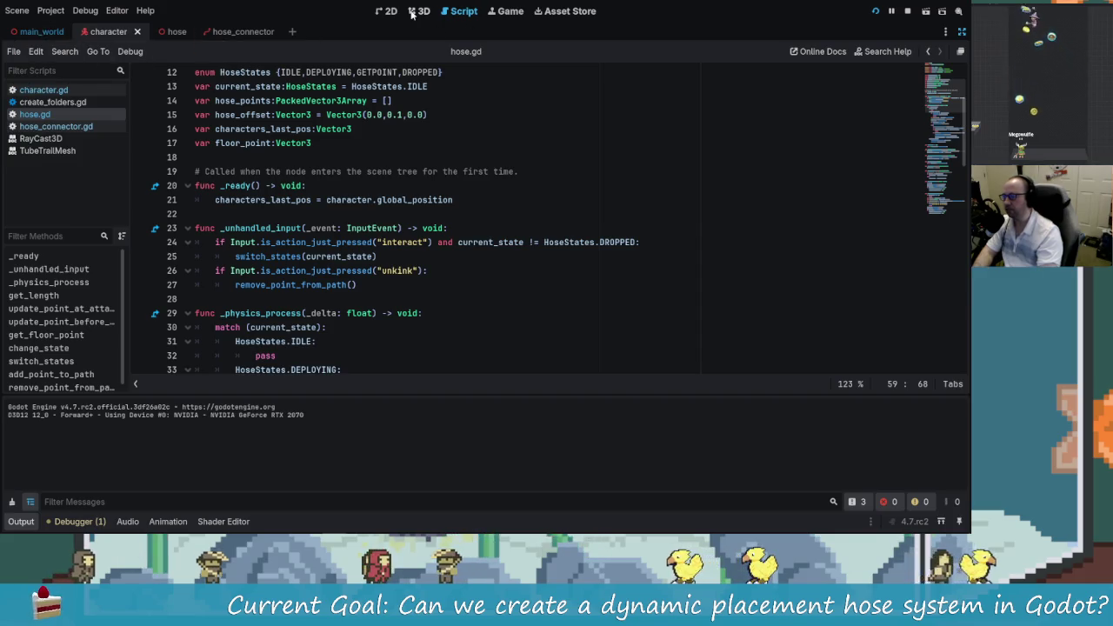
Step: Open character.gd and look over its code
{"action": "left_click", "coordinate": [48, 89]}
{"action": "scroll", "coordinate": [448, 212], "scroll_direction": "up", "scroll_amount": 10}
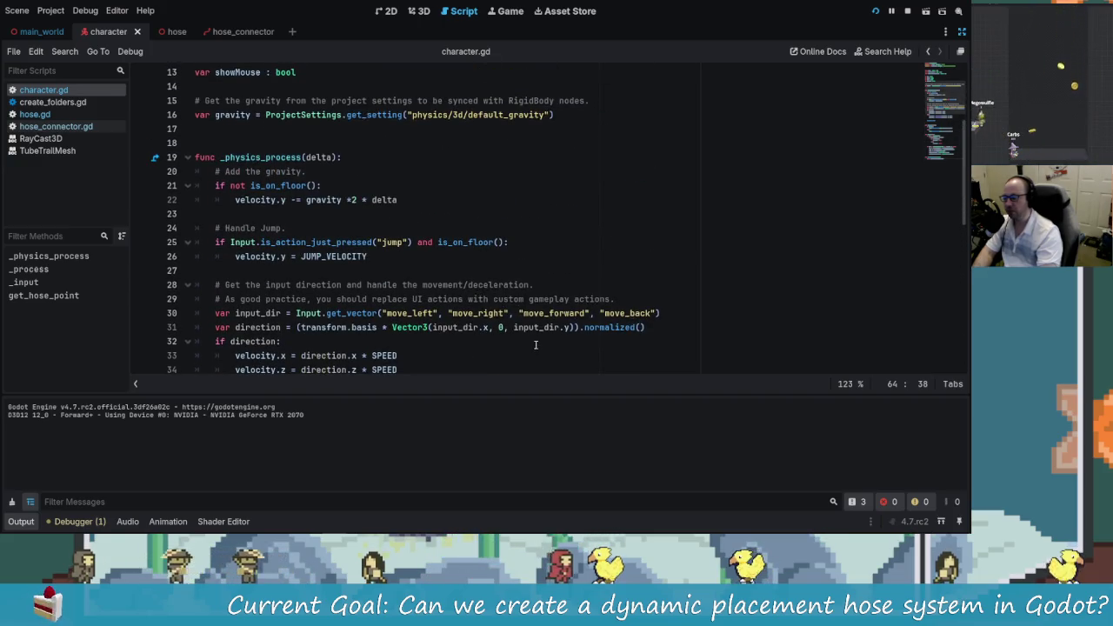
{"action": "scroll", "coordinate": [484, 336], "scroll_direction": "down", "scroll_amount": 3}
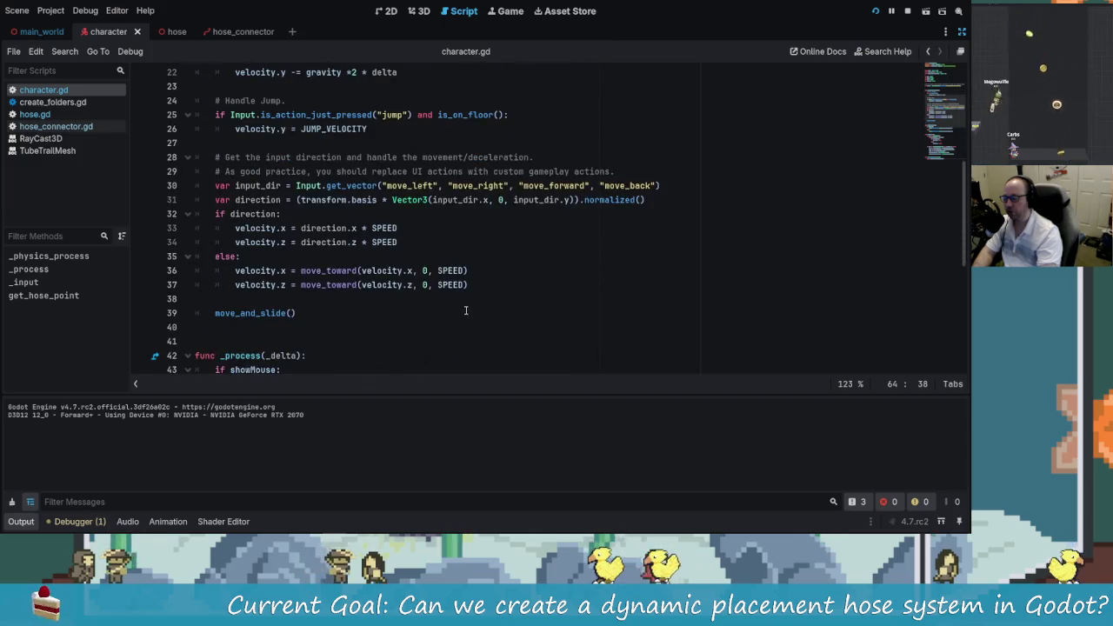
{"action": "scroll", "coordinate": [442, 270], "scroll_direction": "up", "scroll_amount": 7}
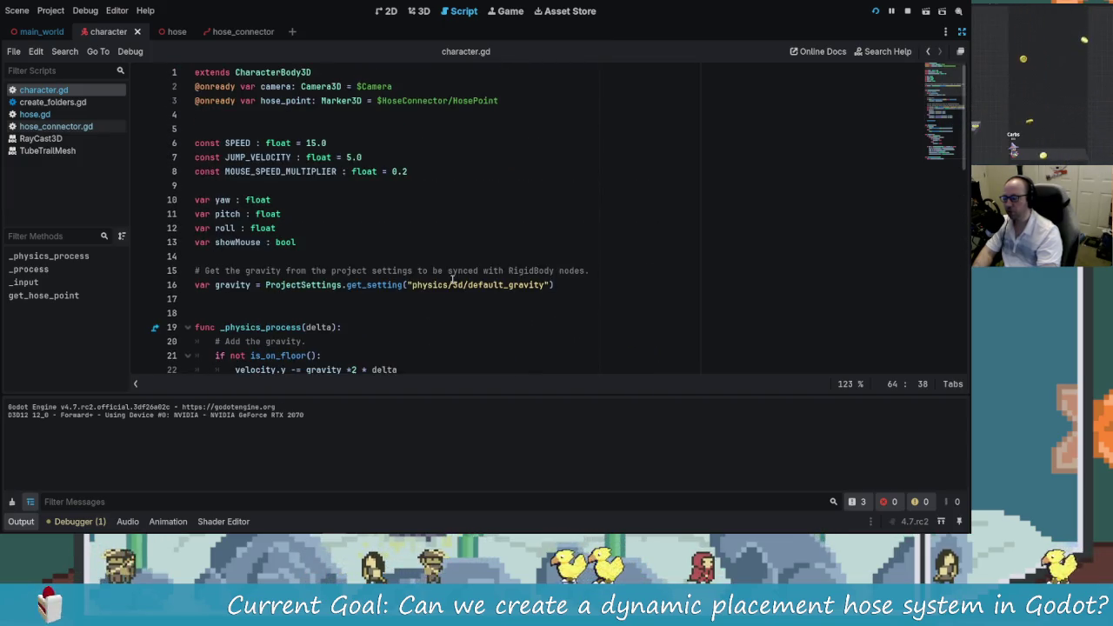
{"action": "scroll", "coordinate": [565, 348], "scroll_direction": "down", "scroll_amount": 13}
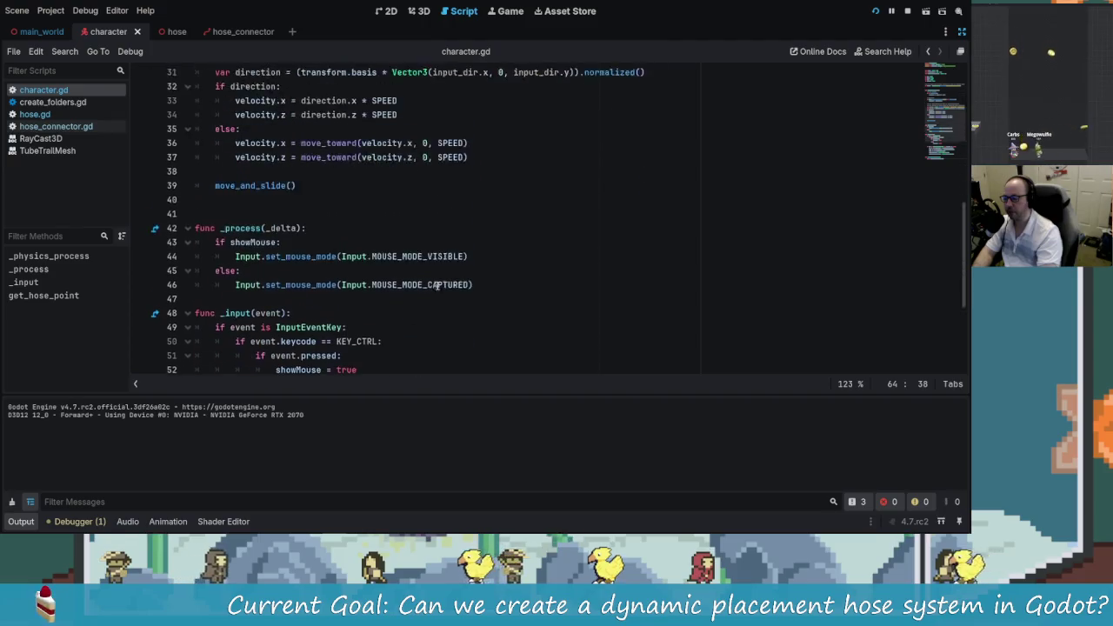
{"action": "scroll", "coordinate": [492, 310], "scroll_direction": "up", "scroll_amount": 5}
{"action": "scroll", "coordinate": [492, 311], "scroll_direction": "down", "scroll_amount": 6}
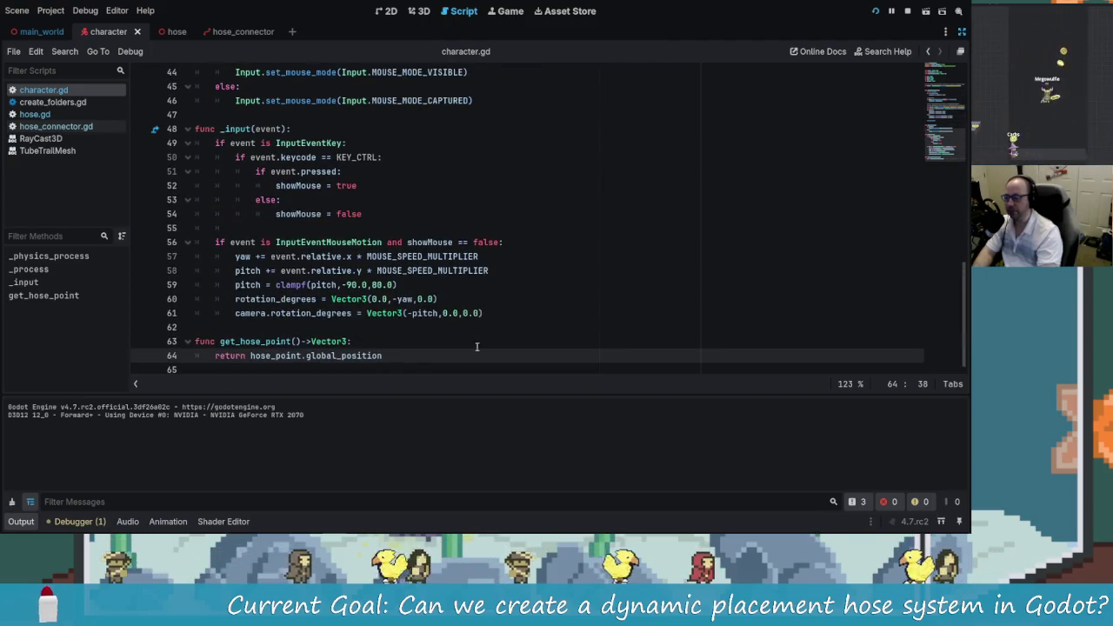
Step: Start drafting a hold_the_hose function stub returning void after get_hose_point
{"action": "key", "text": "Down"}
{"action": "key", "text": "Return"}
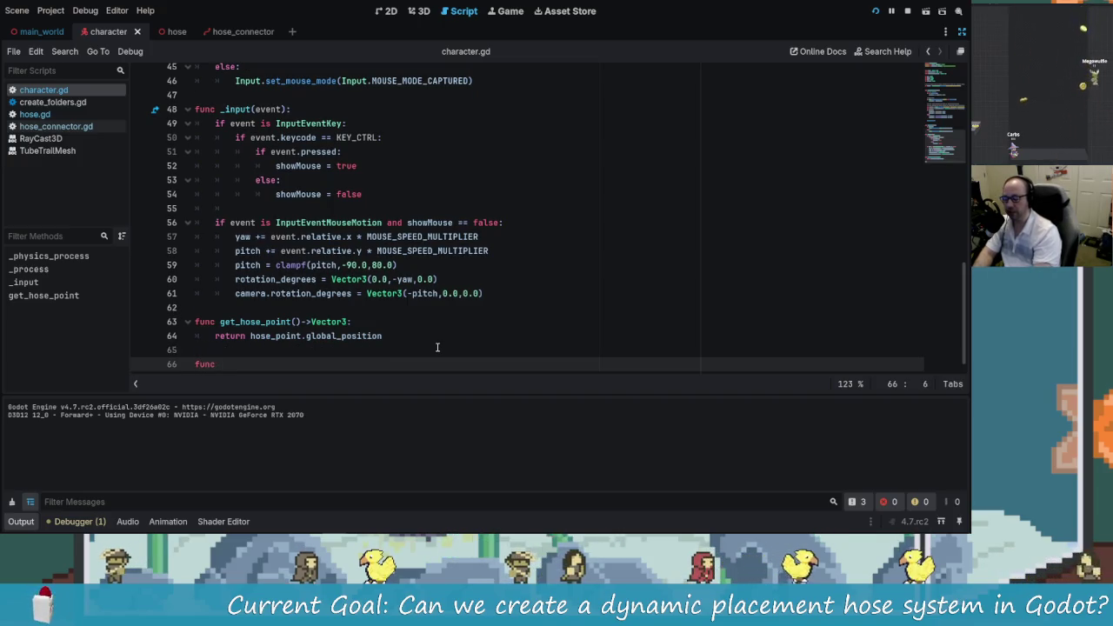
{"action": "type", "text": "hold_"}
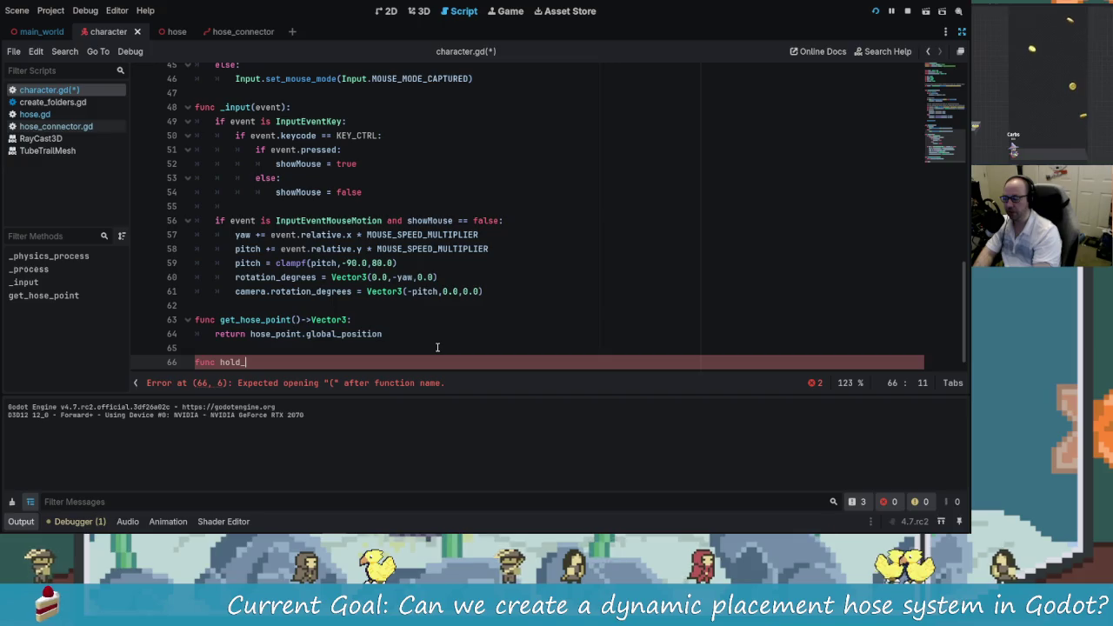
{"action": "type", "text": "the_hose("}
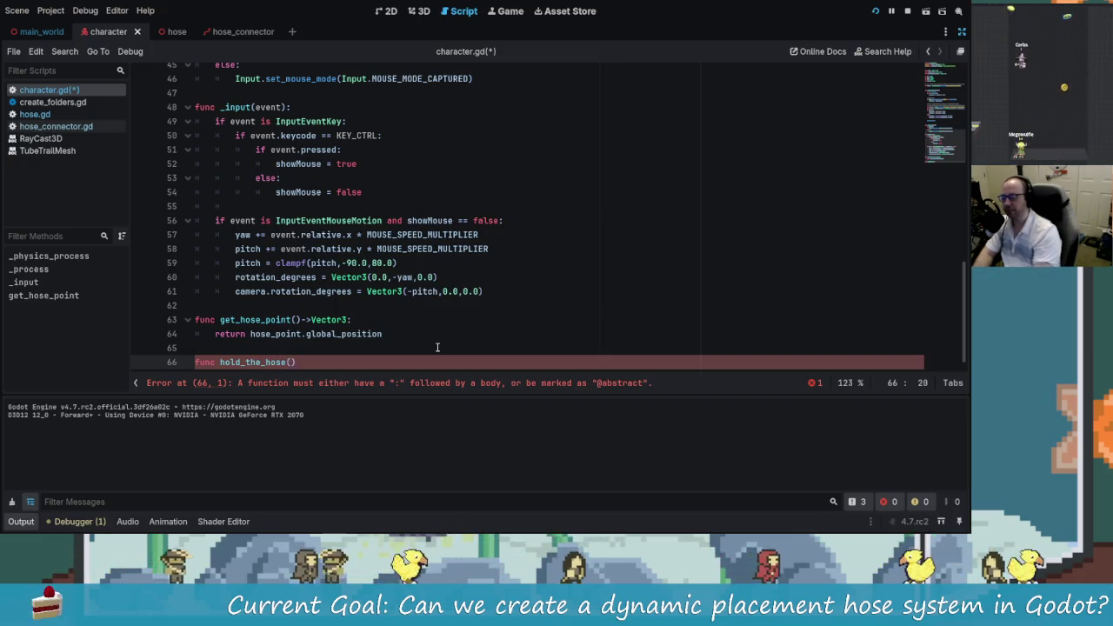
{"action": "type", "text": "true_false:"}
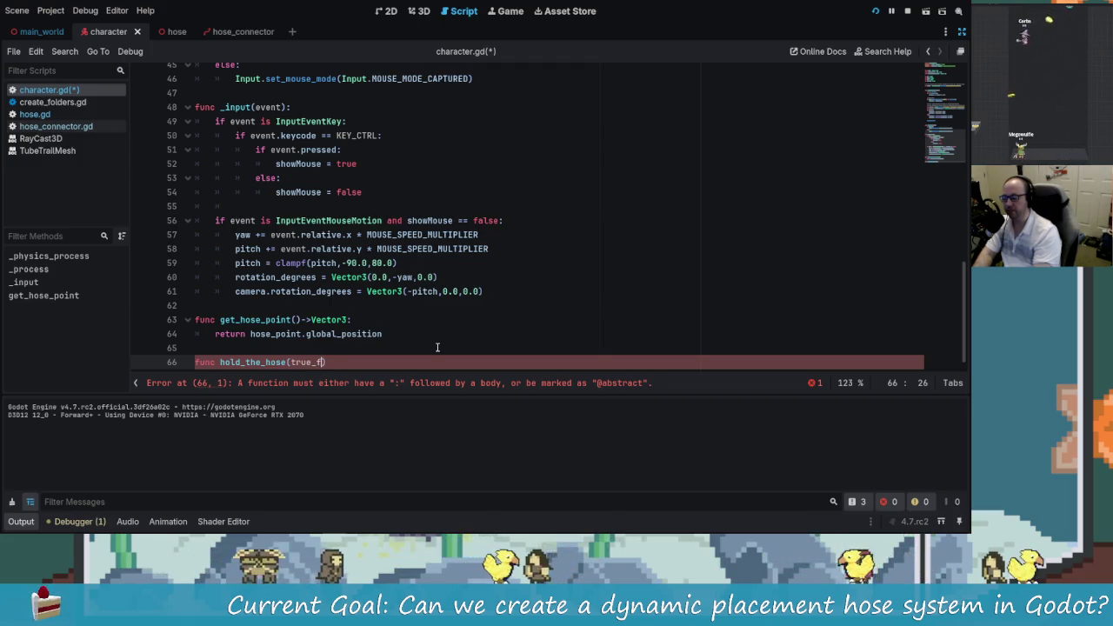
{"action": "type", "text": "bol"}
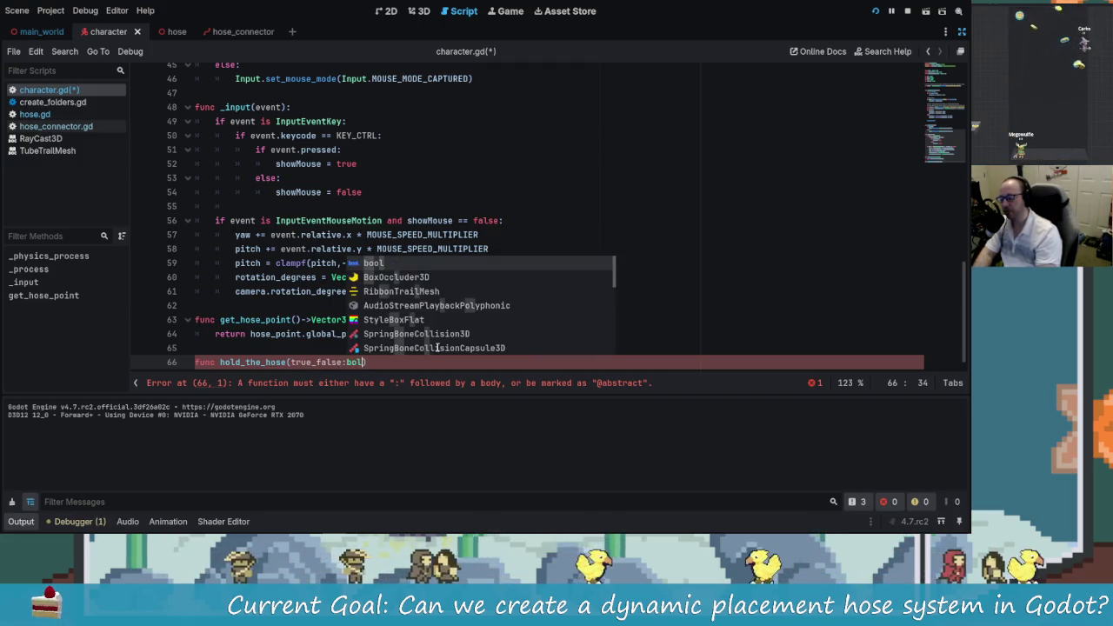
{"action": "key", "text": "BackSpace"}
{"action": "key", "text": "BackSpace"}
{"action": "key", "text": "BackSpace"}
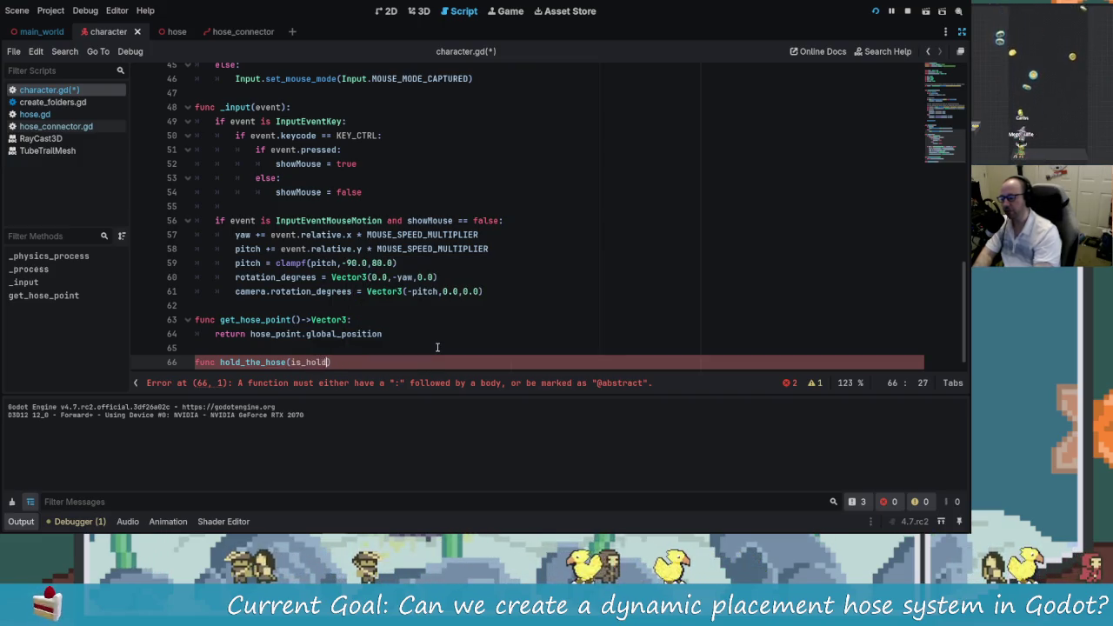
{"action": "key", "text": "BackSpace"}
{"action": "key", "text": "BackSpace"}
{"action": "key", "text": "BackSpace"}
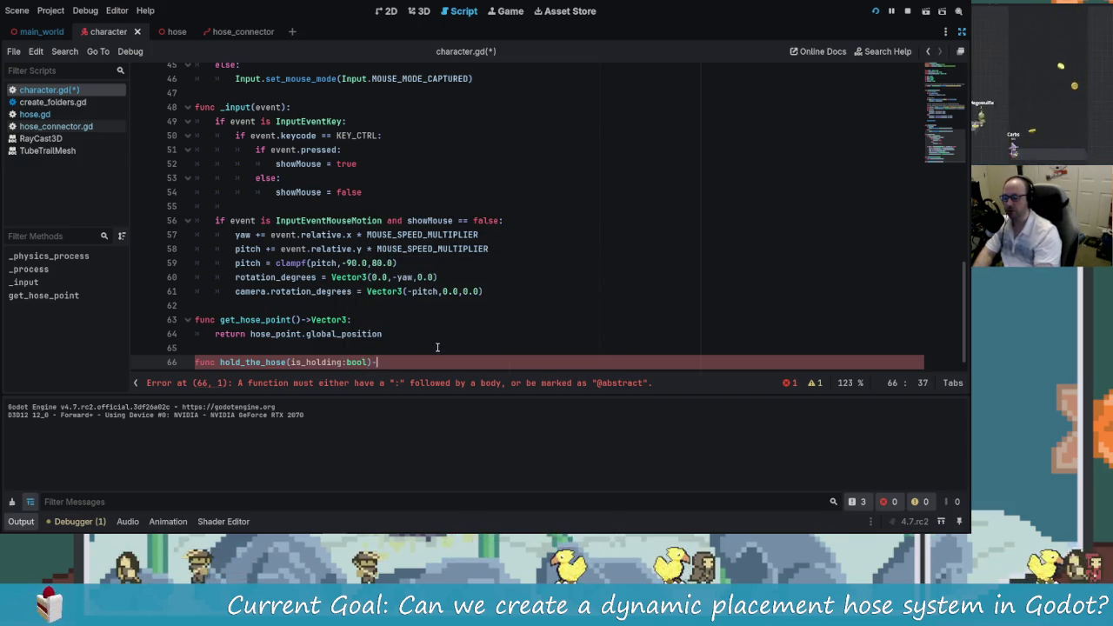
{"action": "key", "text": "Return"}
{"action": "left_click", "coordinate": [437, 348]}
{"action": "type", "text": "boi"}
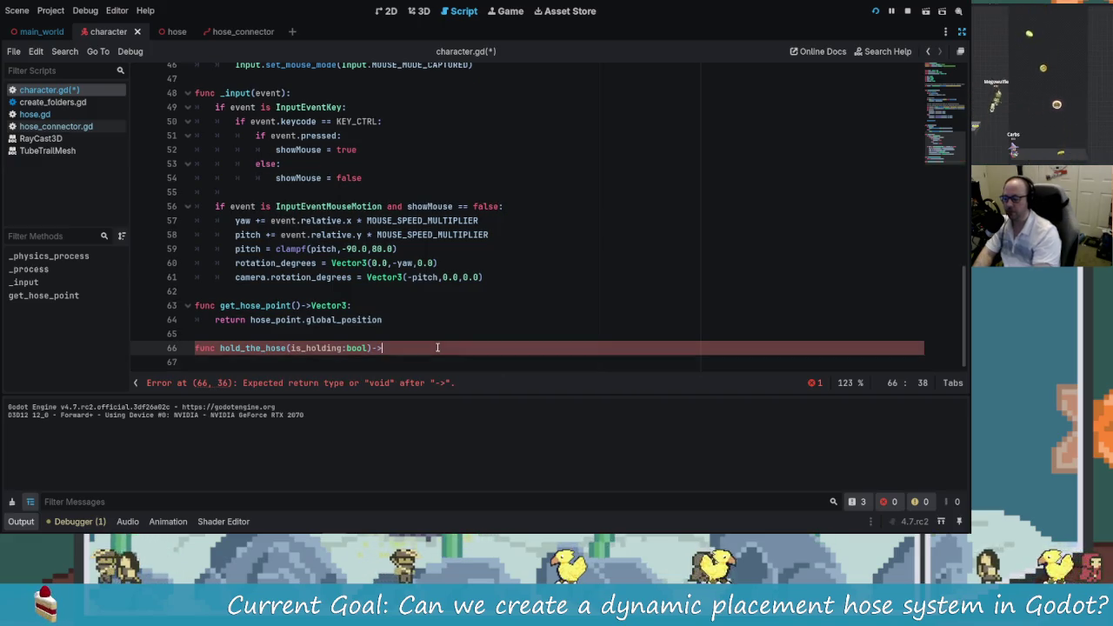
{"action": "key", "text": "BackSpace"}
{"action": "key", "text": "BackSpace"}
{"action": "key", "text": "BackSpace"}
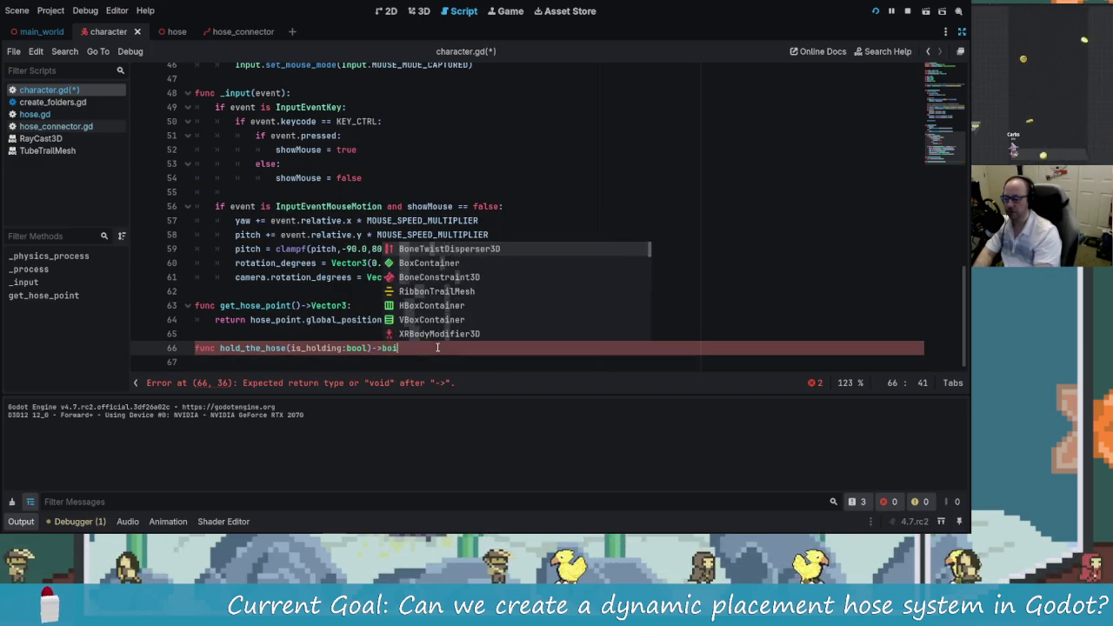
{"action": "type", "text": "v"}
{"action": "key", "text": "Return"}
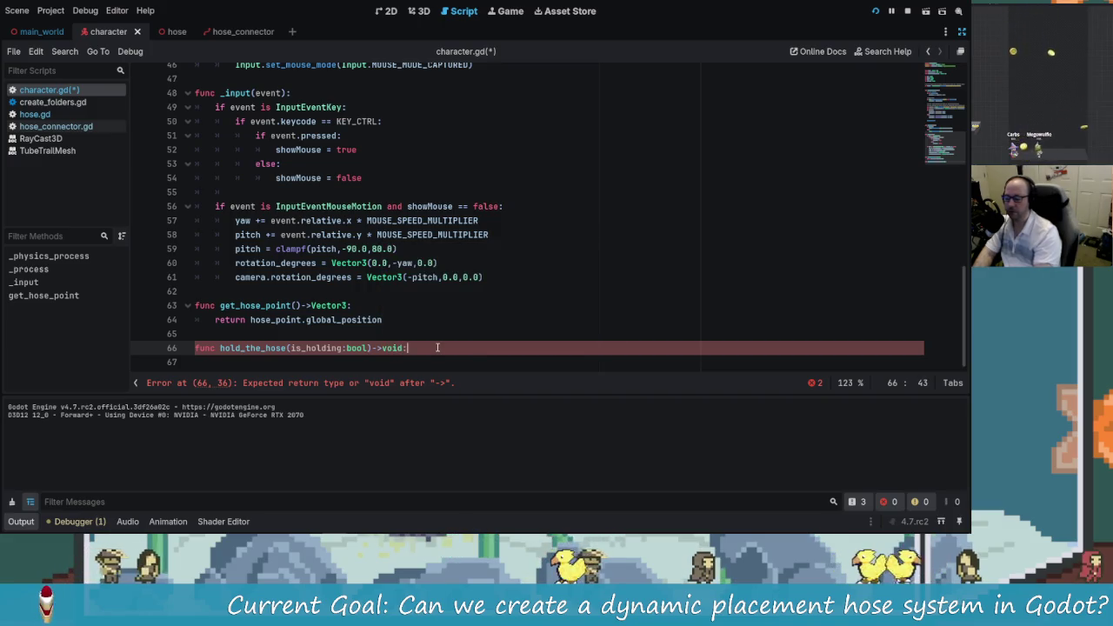
{"action": "type", "text": ":"}
{"action": "key", "text": "Return"}
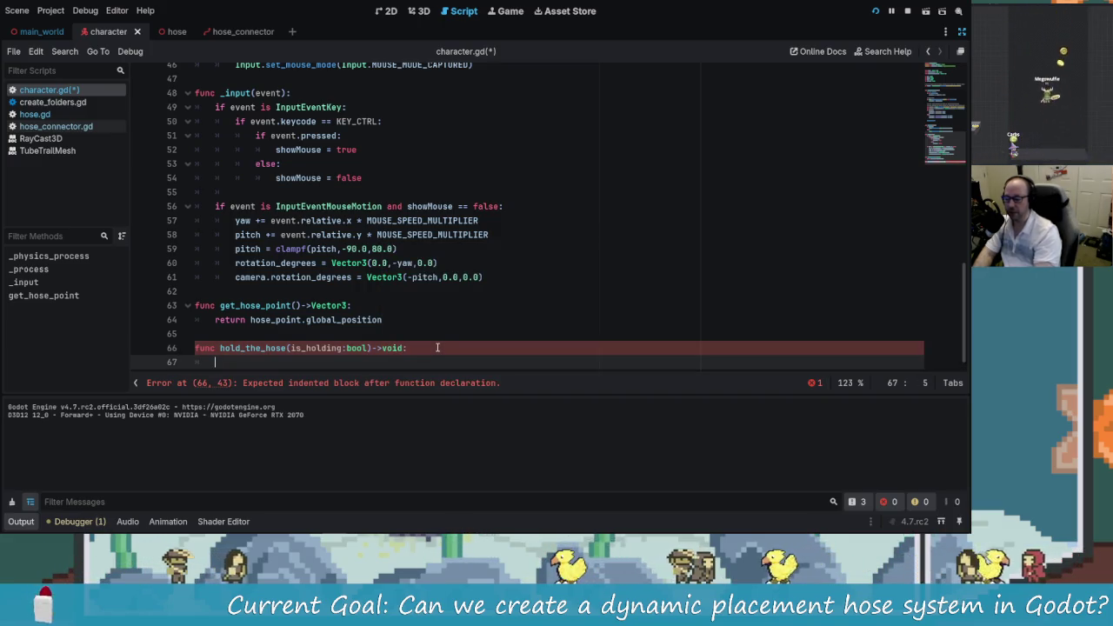
Step: Delete the unfinished hold_the_hose stub and save character.gd
{"action": "scroll", "coordinate": [417, 348], "scroll_direction": "down", "scroll_amount": 1}
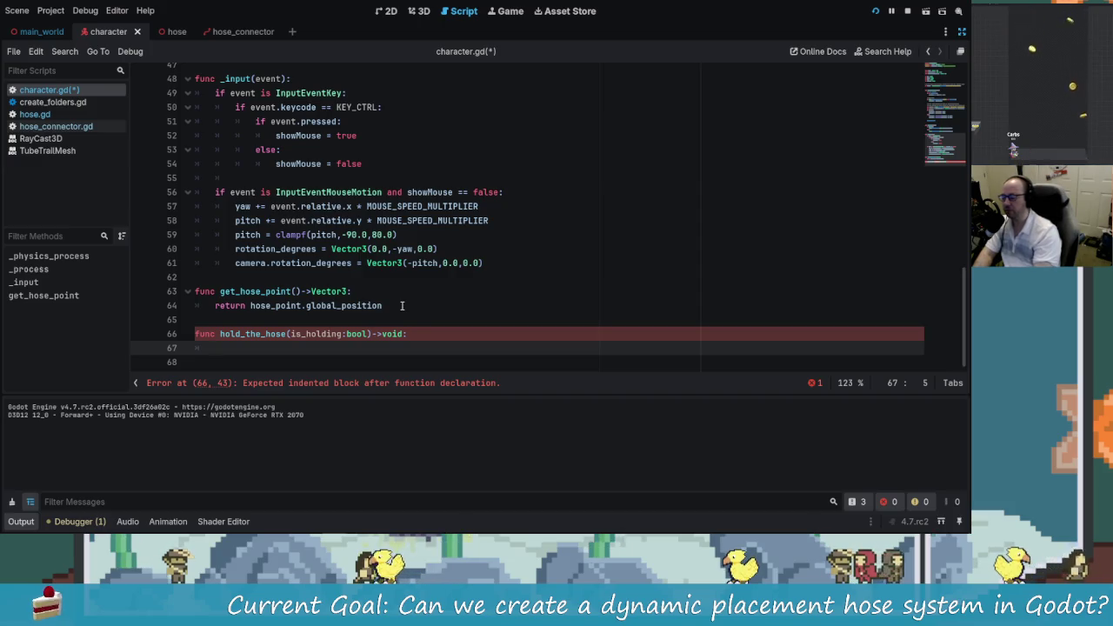
{"action": "scroll", "coordinate": [401, 305], "scroll_direction": "up", "scroll_amount": 13}
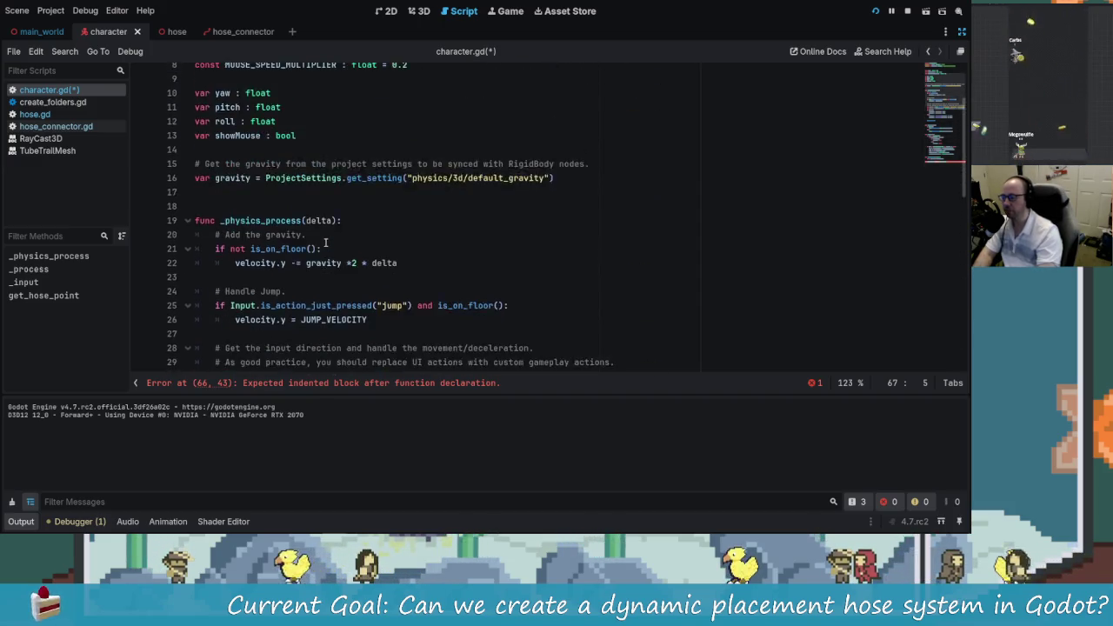
{"action": "scroll", "coordinate": [397, 305], "scroll_direction": "up", "scroll_amount": 2}
{"action": "scroll", "coordinate": [462, 355], "scroll_direction": "up", "scroll_amount": 1}
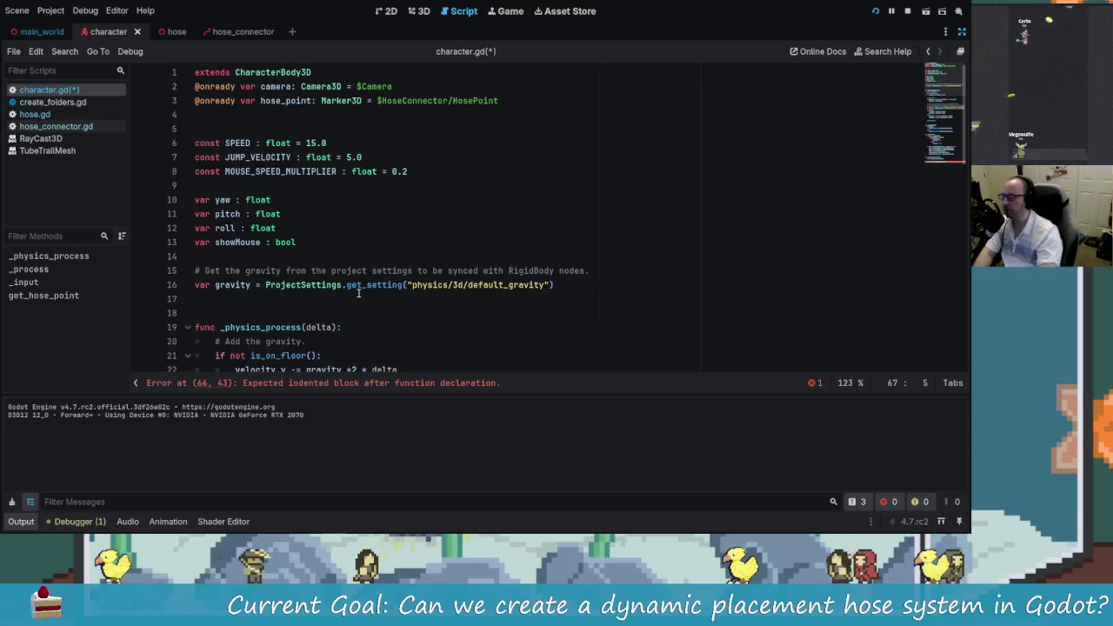
{"action": "scroll", "coordinate": [353, 291], "scroll_direction": "down", "scroll_amount": 15}
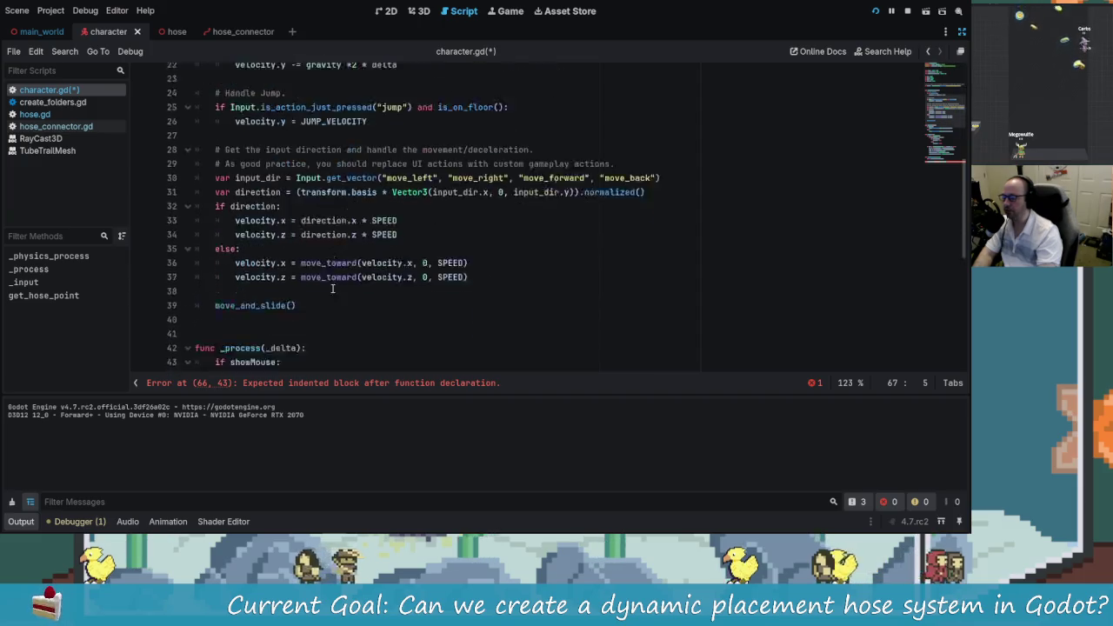
{"action": "left_click", "coordinate": [185, 333], "text": "shift"}
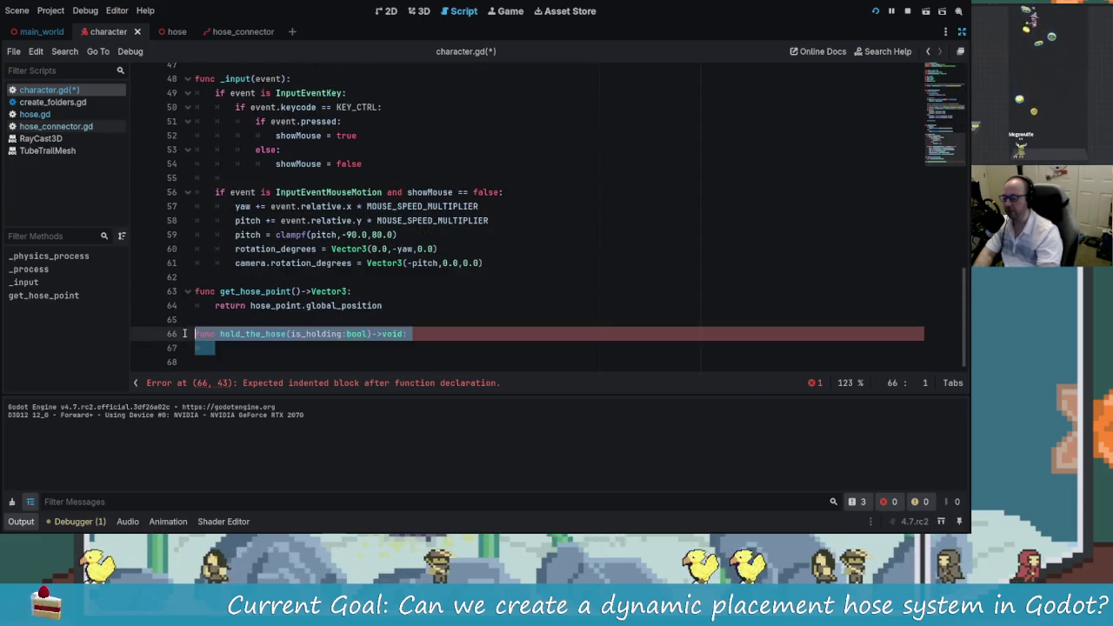
{"action": "key", "text": "BackSpace"}
{"action": "key", "text": "BackSpace"}
{"action": "key", "text": "BackSpace"}
{"action": "key", "text": "ctrl+s"}
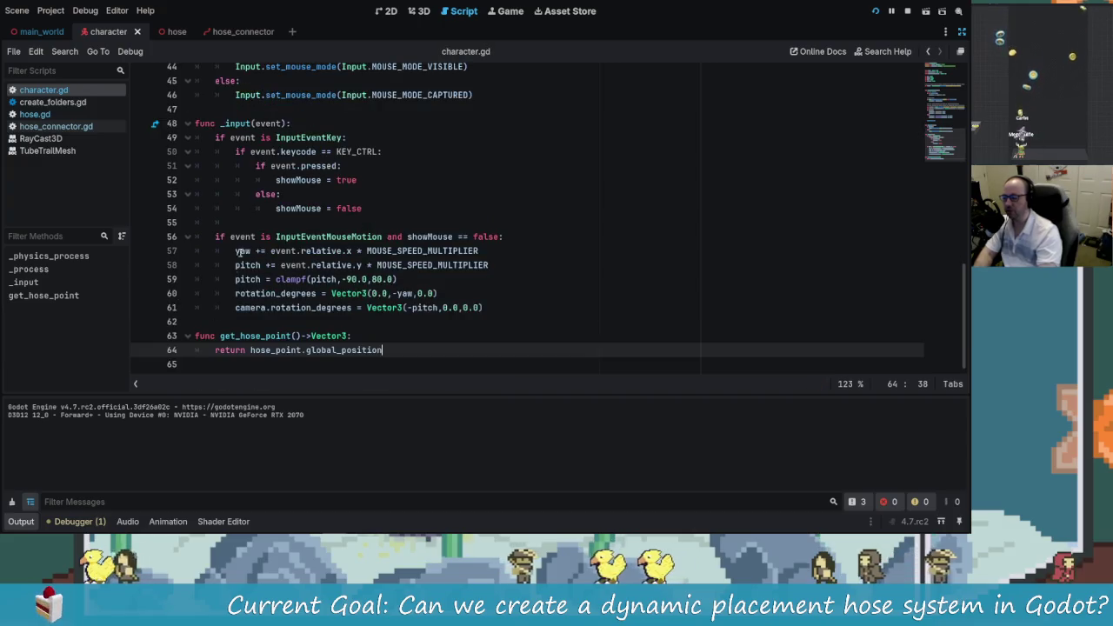
Step: Switch to the character scene, restore the side panels, and select HoseConnector
{"action": "left_click", "coordinate": [174, 31]}
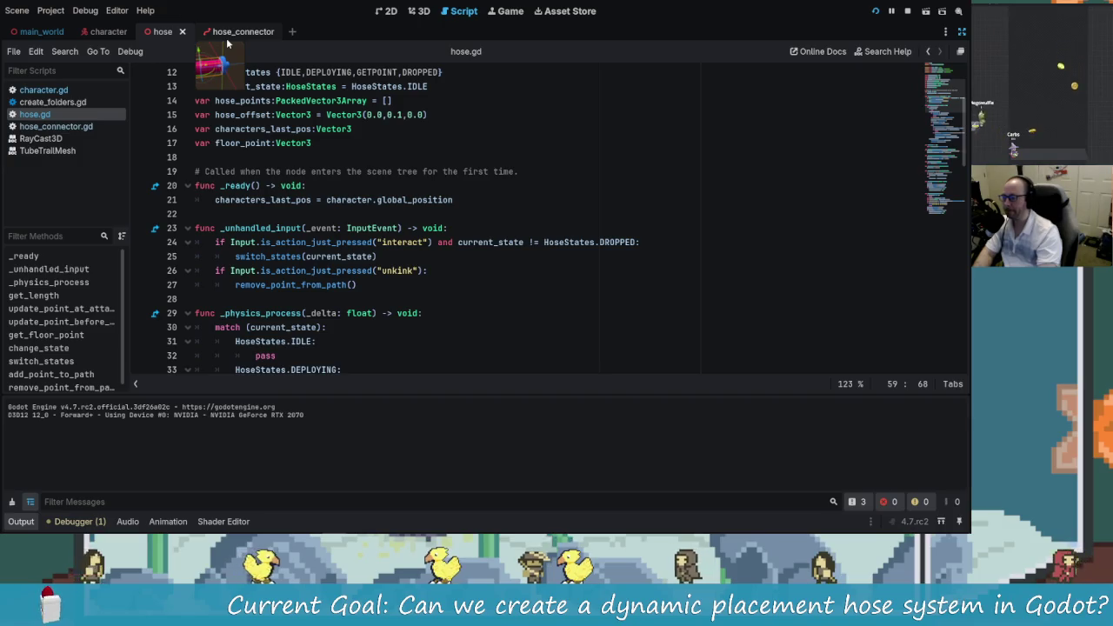
{"action": "left_click", "coordinate": [106, 34]}
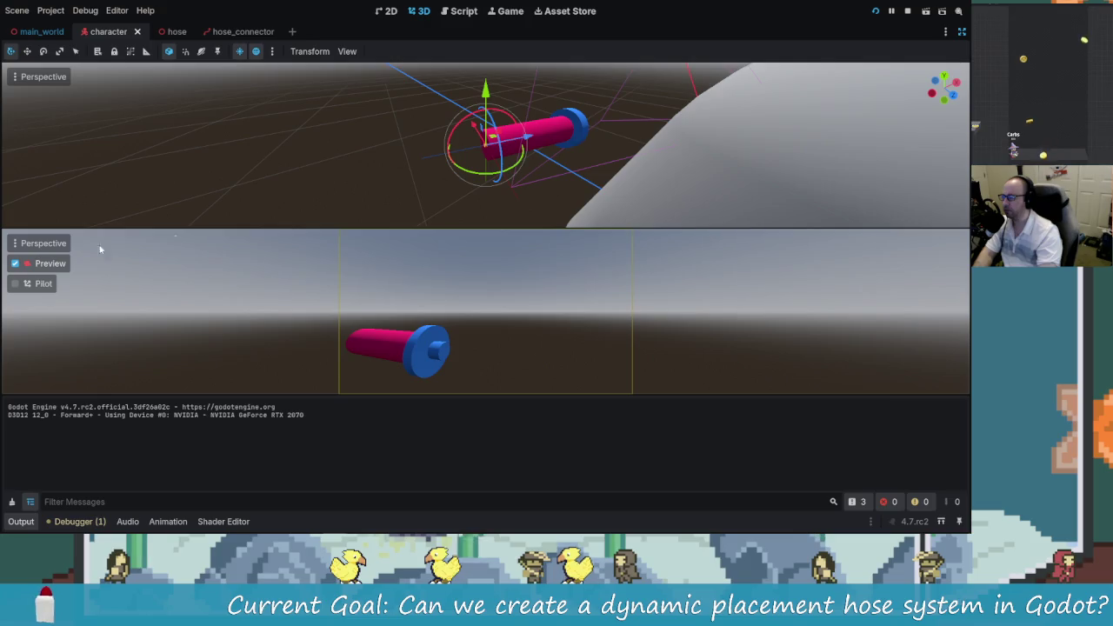
{"action": "left_click", "coordinate": [964, 31]}
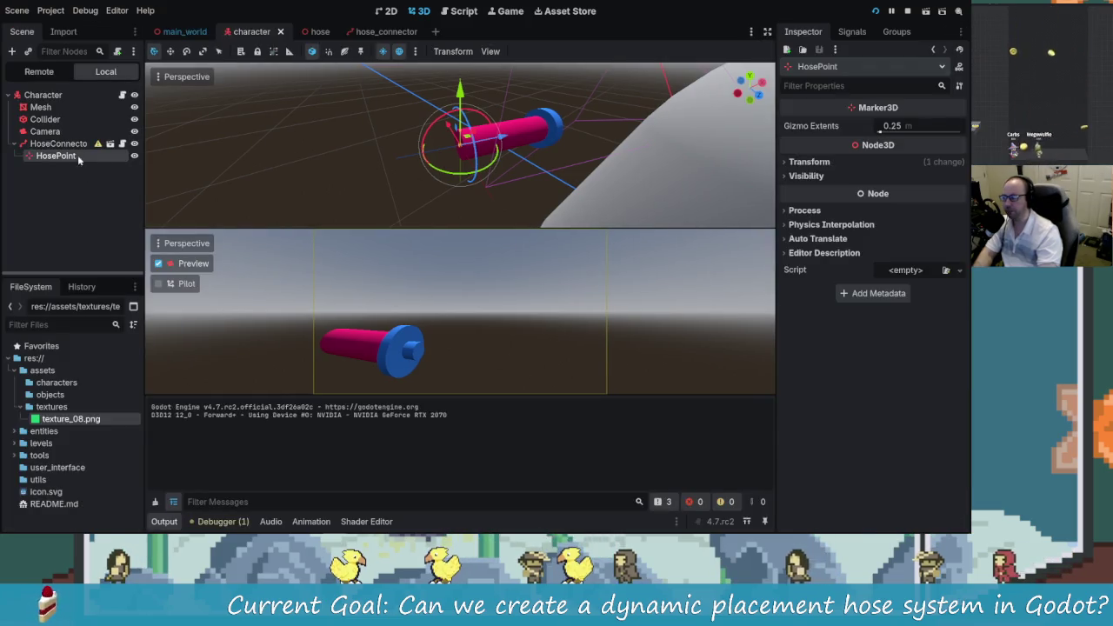
{"action": "left_click", "coordinate": [69, 144]}
{"action": "left_click_drag", "start_coordinate": [413, 182], "coordinate": [271, 139]}
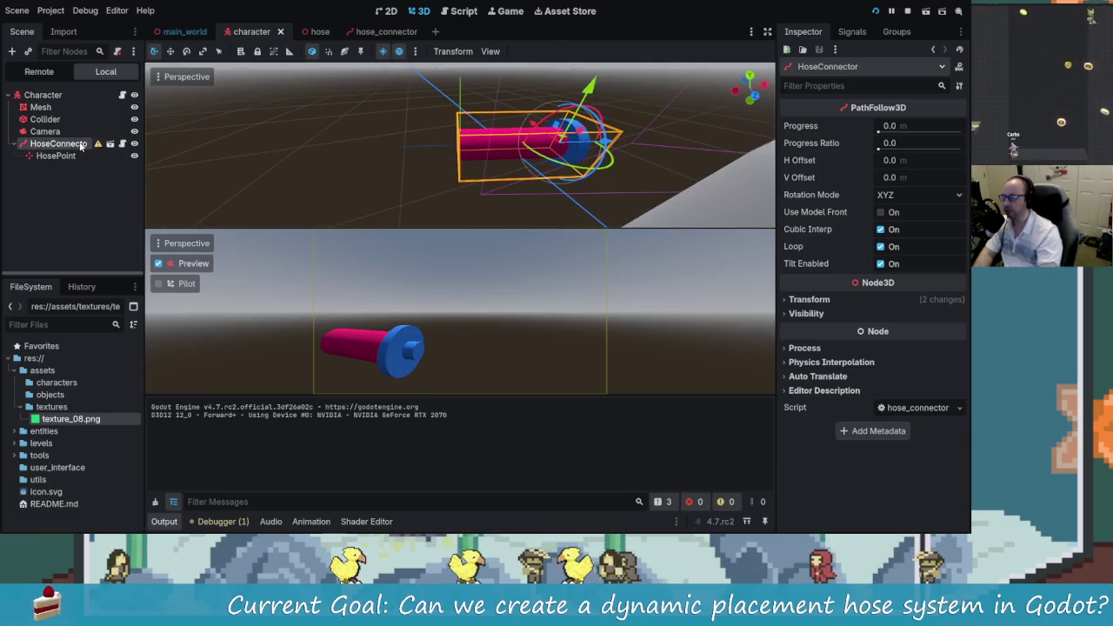
Step: Stop the running game and drop the HoseConnector node into hose.gd
{"action": "left_click", "coordinate": [908, 12]}
{"action": "left_click", "coordinate": [463, 12]}
{"action": "scroll", "coordinate": [465, 206], "scroll_direction": "up", "scroll_amount": 4}
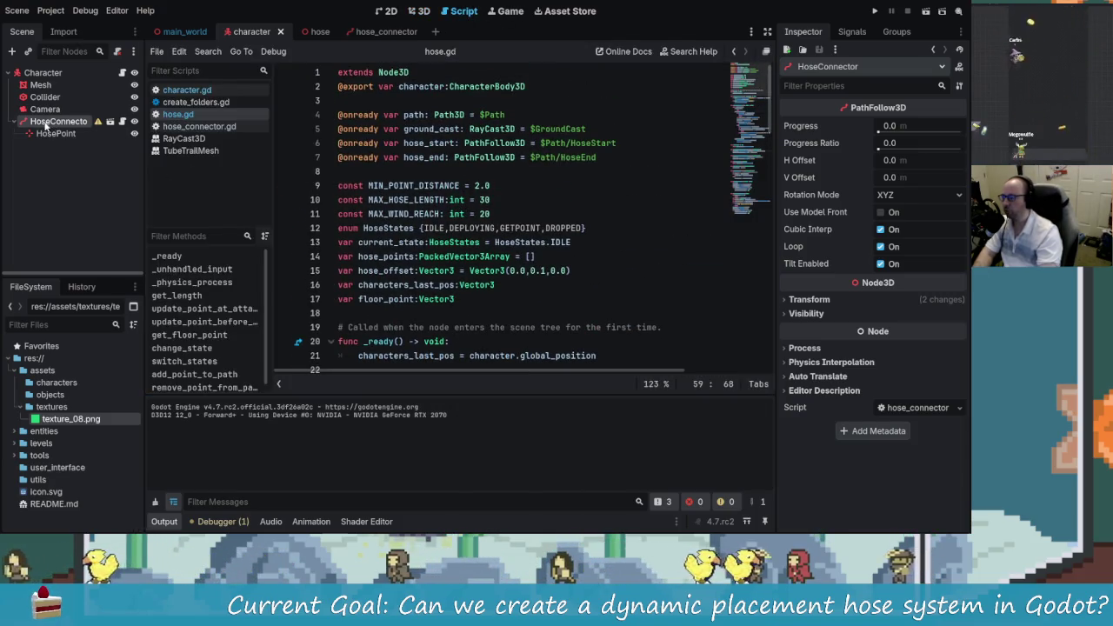
{"action": "left_click_drag", "start_coordinate": [52, 121], "coordinate": [343, 178]}
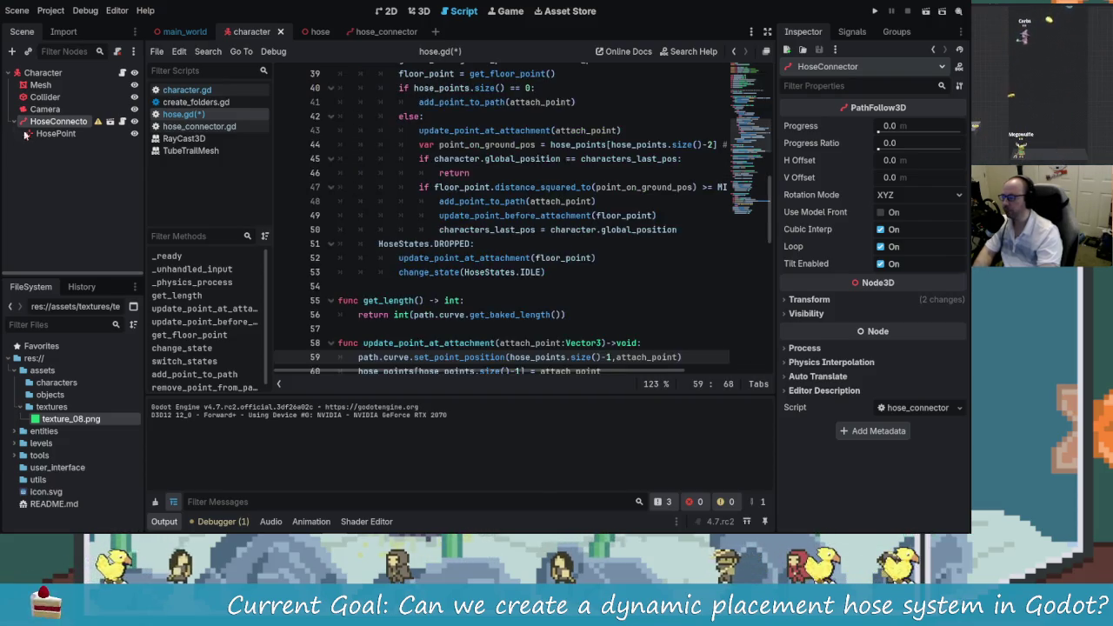
Step: Save hose.gd and add an onready hose_connector reference to character.gd
{"action": "key", "text": "ctrl+s"}
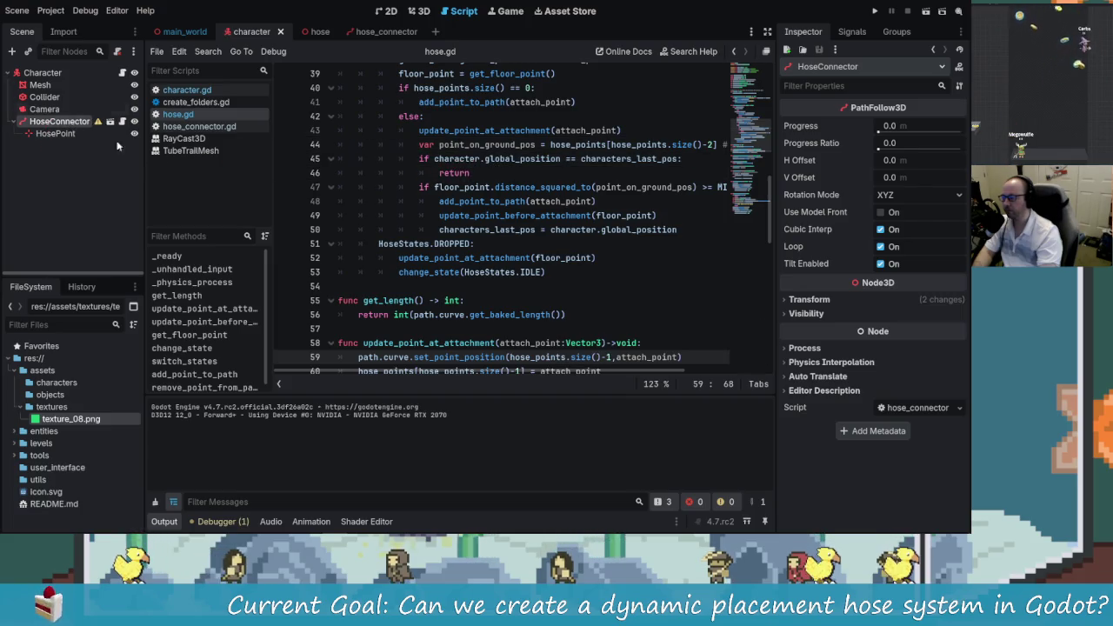
{"action": "left_click", "coordinate": [184, 89]}
{"action": "scroll", "coordinate": [432, 201], "scroll_direction": "up", "scroll_amount": 15}
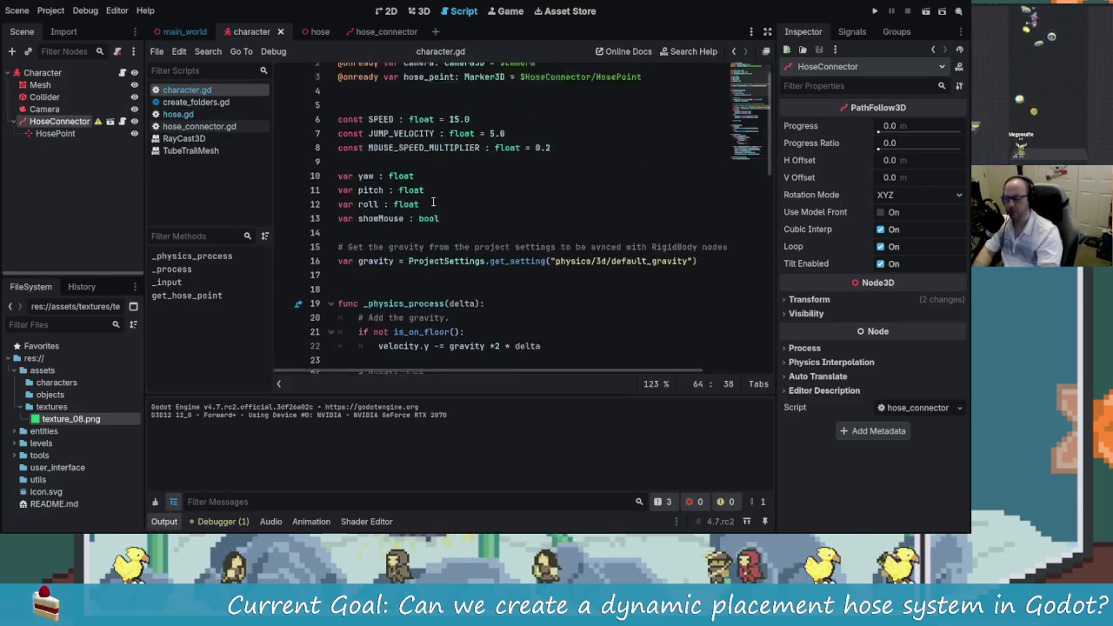
{"action": "scroll", "coordinate": [433, 201], "scroll_direction": "up", "scroll_amount": 1}
{"action": "left_click_drag", "start_coordinate": [44, 129], "coordinate": [346, 114]}
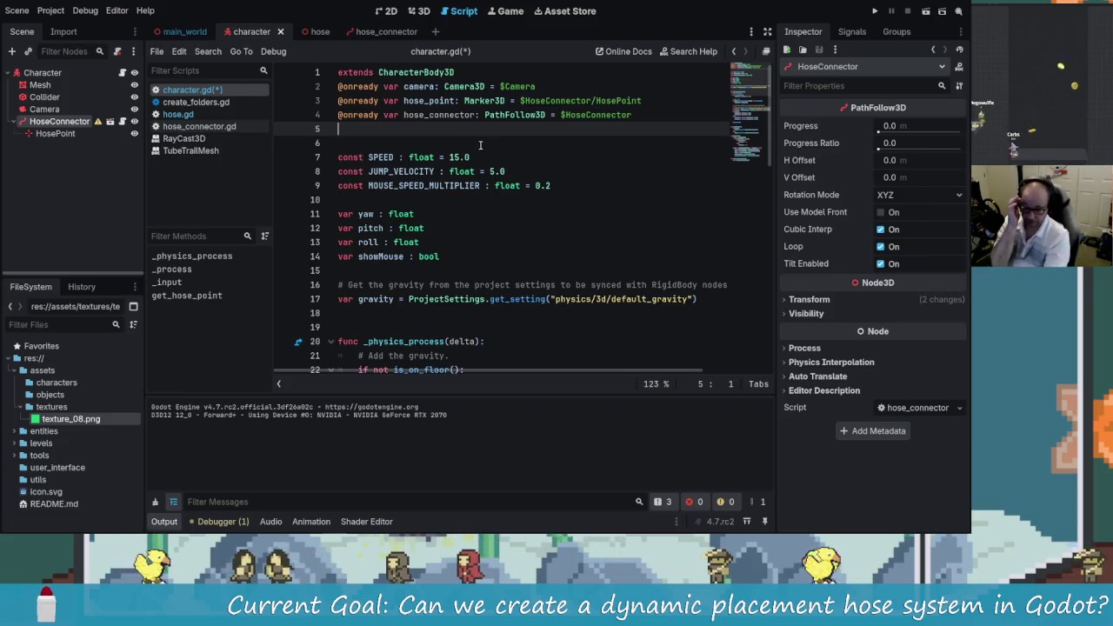
Step: Add a set_hold_hose(is_holding) -> void function after get_hose_point with a pass body
{"action": "scroll", "coordinate": [470, 156], "scroll_direction": "down", "scroll_amount": 8}
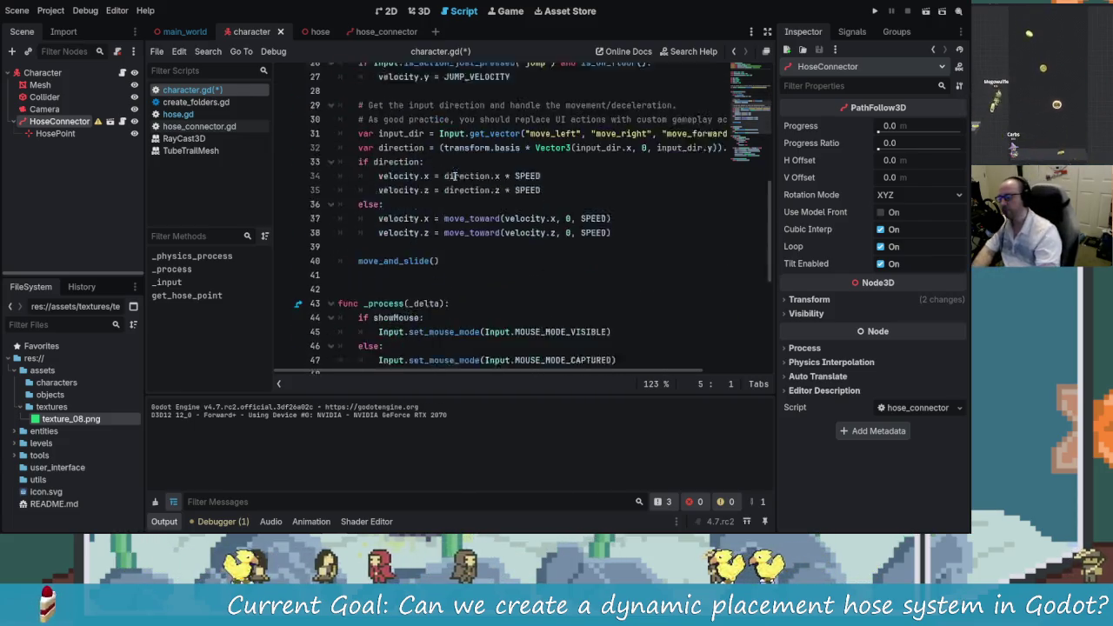
{"action": "scroll", "coordinate": [453, 176], "scroll_direction": "down", "scroll_amount": 7}
{"action": "left_click", "coordinate": [391, 357]}
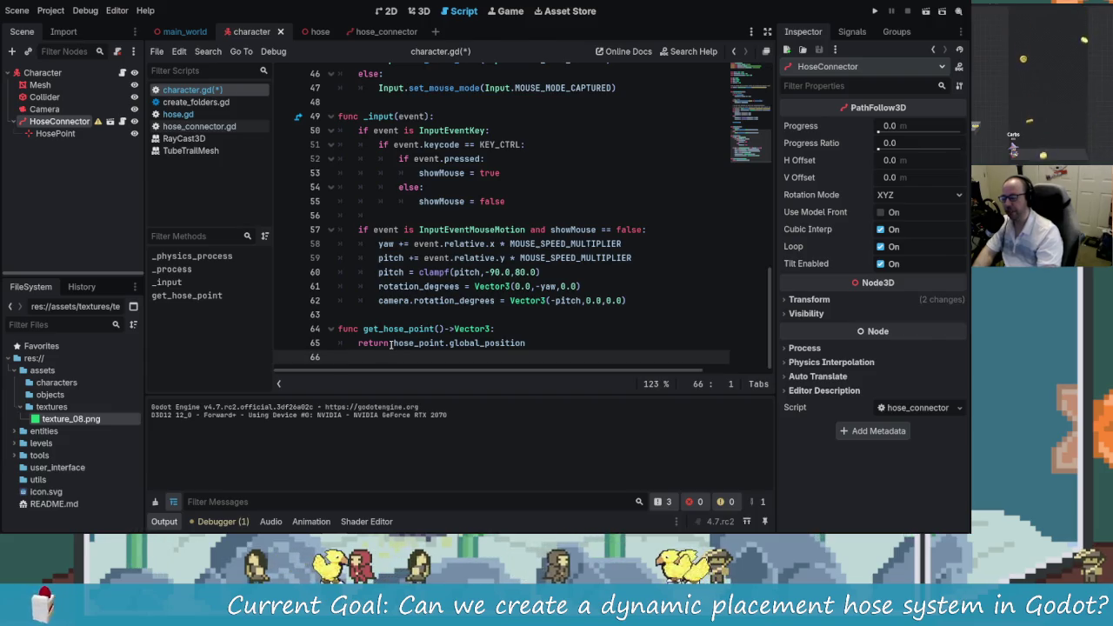
{"action": "key", "text": "Return"}
{"action": "type", "text": "fun"}
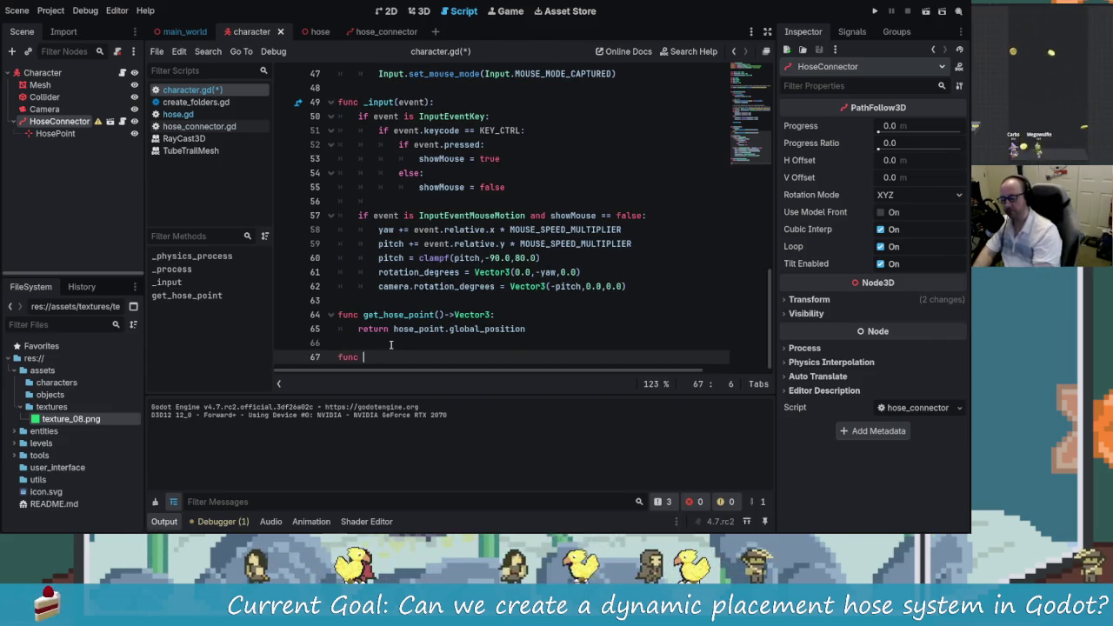
{"action": "type", "text": "c "}
{"action": "type", "text": "ho"}
{"action": "key", "text": "BackSpace"}
{"action": "key", "text": "BackSpace"}
{"action": "type", "text": "set_H"}
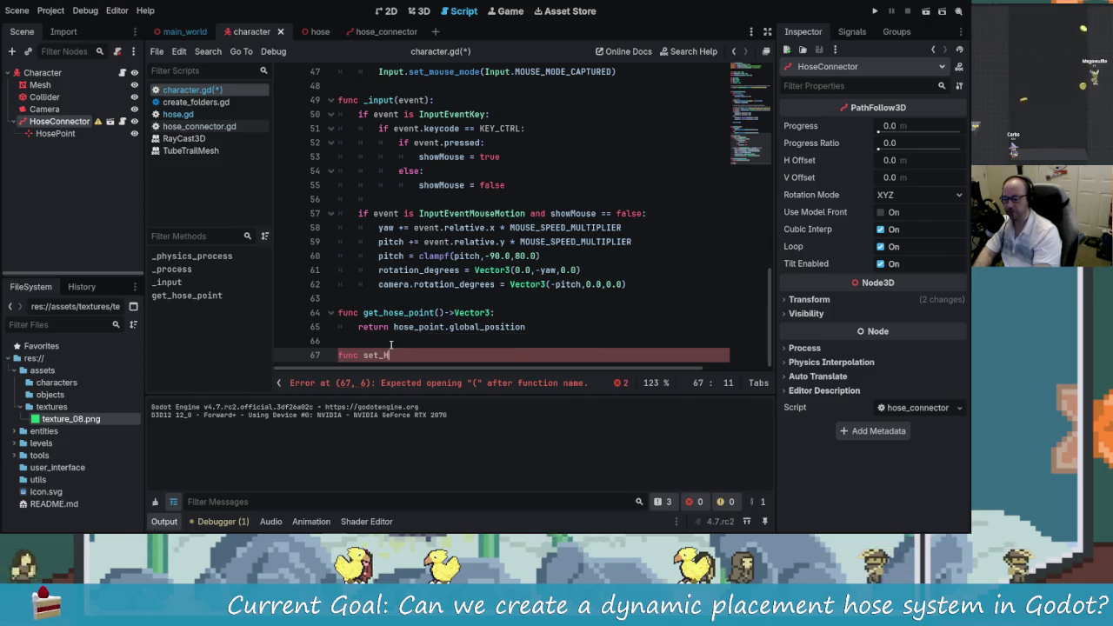
{"action": "type", "text": "old_hose("}
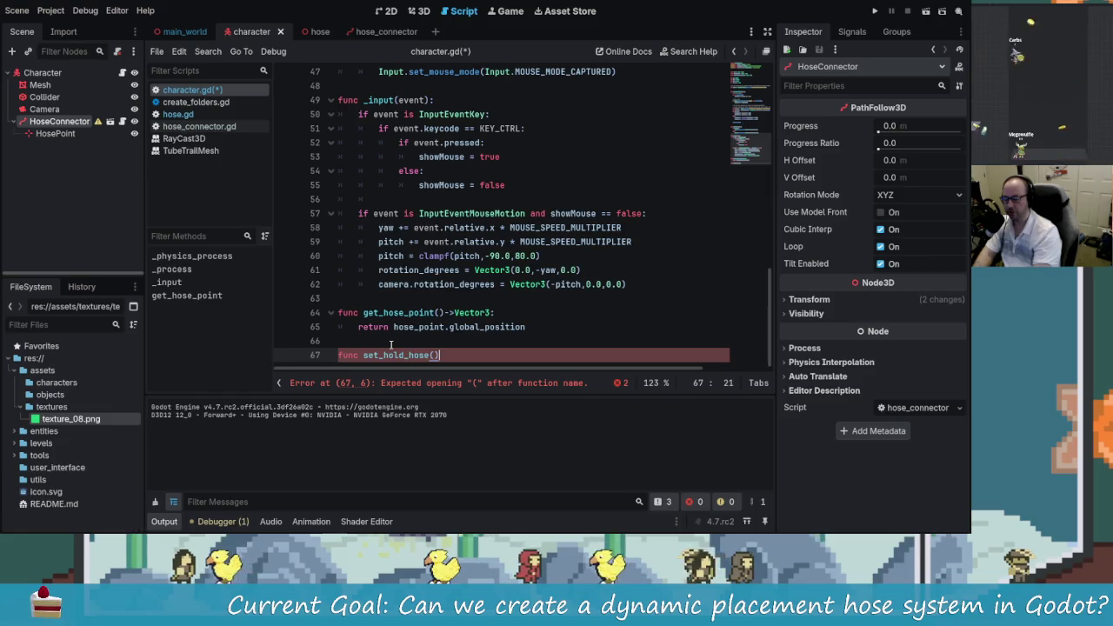
{"action": "key", "text": "BackSpace"}
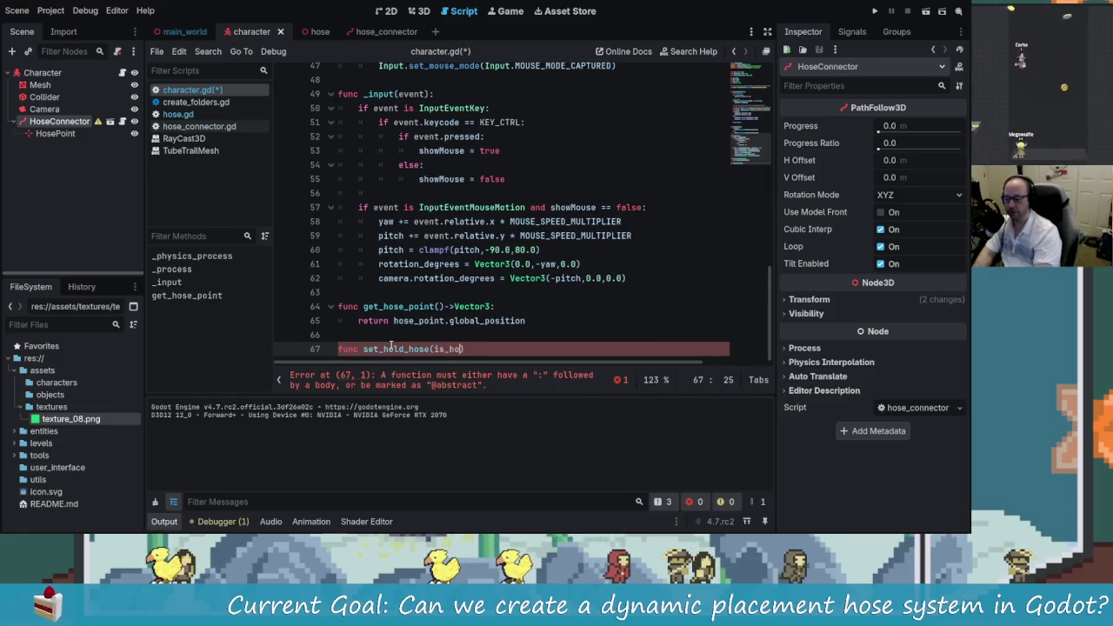
{"action": "type", "text": ")->void:"}
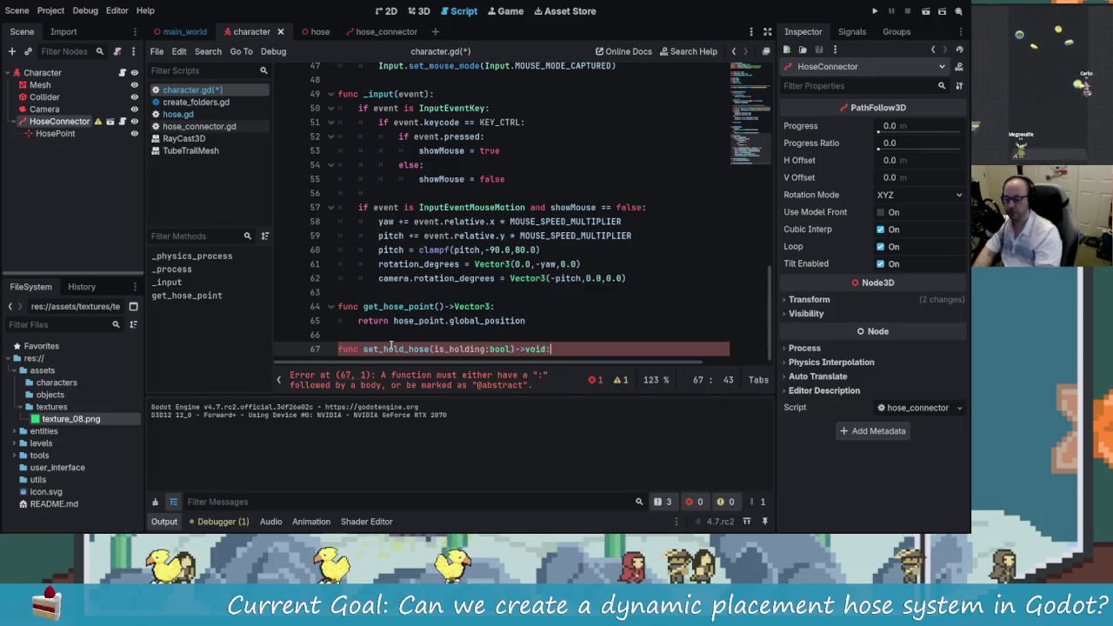
{"action": "key", "text": "Return"}
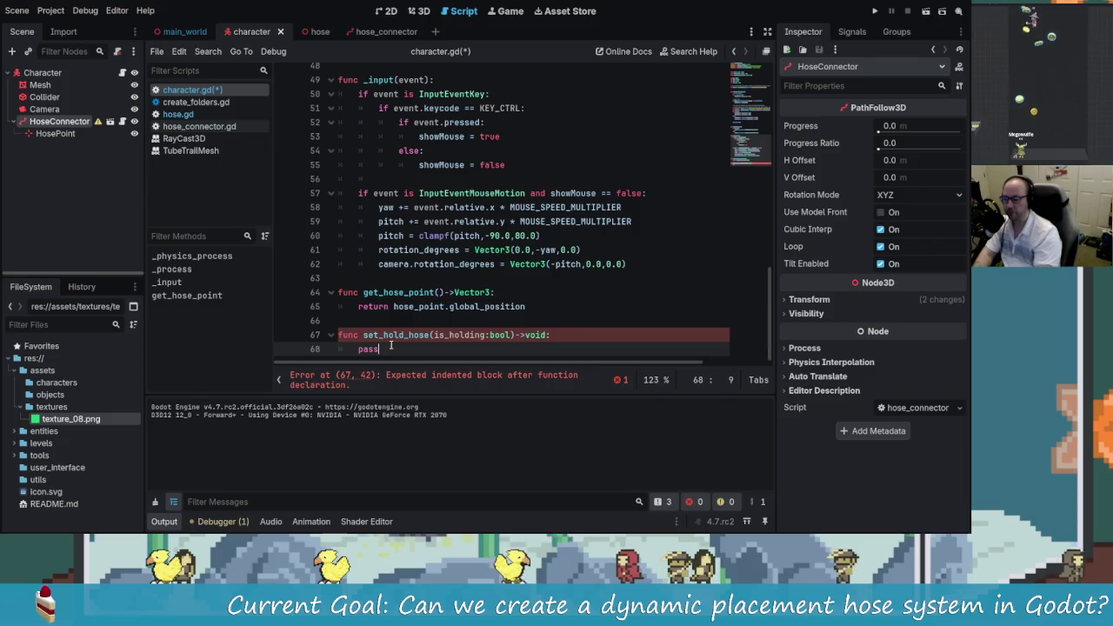
{"action": "type", "text": "ass"}
{"action": "key", "text": "Left"}
{"action": "key", "text": "Left"}
{"action": "key", "text": "Left"}
{"action": "key", "text": "Return"}
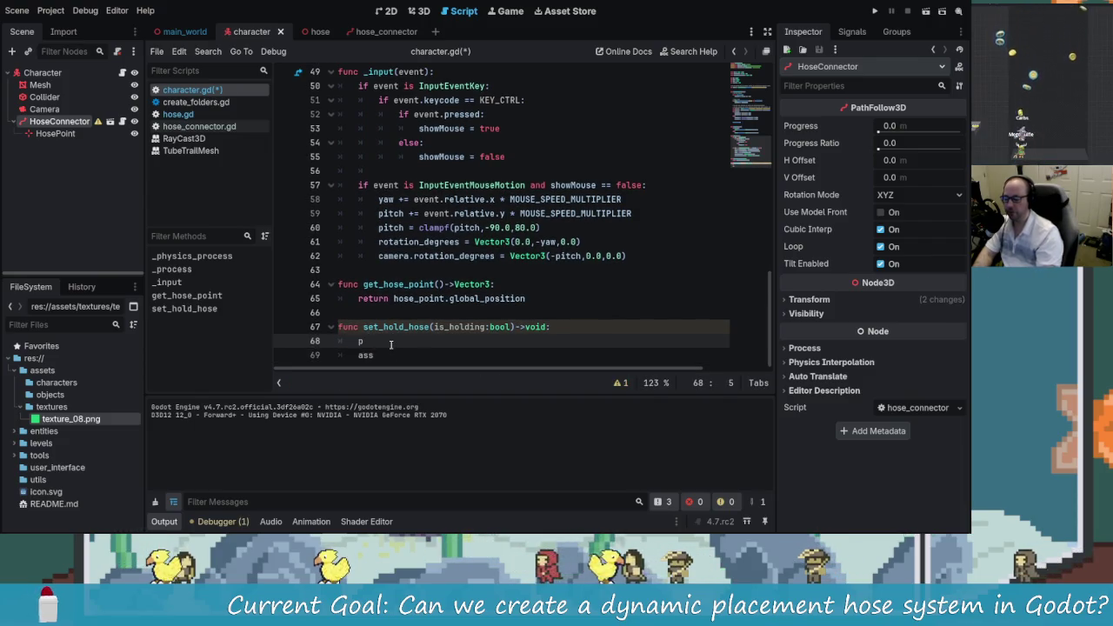
{"action": "key", "text": "ctrl+z"}
Step: Set hose_connector.visible to is_holding, remove the pass line, and save character.gd
{"action": "key", "text": "Return"}
{"action": "key", "text": "Up"}
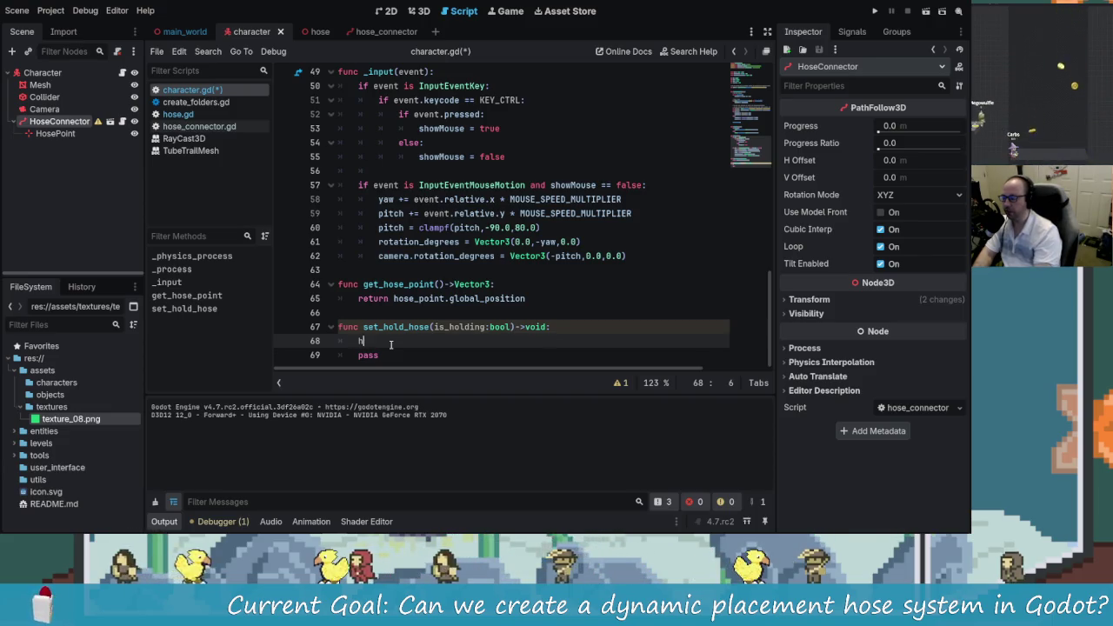
{"action": "type", "text": "os"}
{"action": "key", "text": "Return"}
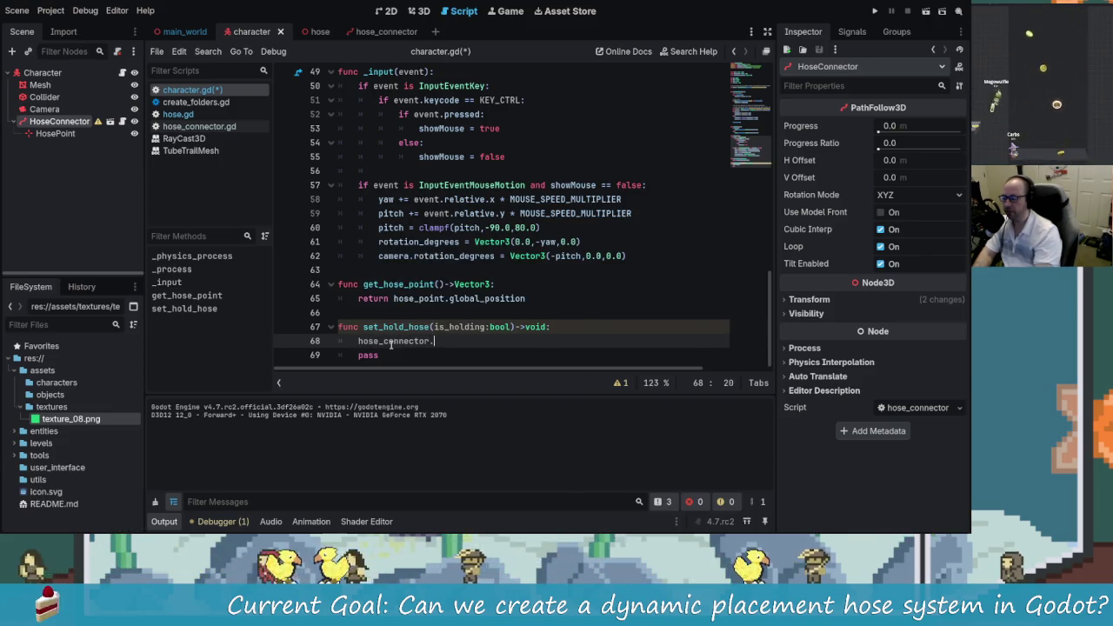
{"action": "type", "text": ".visible = D"}
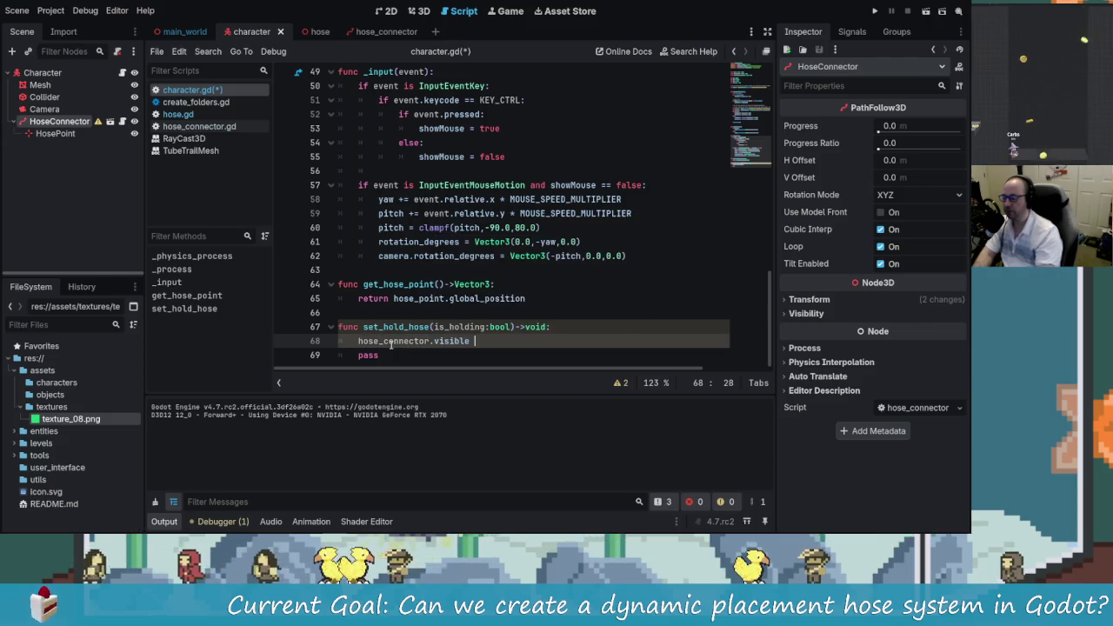
{"action": "type", "text": "is"}
{"action": "key", "text": "Return"}
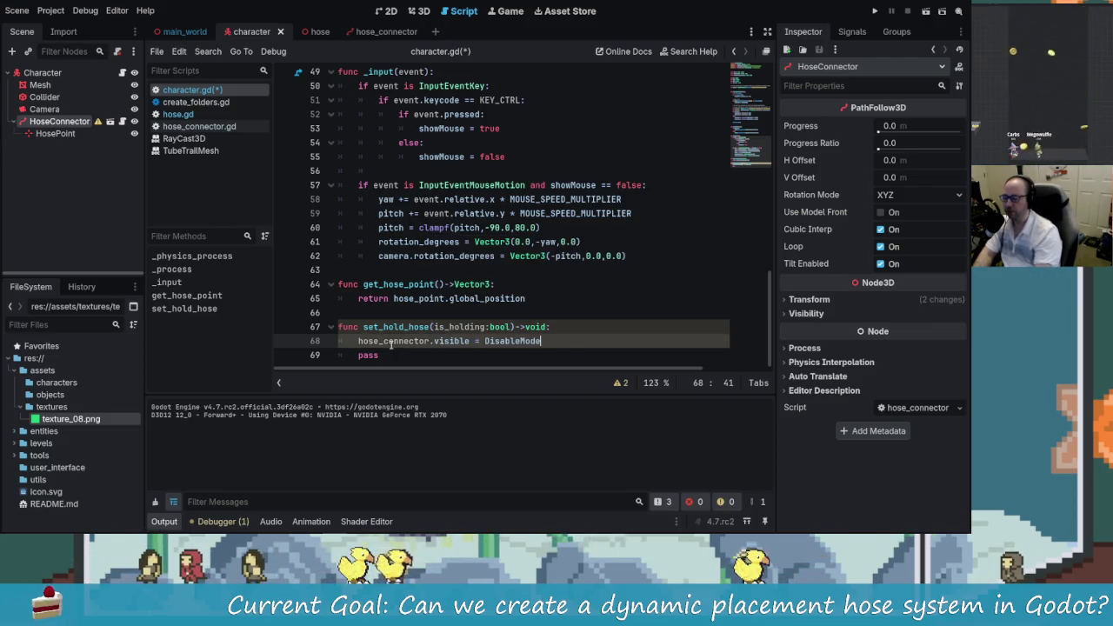
{"action": "type", "text": "ho"}
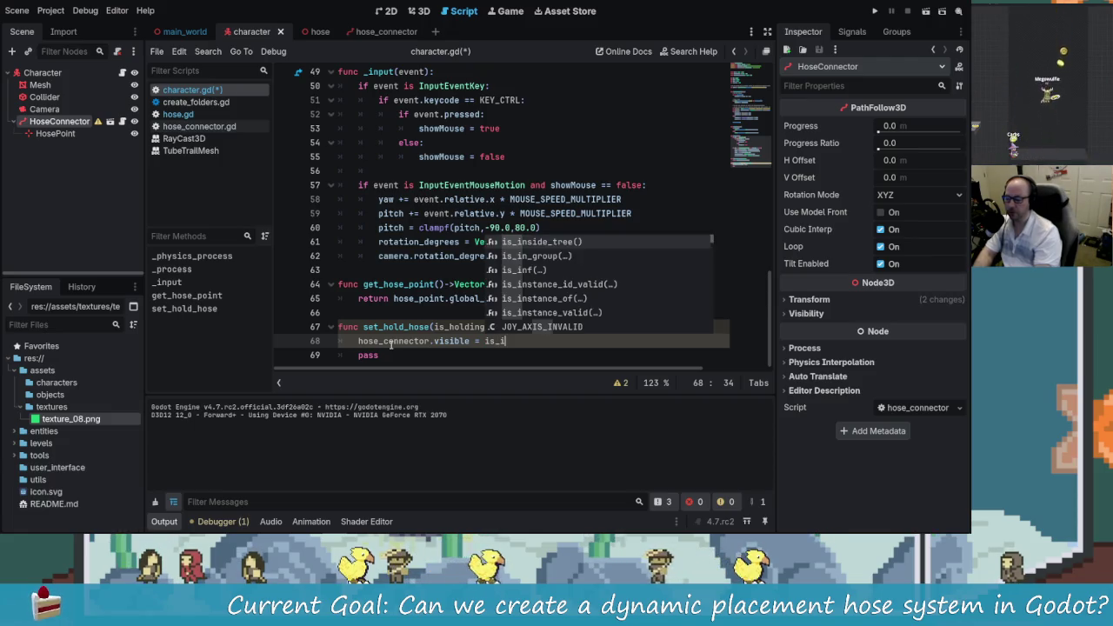
{"action": "key", "text": "Return"}
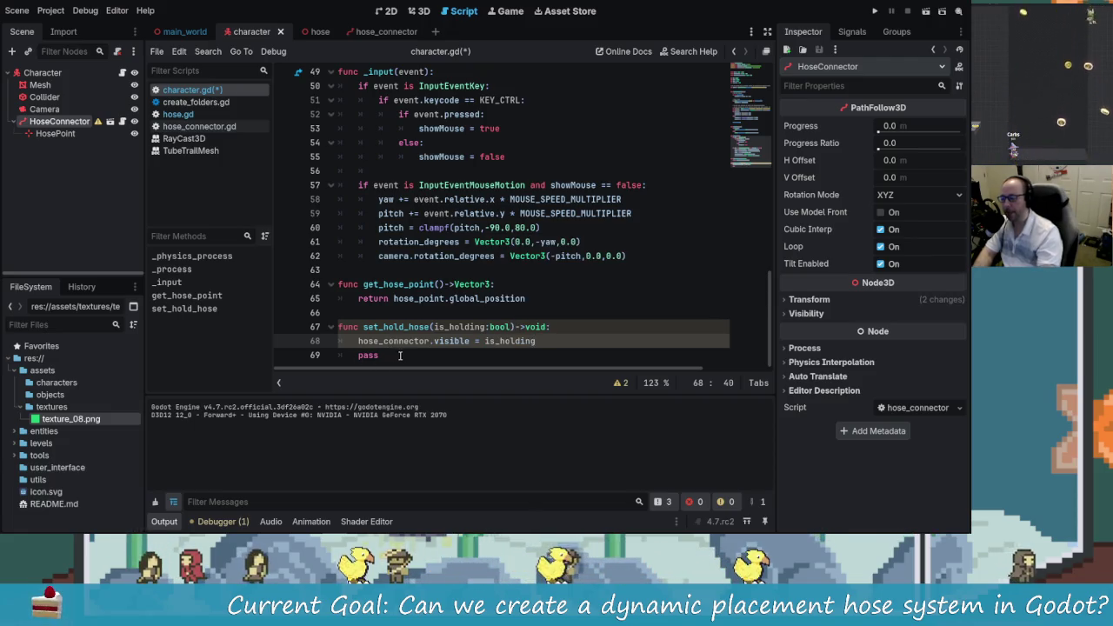
{"action": "key", "text": "shift+Down"}
{"action": "key", "text": "Delete"}
{"action": "key", "text": "ctrl+s"}
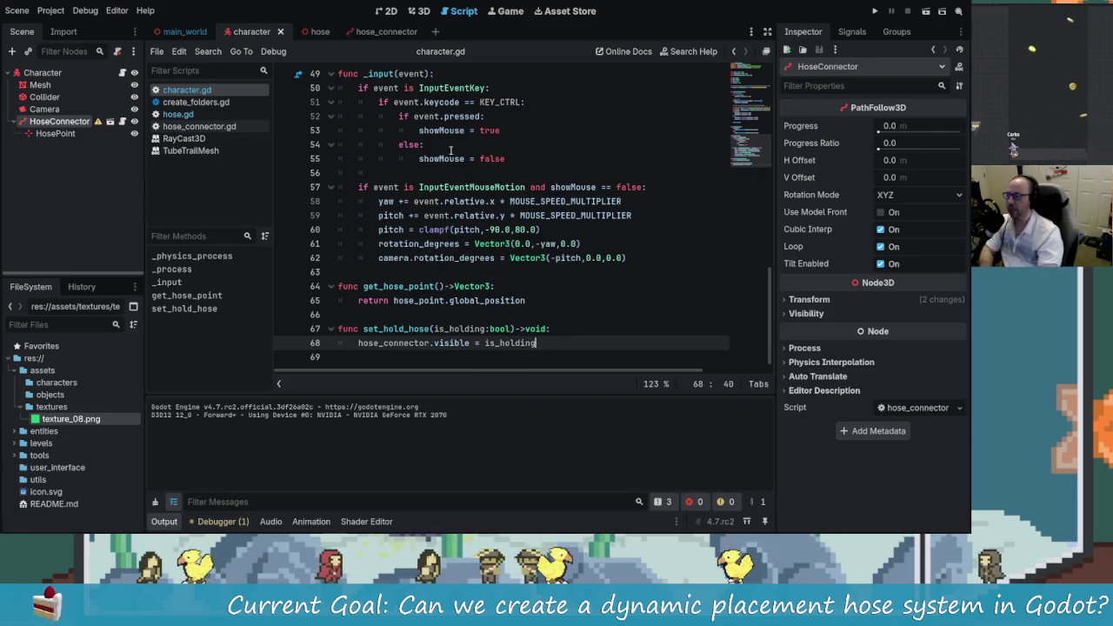
{"action": "key", "text": "alt+Left"}
{"action": "key", "text": "alt+Left"}
Step: Add character.set_hold_hose(true) under the DEPLOYING state in switch_states
{"action": "scroll", "coordinate": [452, 259], "scroll_direction": "up", "scroll_amount": 8}
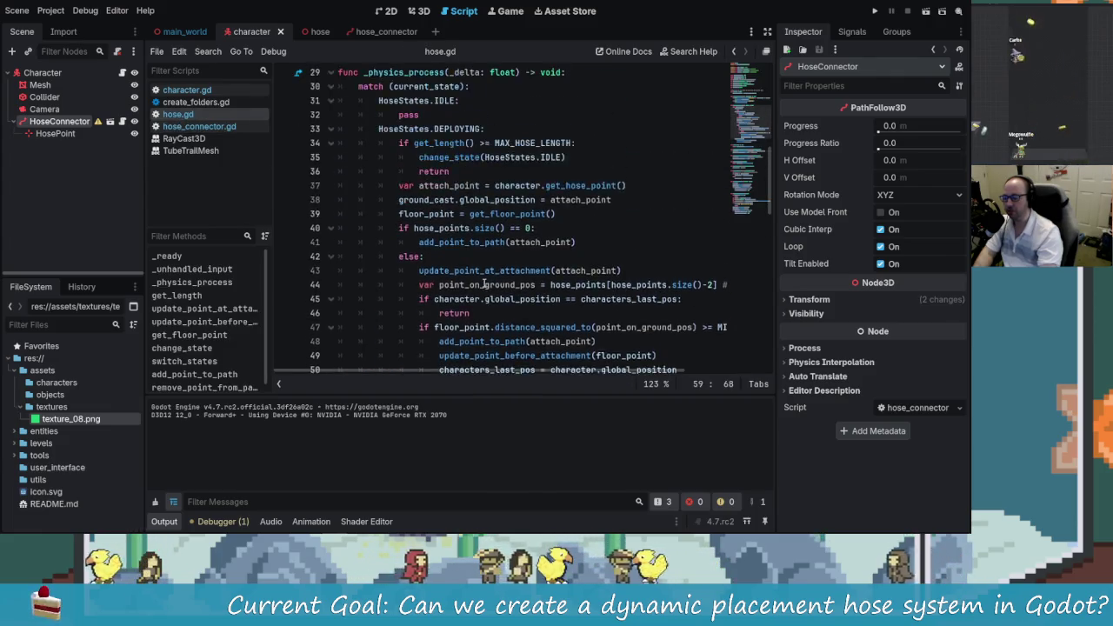
{"action": "left_click", "coordinate": [421, 230], "text": "ctrl"}
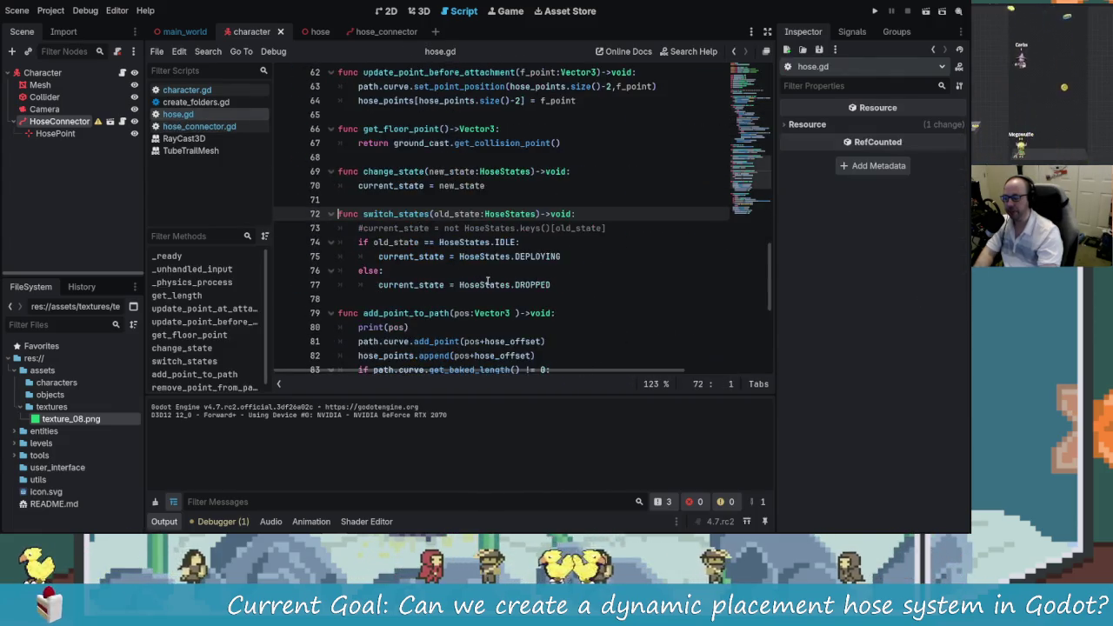
{"action": "left_click", "coordinate": [573, 257]}
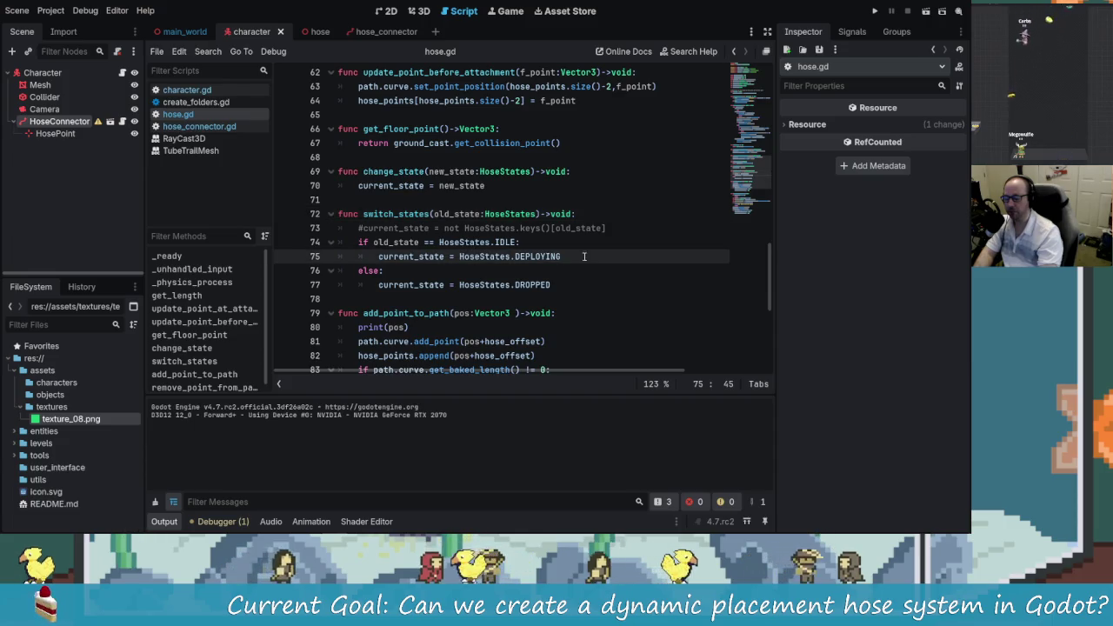
{"action": "key", "text": "Down"}
{"action": "key", "text": "Up"}
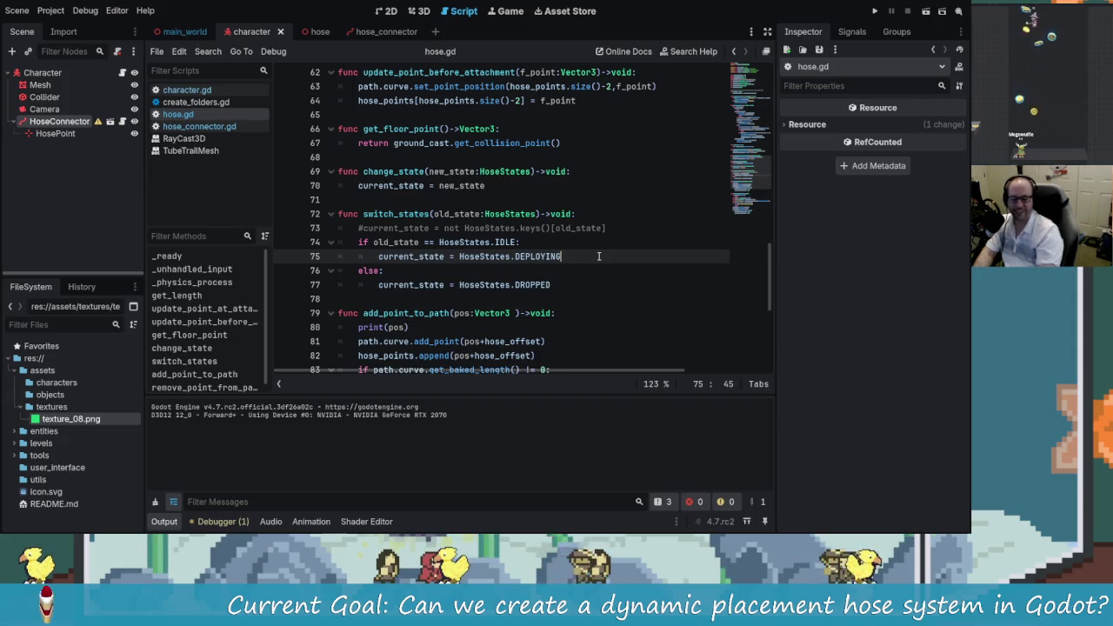
{"action": "key", "text": "Return"}
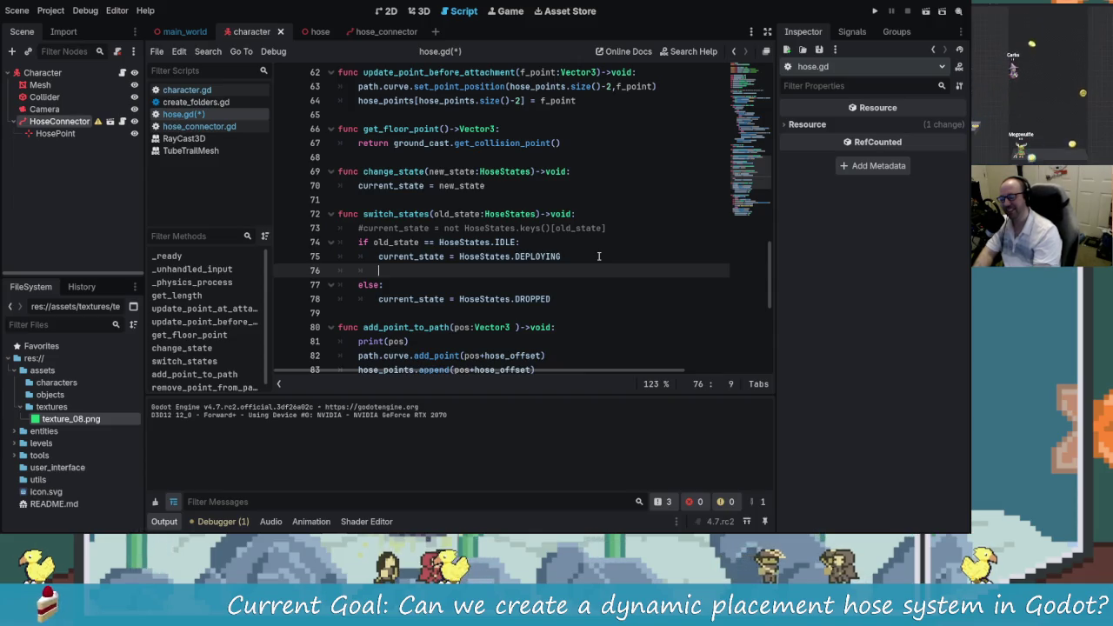
{"action": "type", "text": "char"}
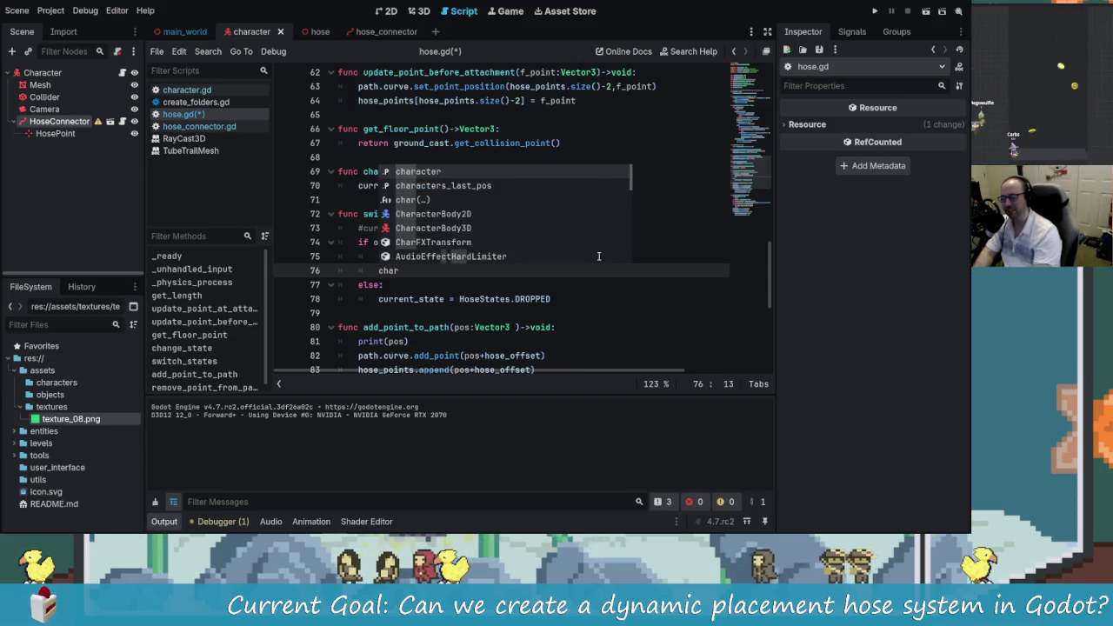
{"action": "key", "text": "Return"}
{"action": "type", "text": "."}
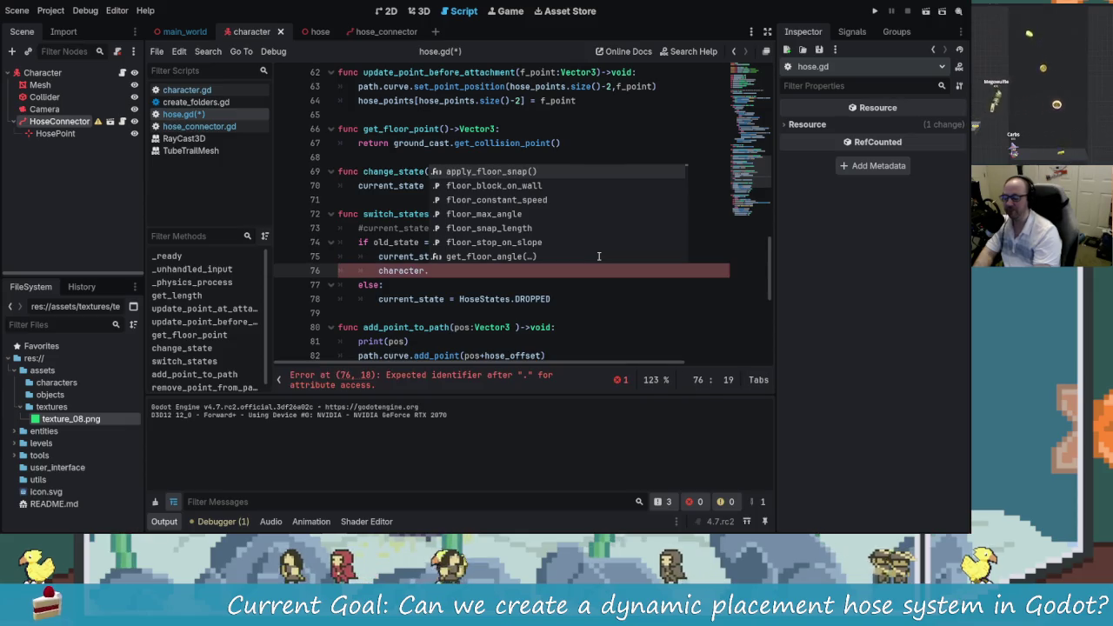
{"action": "type", "text": "set_hold_"}
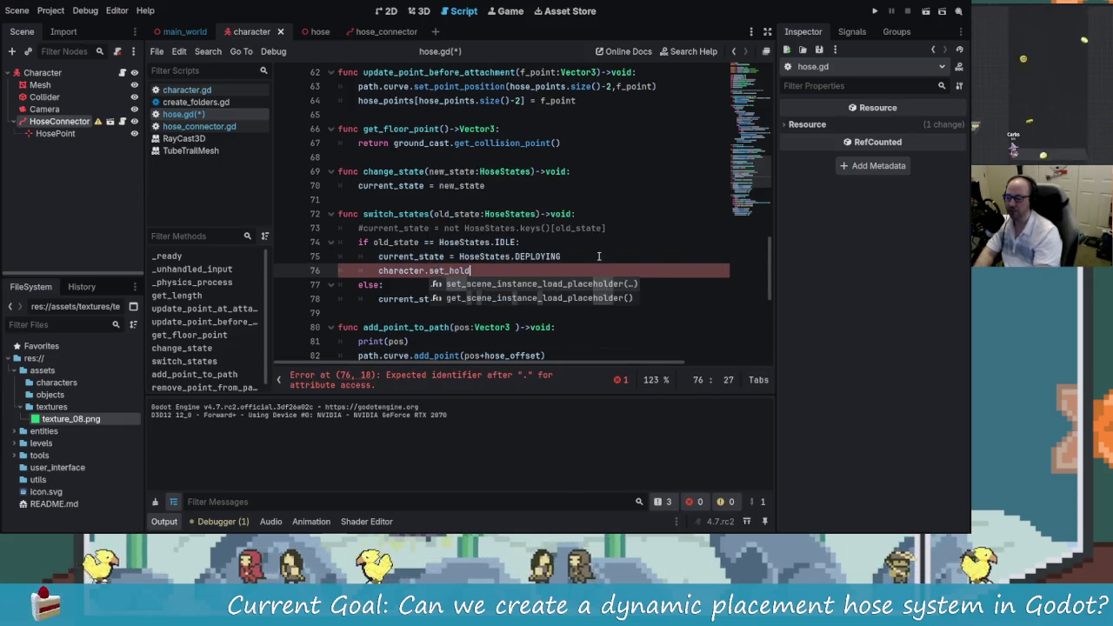
{"action": "type", "text": "hose()"}
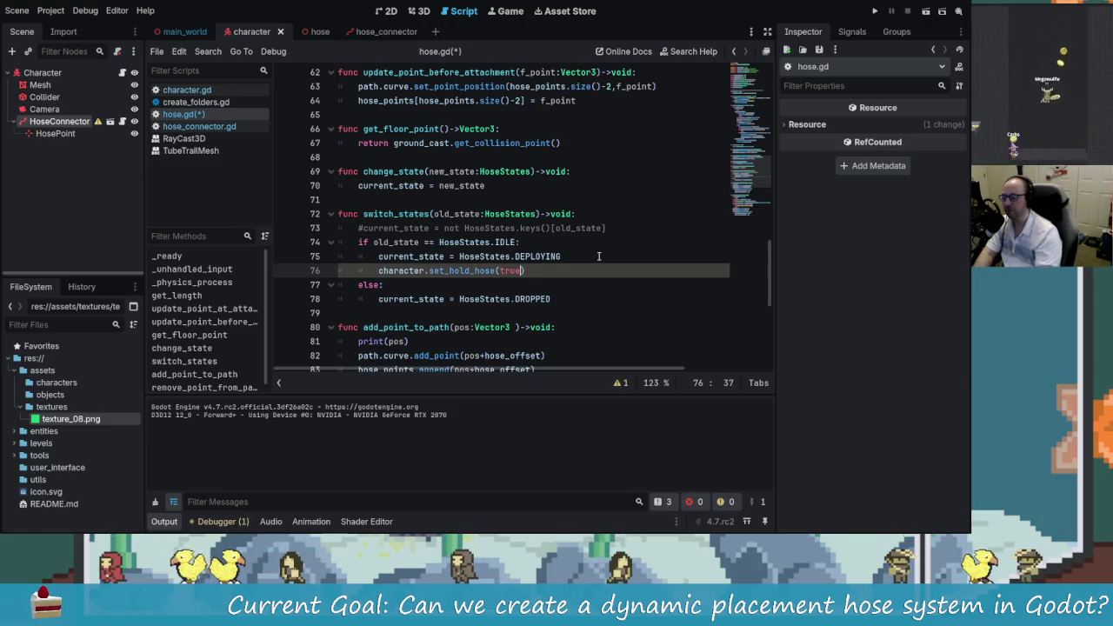
Step: Add character.set_hold_hose(false) under DROPPED, save hose.gd, and relaunch the game
{"action": "key", "text": "shift+Home"}
{"action": "key", "text": "shift+Up"}
{"action": "key", "text": "shift+Down"}
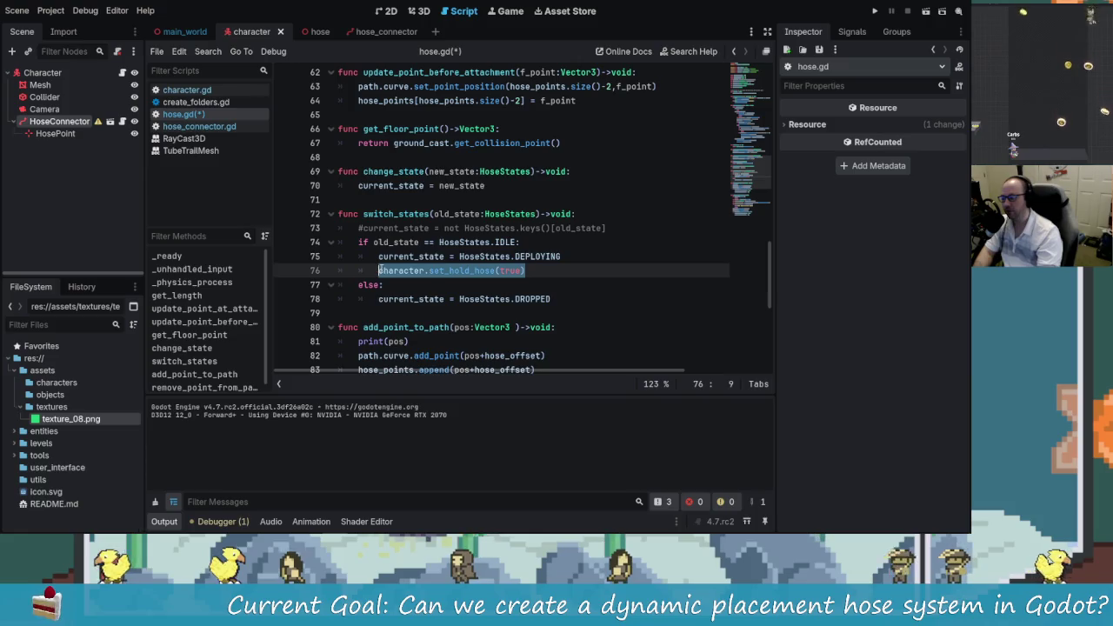
{"action": "key", "text": "ctrl+c"}
{"action": "left_click", "coordinate": [565, 299]}
{"action": "key", "text": "Return"}
{"action": "key", "text": "ctrl+v"}
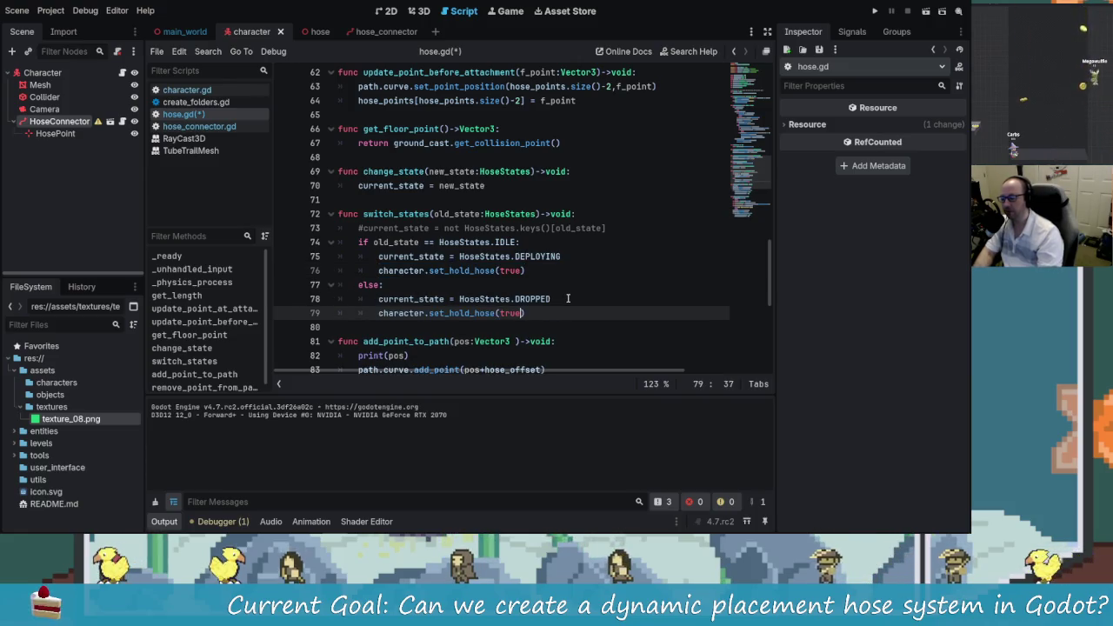
{"action": "key", "text": "BackSpace"}
{"action": "key", "text": "BackSpace"}
{"action": "key", "text": "BackSpace"}
{"action": "type", "text": "faals"}
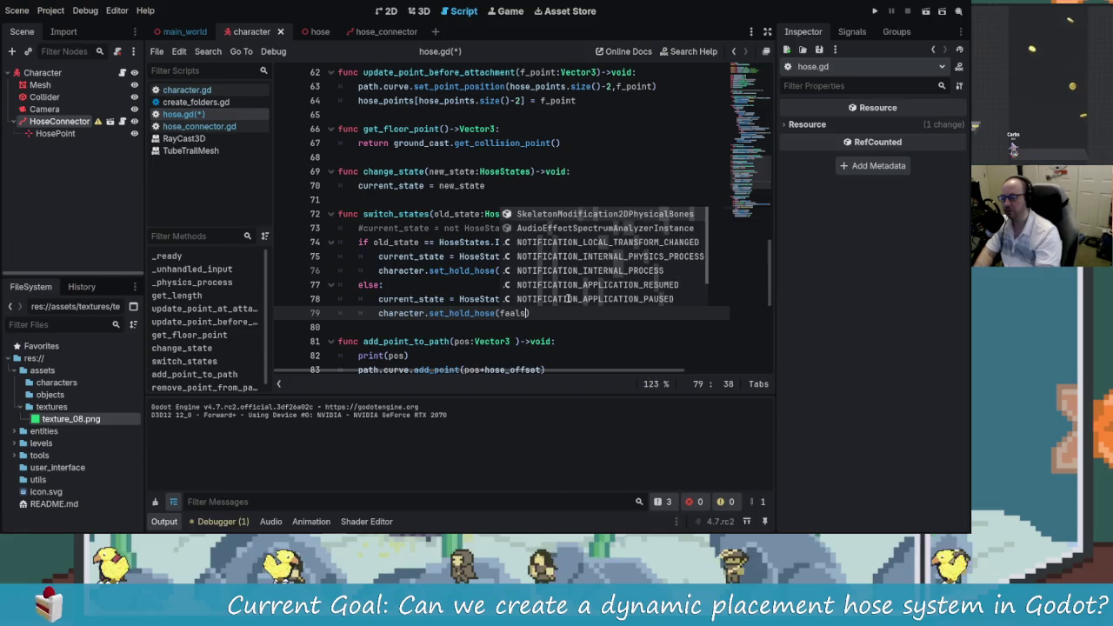
{"action": "key", "text": "BackSpace"}
{"action": "key", "text": "BackSpace"}
{"action": "key", "text": "BackSpace"}
{"action": "type", "text": "lse"}
{"action": "key", "text": "ctrl+s"}
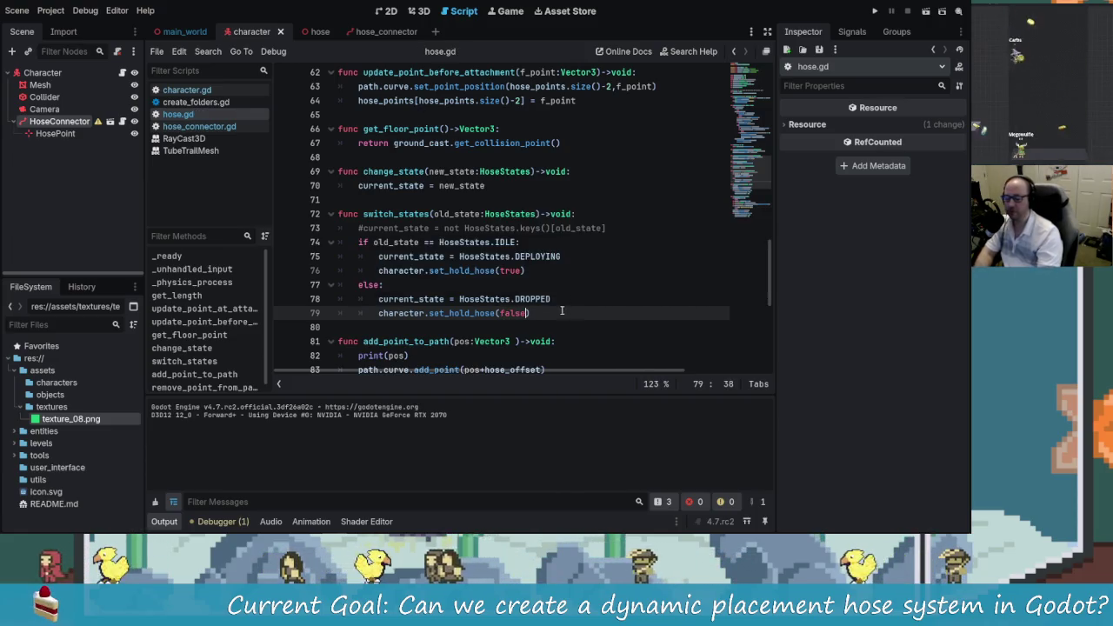
{"action": "key", "text": "F5"}
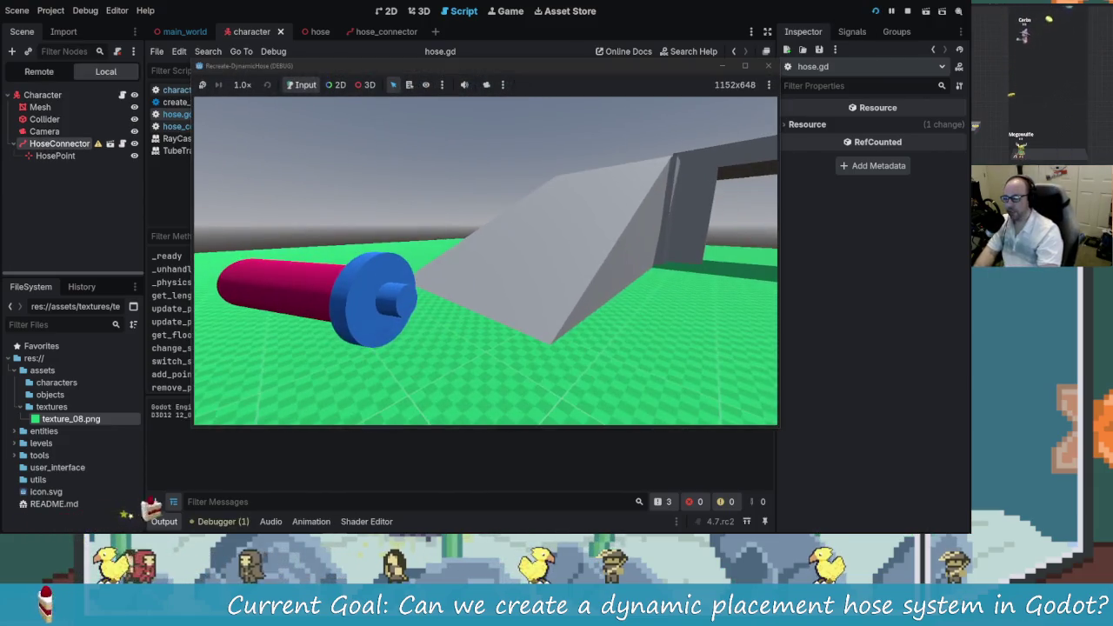
Step: Return from the game and scroll back through hose.gd
{"action": "key", "text": "alt+Tab"}
{"action": "left_click", "coordinate": [532, 298]}
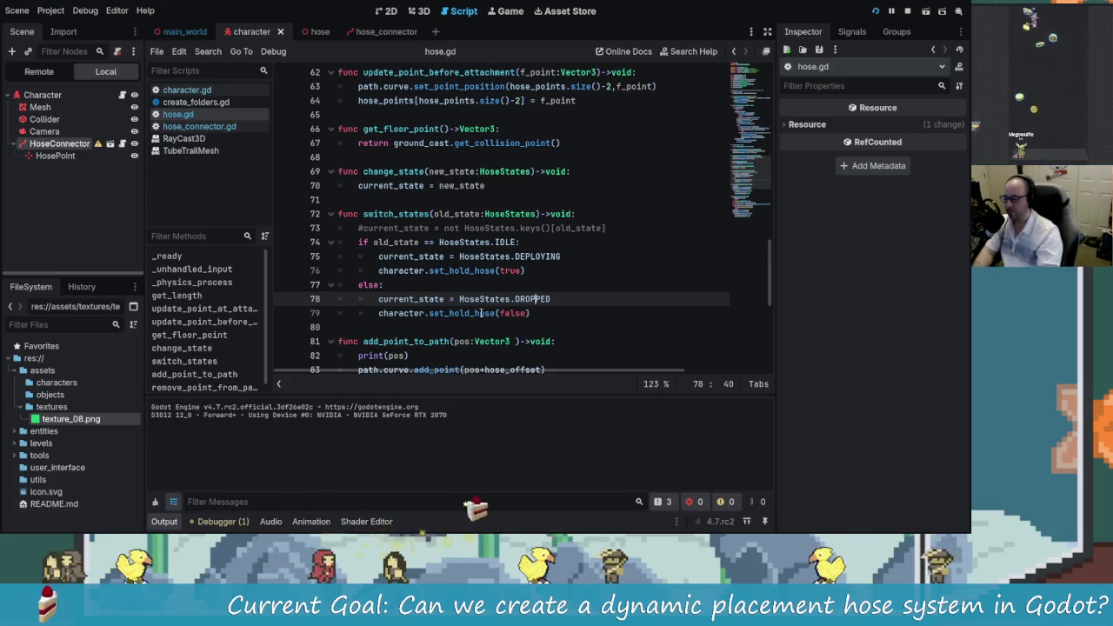
{"action": "scroll", "coordinate": [478, 313], "scroll_direction": "up", "scroll_amount": 15}
{"action": "scroll", "coordinate": [484, 317], "scroll_direction": "up", "scroll_amount": 3}
{"action": "left_click", "coordinate": [415, 256]}
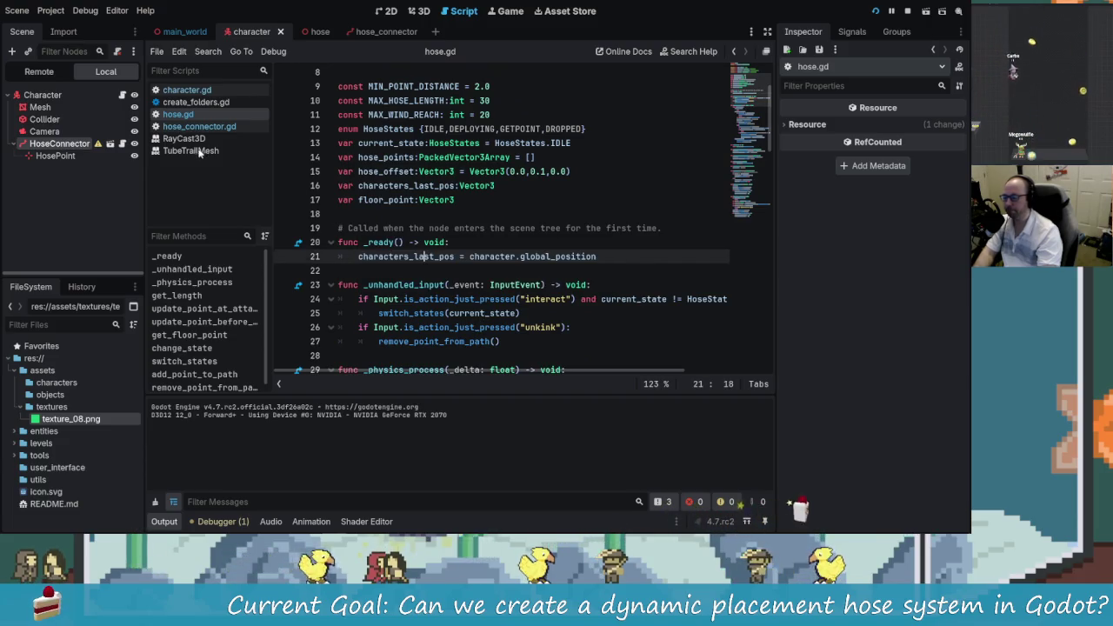
Step: Open character.gd and review its onready variables, including hose_connector
{"action": "left_click", "coordinate": [185, 89]}
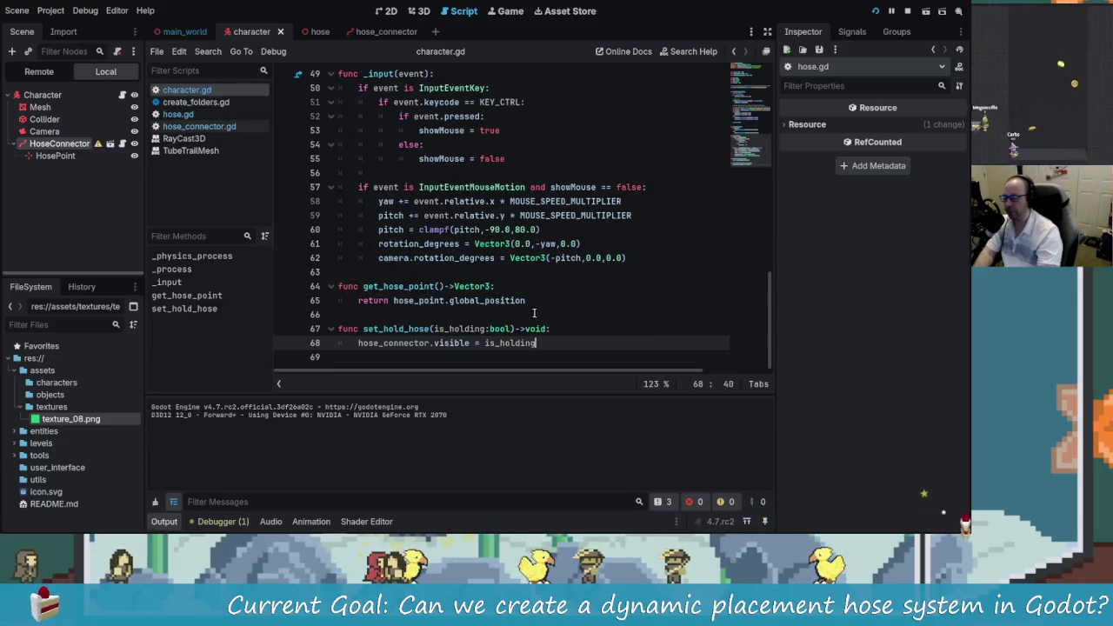
{"action": "scroll", "coordinate": [477, 343], "scroll_direction": "up", "scroll_amount": 9}
{"action": "scroll", "coordinate": [477, 343], "scroll_direction": "down", "scroll_amount": 2}
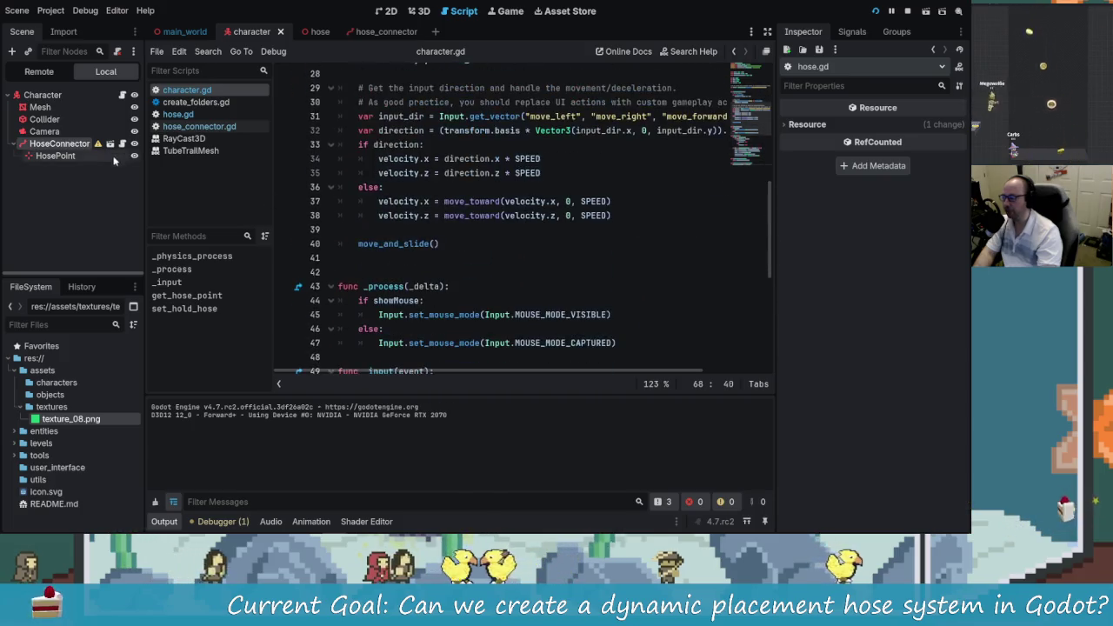
{"action": "left_click", "coordinate": [515, 271]}
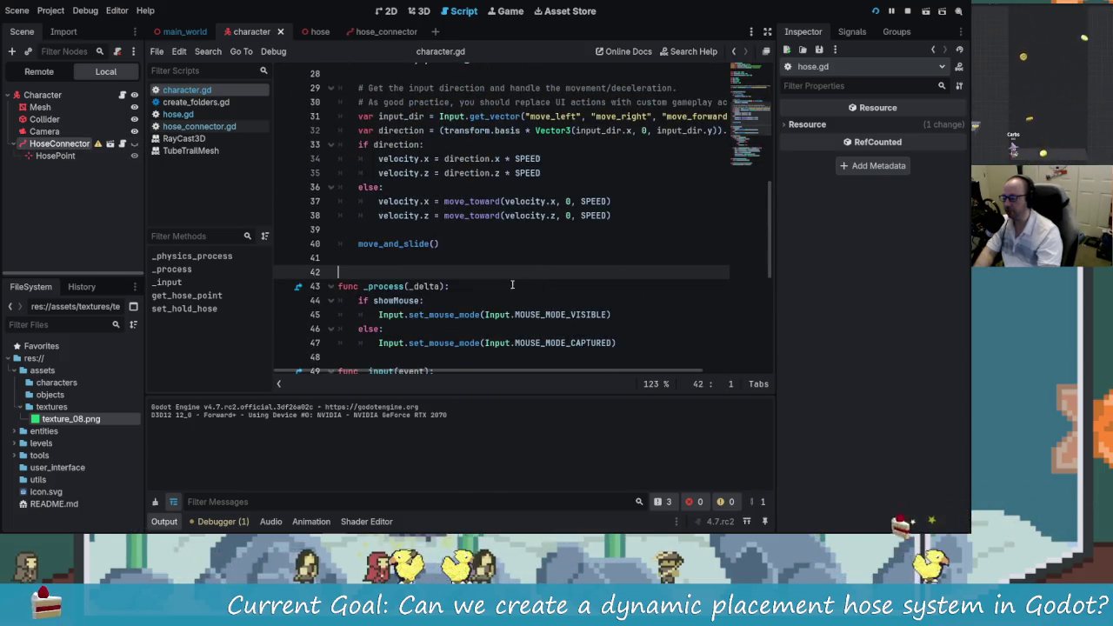
{"action": "scroll", "coordinate": [509, 292], "scroll_direction": "down", "scroll_amount": 6}
{"action": "scroll", "coordinate": [510, 292], "scroll_direction": "down", "scroll_amount": 2}
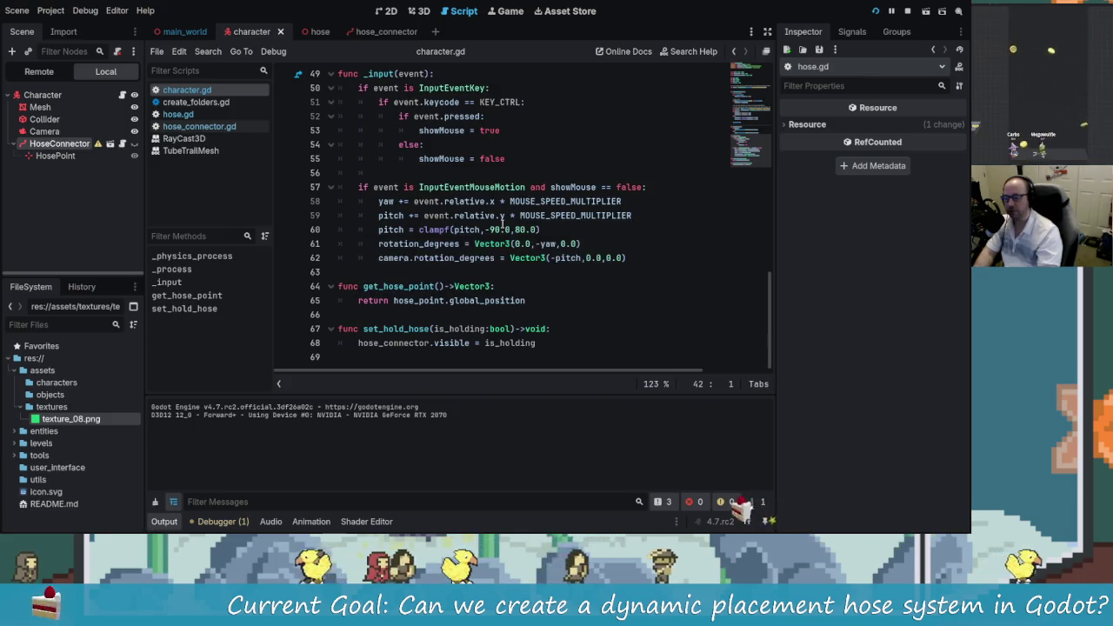
{"action": "scroll", "coordinate": [491, 204], "scroll_direction": "up", "scroll_amount": 15}
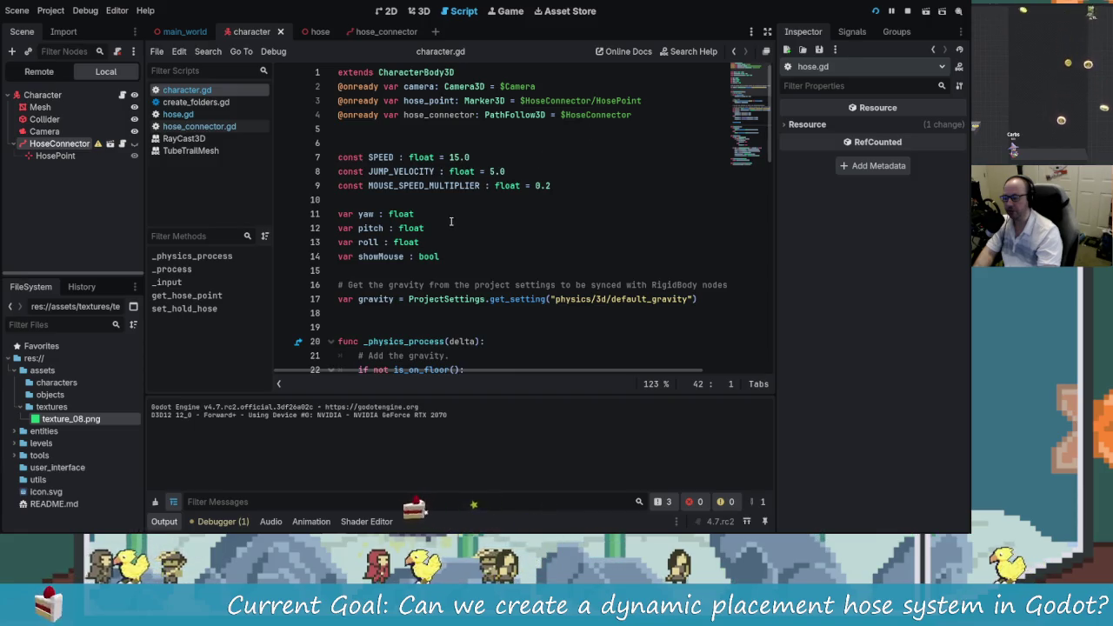
{"action": "scroll", "coordinate": [450, 220], "scroll_direction": "down", "scroll_amount": 9}
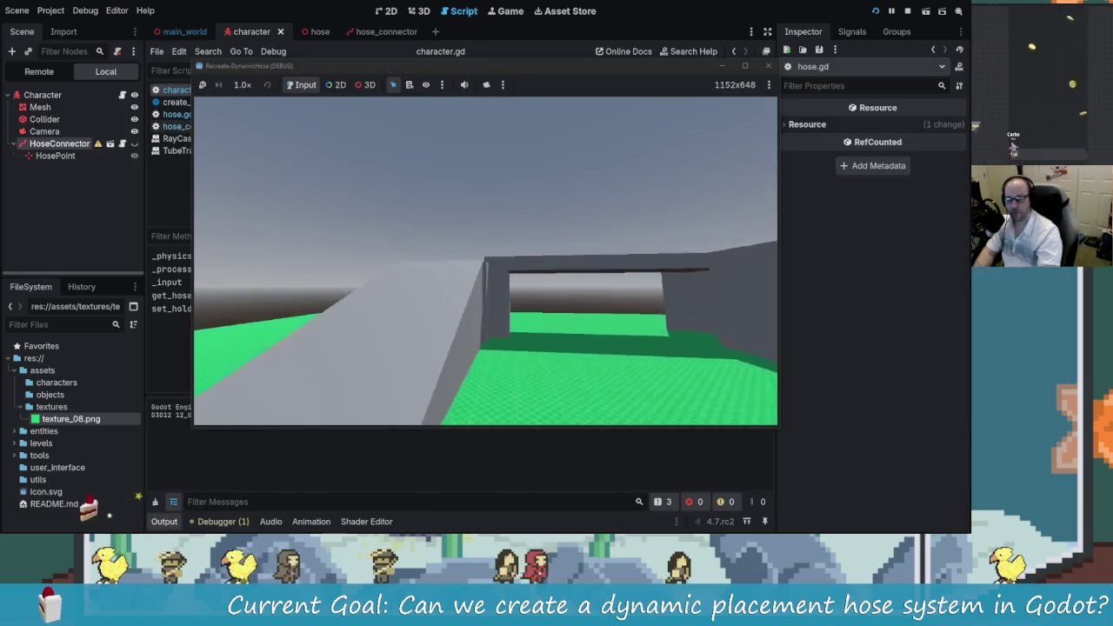
Step: Walk the character forward with W and press E to deploy the hose
{"action": "key", "text": "w"}
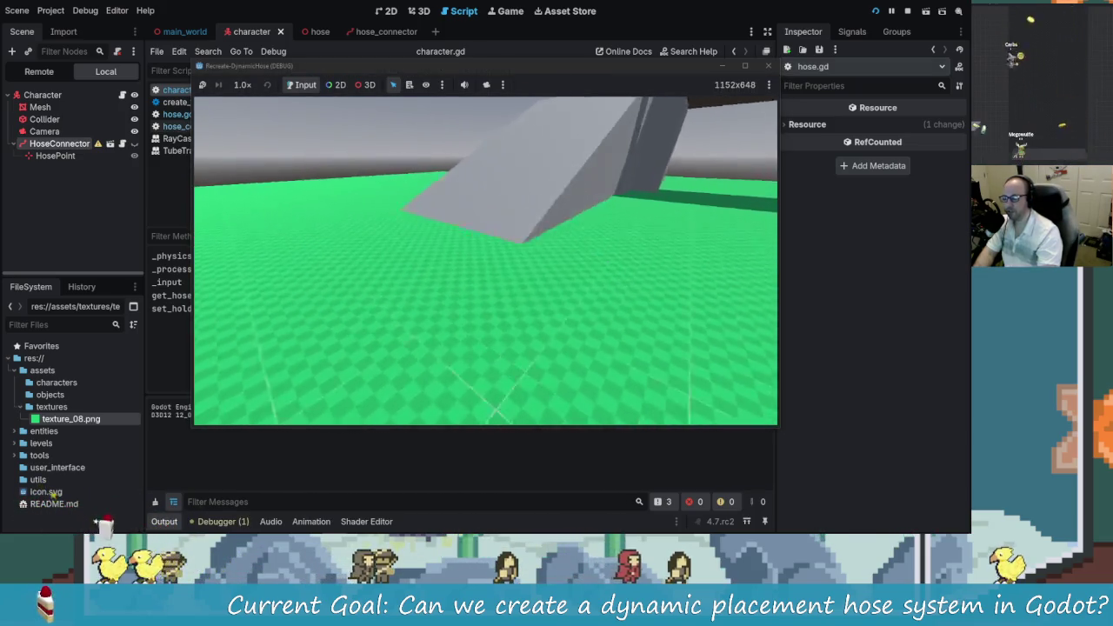
{"action": "key", "text": "e"}
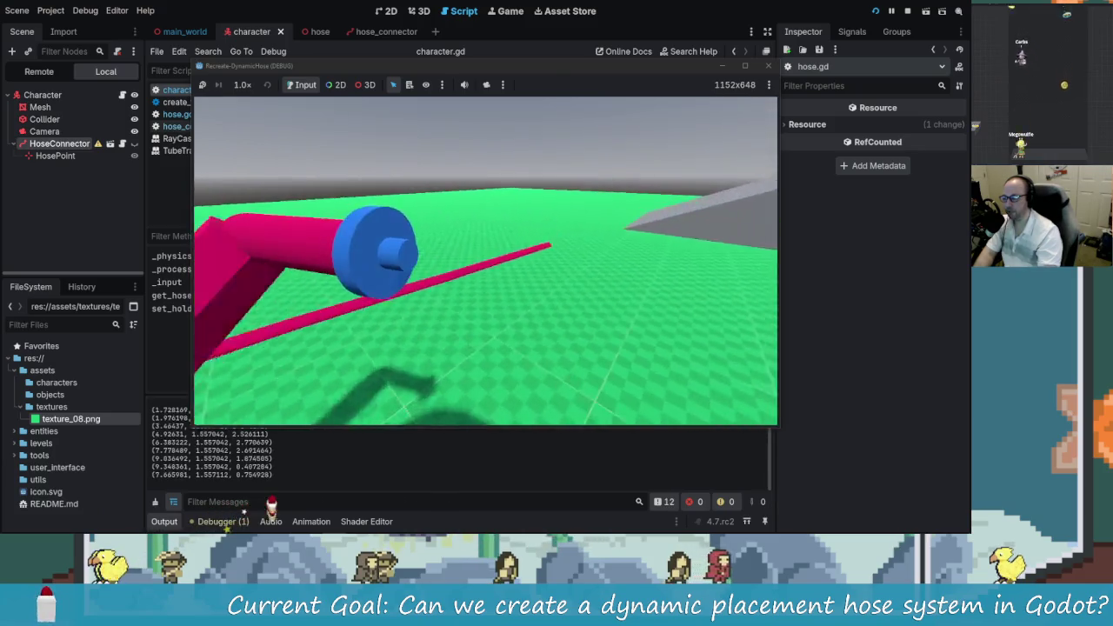
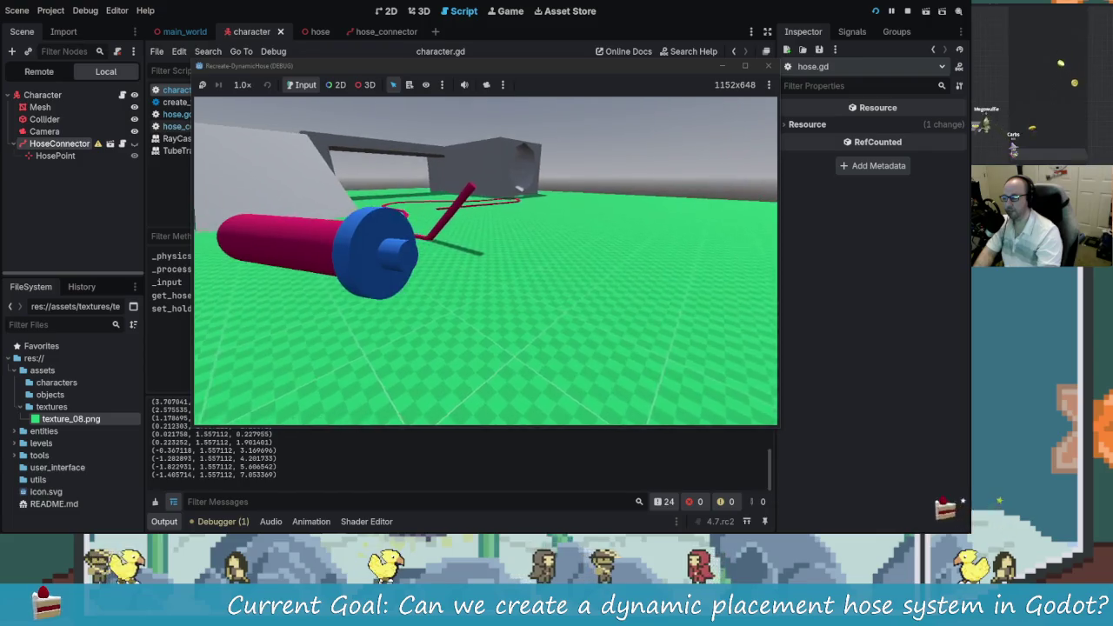
Step: Stop the running game, save the scene, and switch to the hose scene's script
{"action": "key", "text": "F8"}
{"action": "key", "text": "ctrl+s"}
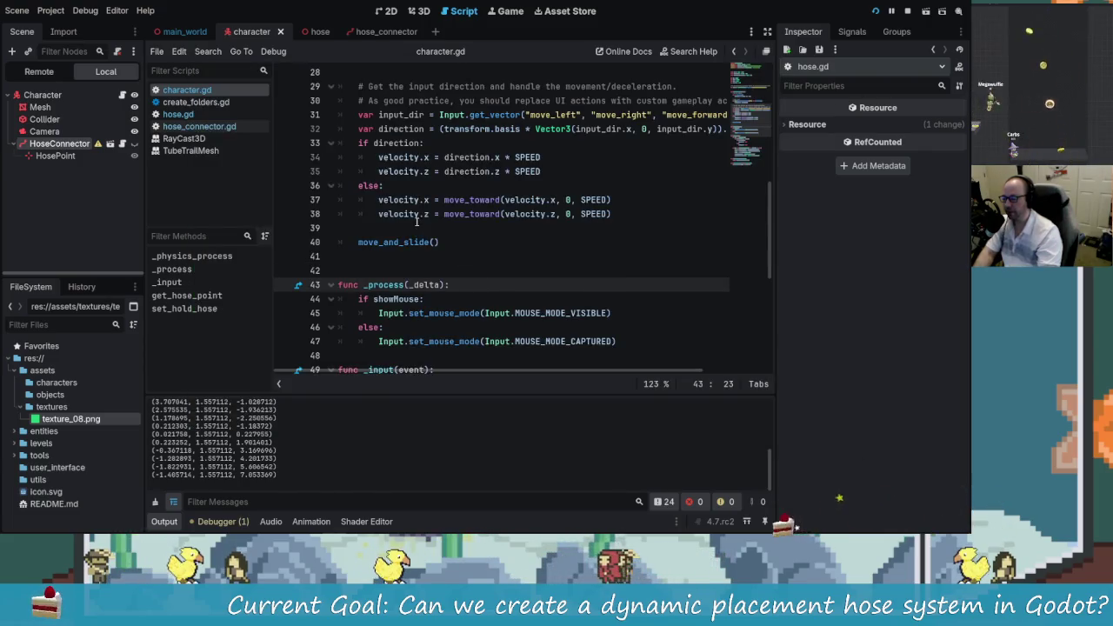
{"action": "scroll", "coordinate": [417, 221], "scroll_direction": "down", "scroll_amount": 7}
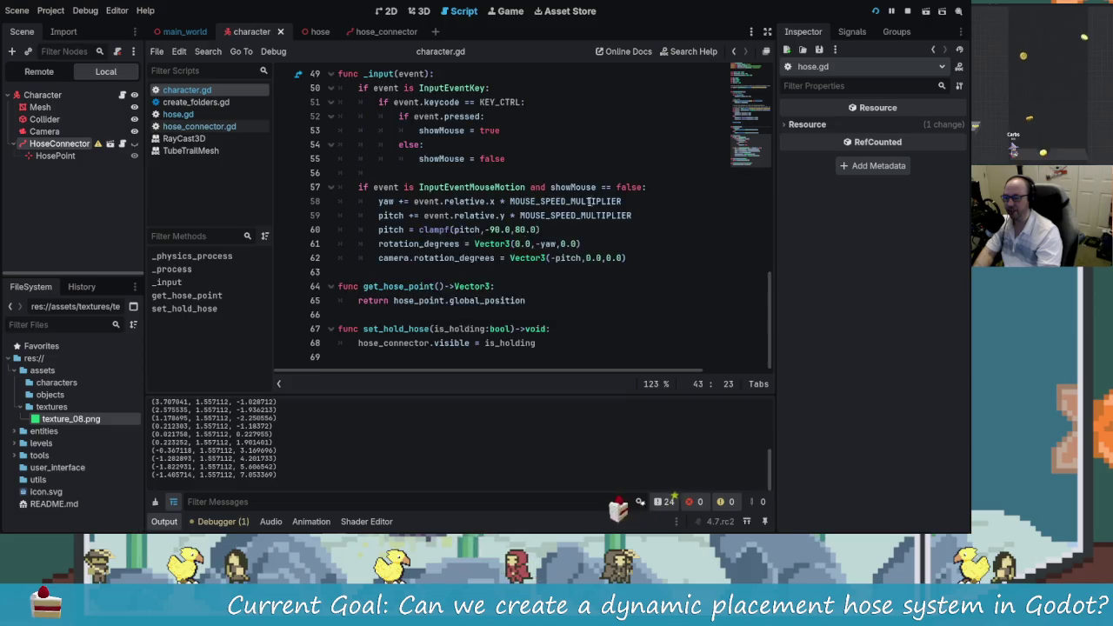
{"action": "scroll", "coordinate": [593, 204], "scroll_direction": "up", "scroll_amount": 15}
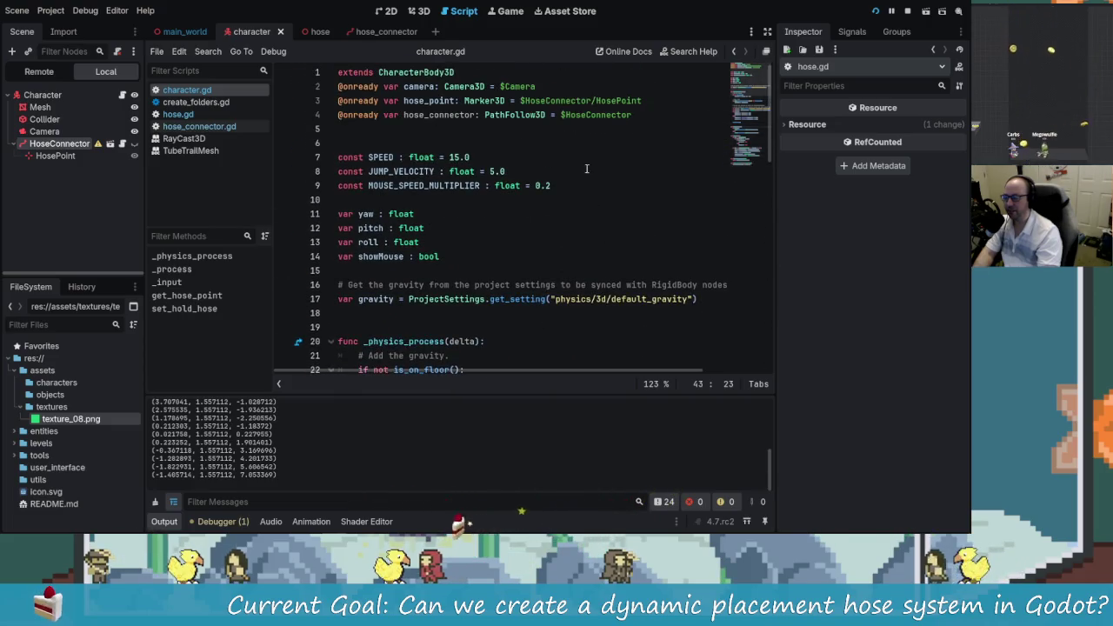
{"action": "left_click", "coordinate": [386, 31]}
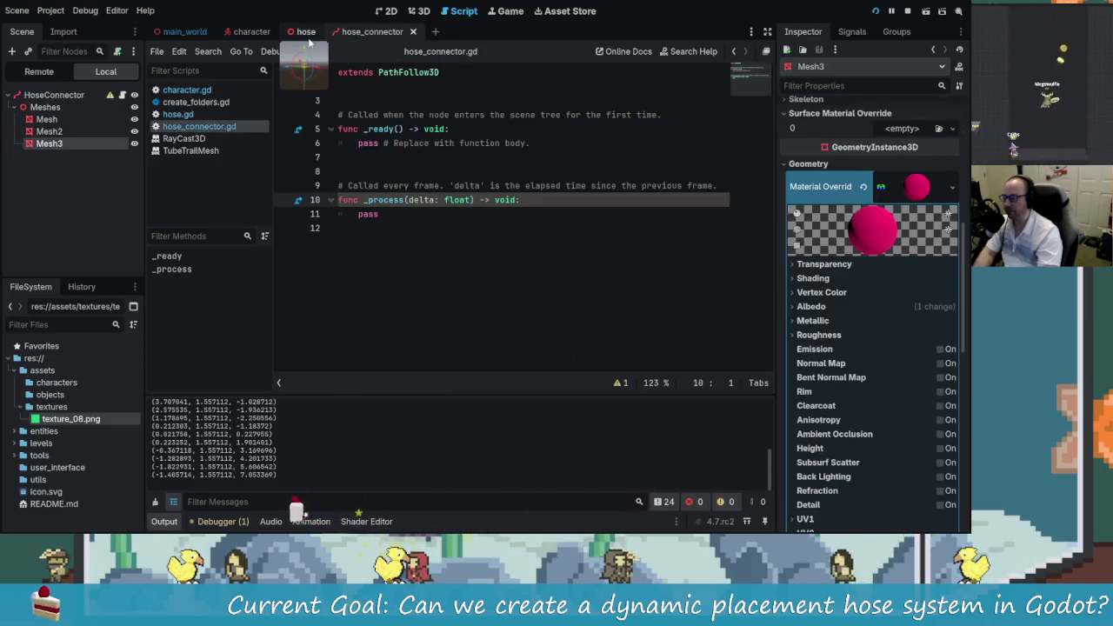
{"action": "left_click", "coordinate": [313, 33]}
Step: Copy the switch_states(current_state) call from line 25 of hose.gd
{"action": "scroll", "coordinate": [525, 265], "scroll_direction": "up", "scroll_amount": 3}
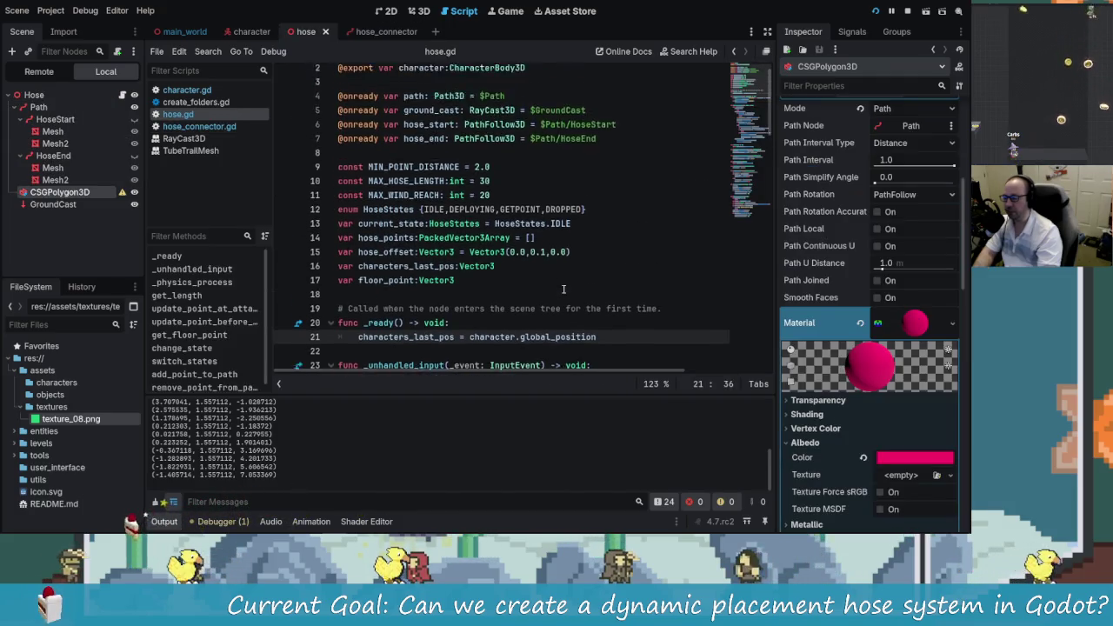
{"action": "scroll", "coordinate": [462, 179], "scroll_direction": "down", "scroll_amount": 8}
{"action": "scroll", "coordinate": [524, 251], "scroll_direction": "up", "scroll_amount": 3}
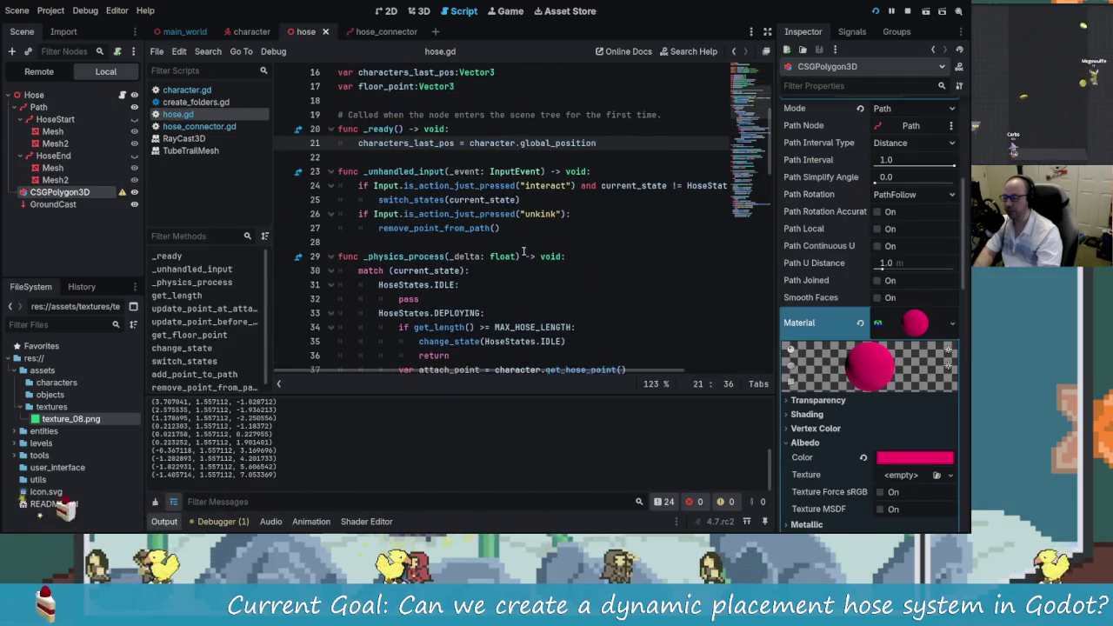
{"action": "scroll", "coordinate": [524, 253], "scroll_direction": "down", "scroll_amount": 10}
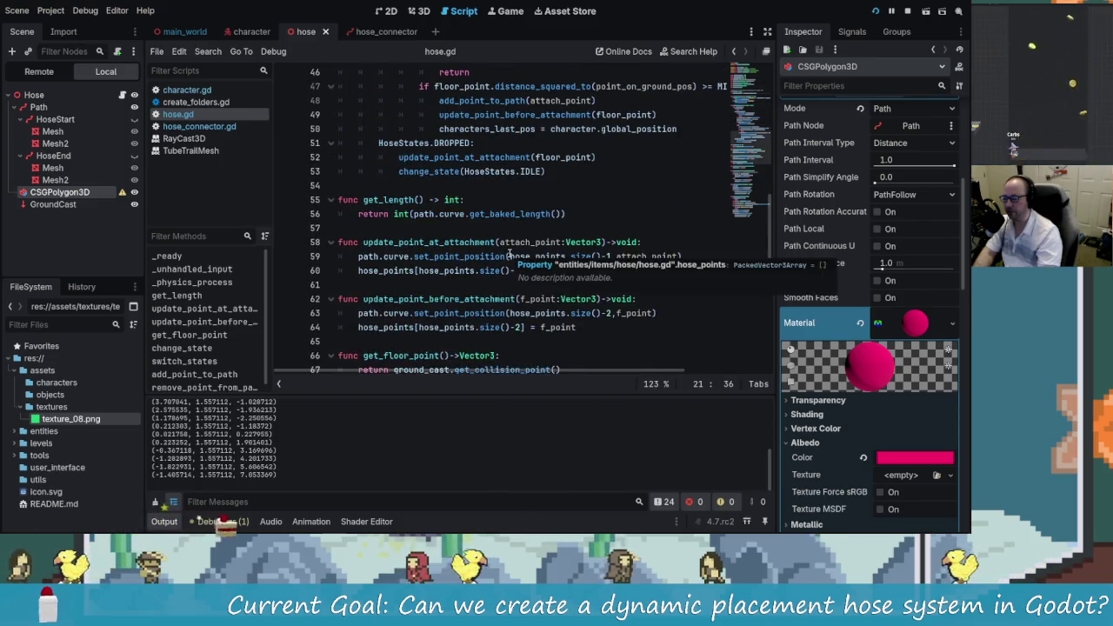
{"action": "scroll", "coordinate": [509, 252], "scroll_direction": "up", "scroll_amount": 4}
{"action": "scroll", "coordinate": [509, 252], "scroll_direction": "up", "scroll_amount": 3}
{"action": "scroll", "coordinate": [425, 158], "scroll_direction": "up", "scroll_amount": 2}
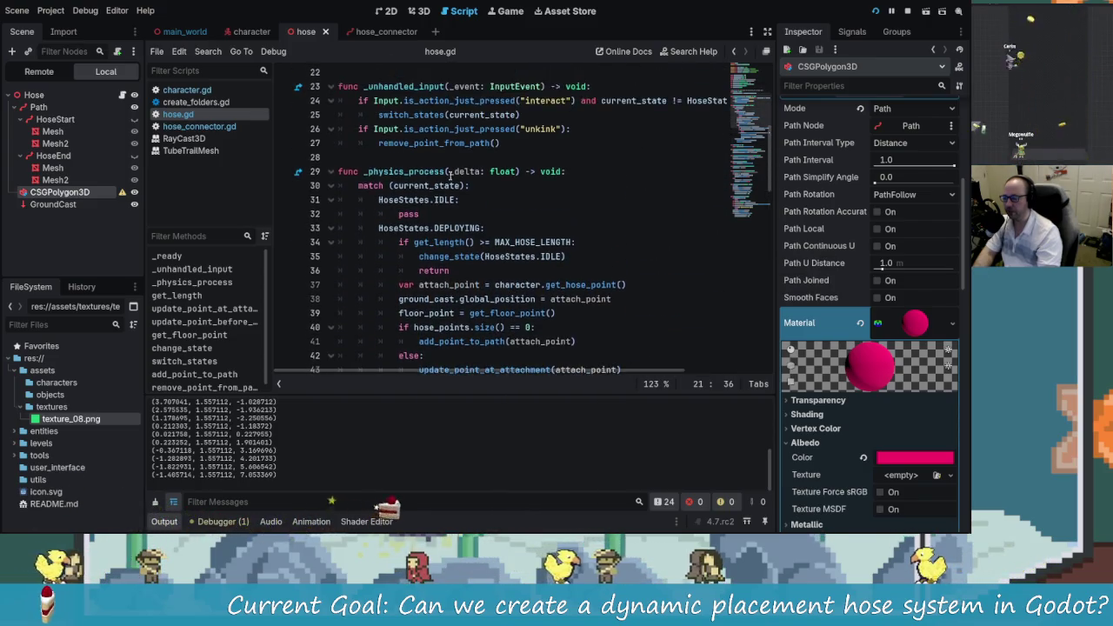
{"action": "left_click_drag", "start_coordinate": [374, 156], "coordinate": [519, 158]}
{"action": "right_click", "coordinate": [500, 157]}
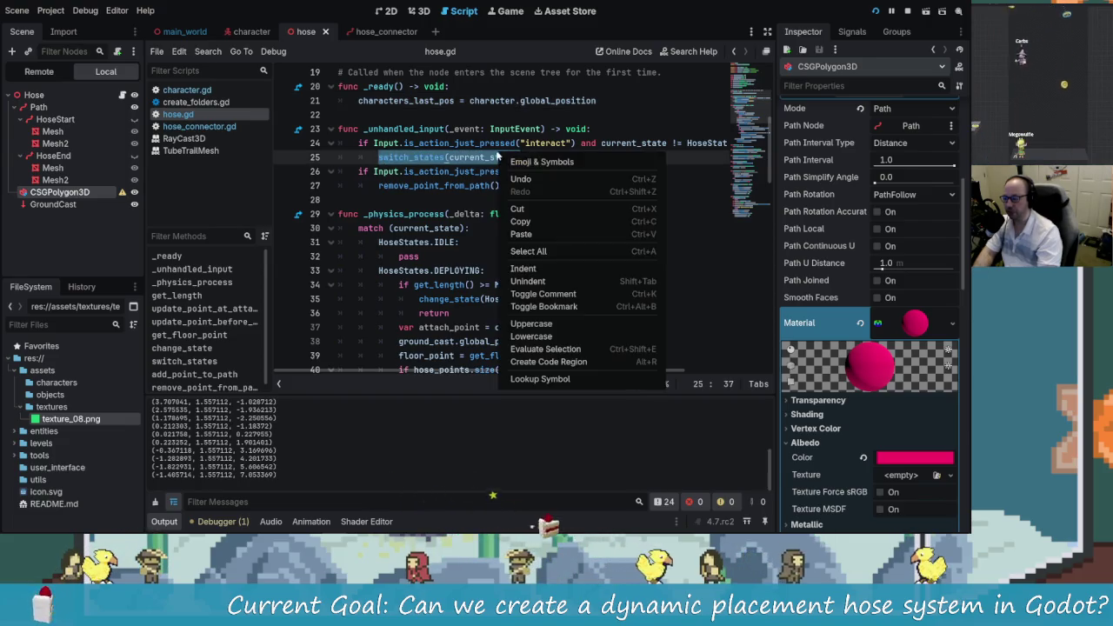
{"action": "left_click", "coordinate": [547, 220]}
{"action": "left_click", "coordinate": [509, 157]}
Step: Replace change_state(HoseStates.IDLE) on line 35 with switch_states(current_state) and relaunch the game
{"action": "scroll", "coordinate": [523, 241], "scroll_direction": "down", "scroll_amount": 3}
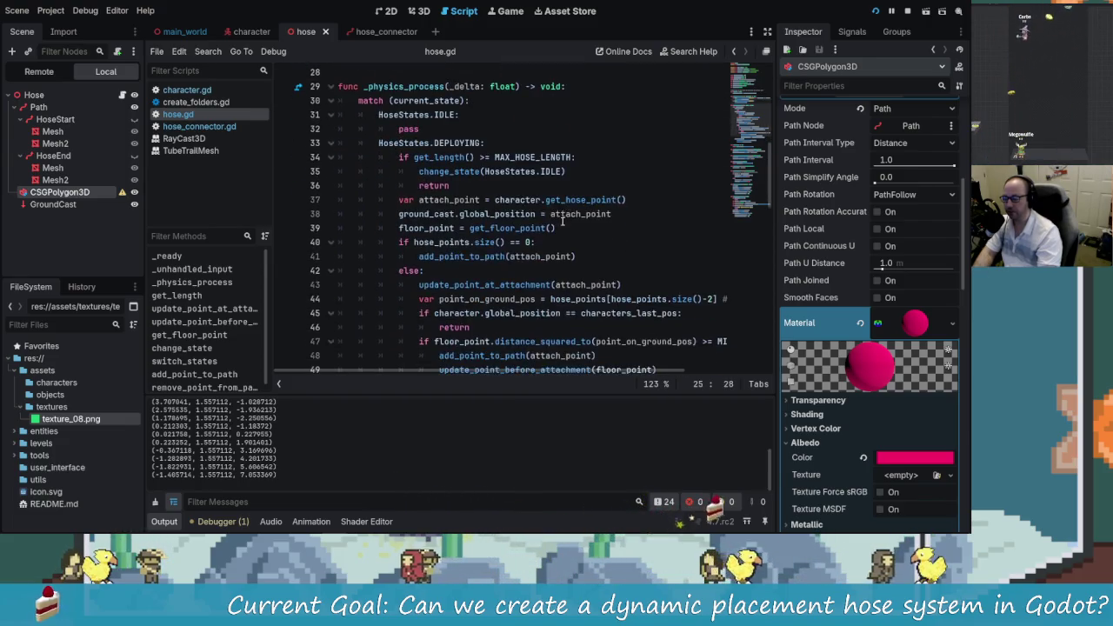
{"action": "scroll", "coordinate": [523, 241], "scroll_direction": "down", "scroll_amount": 3}
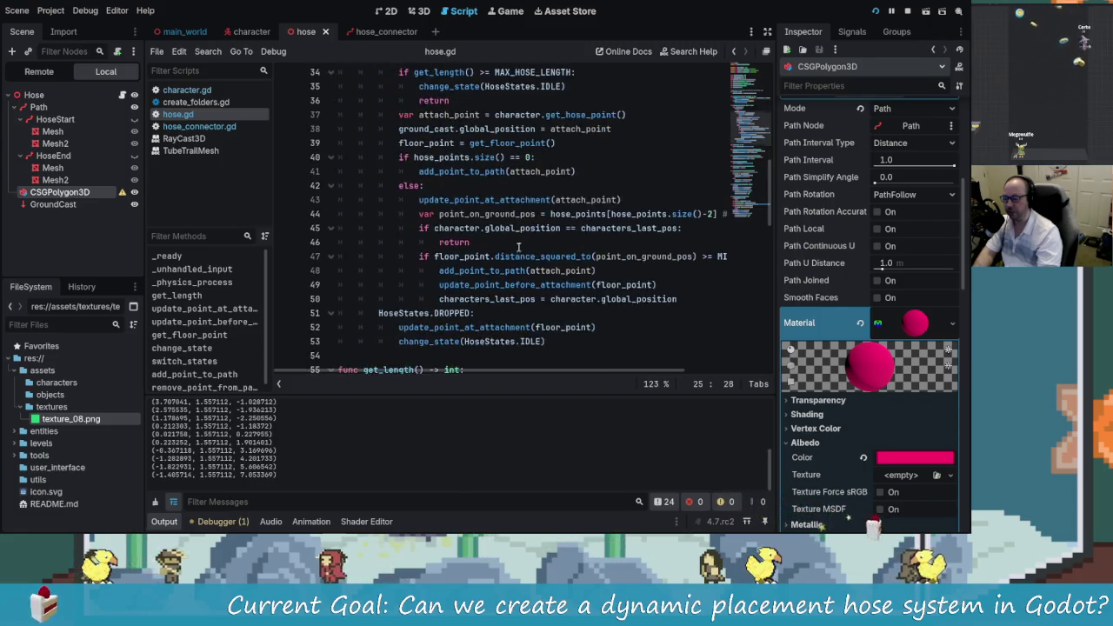
{"action": "scroll", "coordinate": [573, 288], "scroll_direction": "down", "scroll_amount": 1}
{"action": "scroll", "coordinate": [454, 179], "scroll_direction": "up", "scroll_amount": 2}
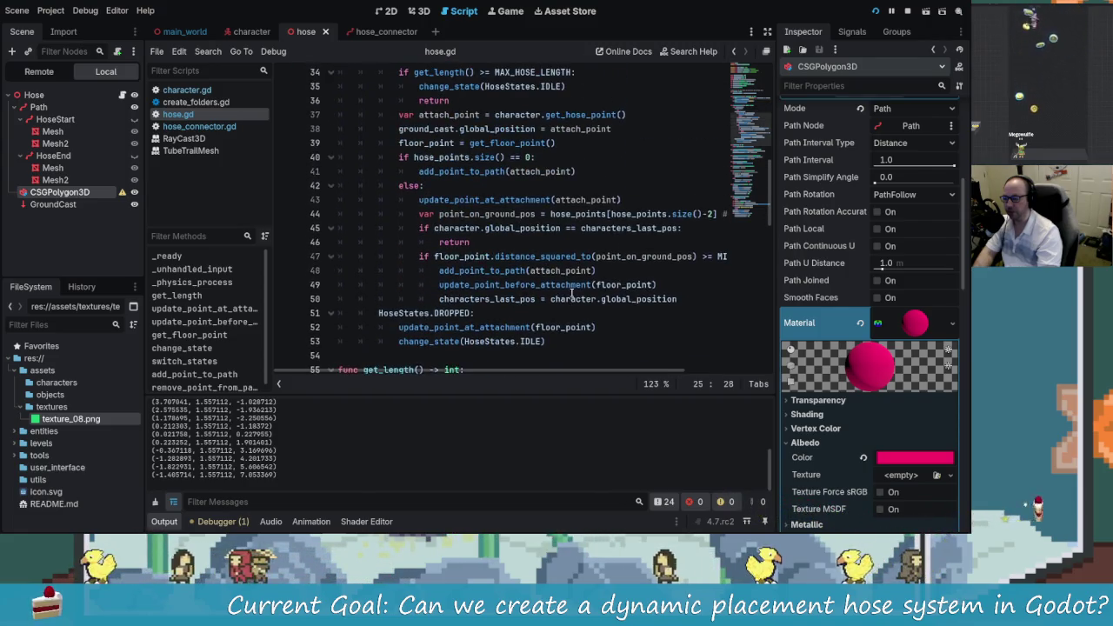
{"action": "scroll", "coordinate": [470, 181], "scroll_direction": "up", "scroll_amount": 1}
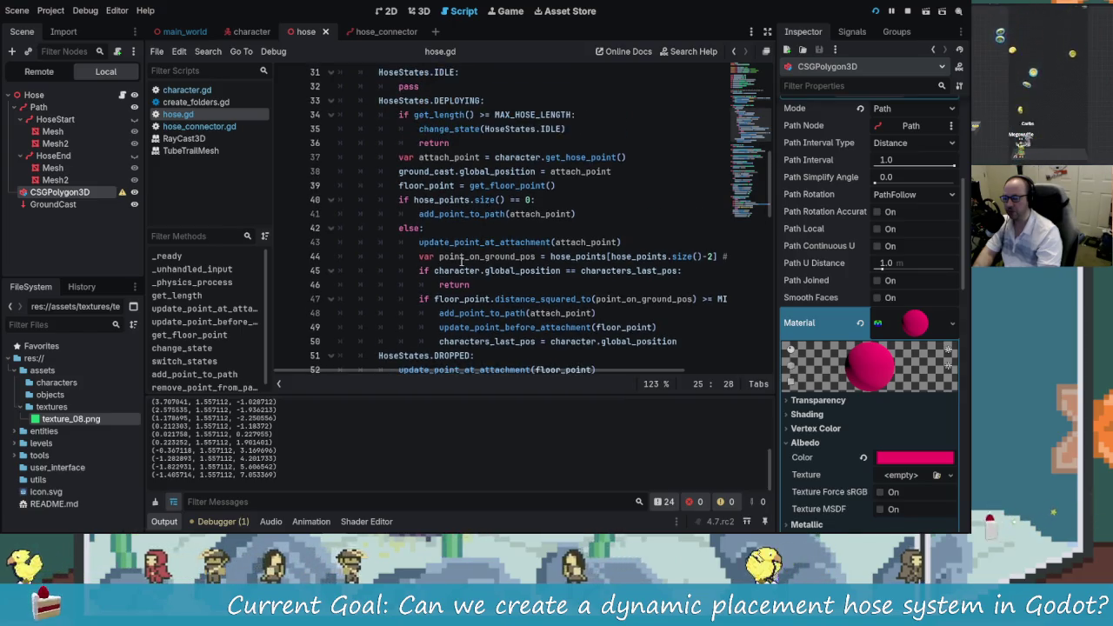
{"action": "scroll", "coordinate": [510, 184], "scroll_direction": "up", "scroll_amount": 1}
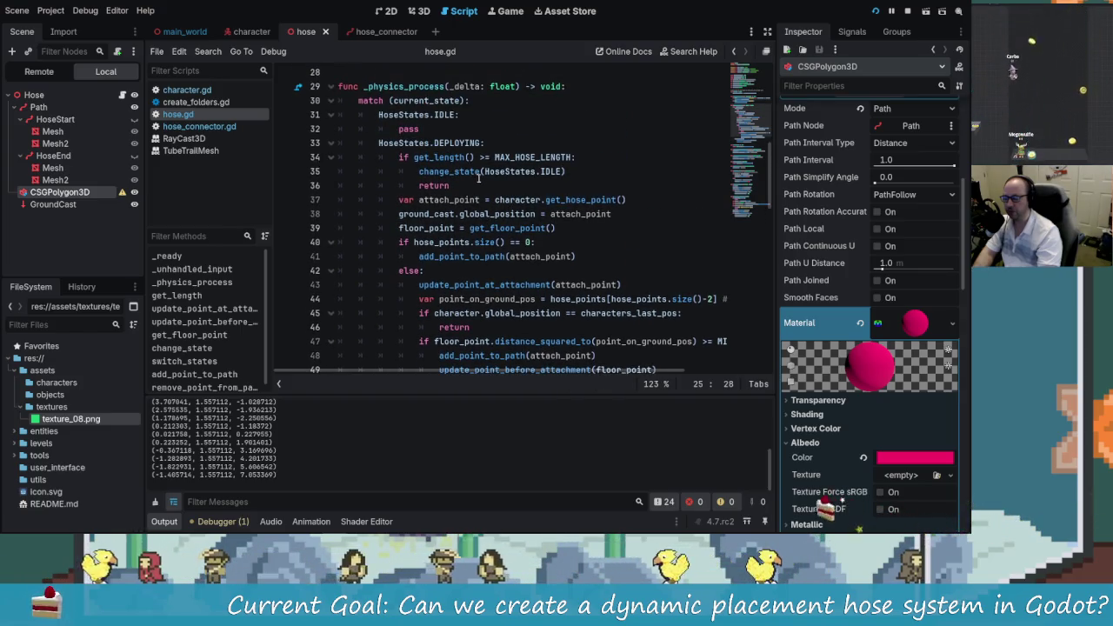
{"action": "left_click", "coordinate": [581, 171]}
{"action": "scroll", "coordinate": [581, 213], "scroll_direction": "up", "scroll_amount": 1}
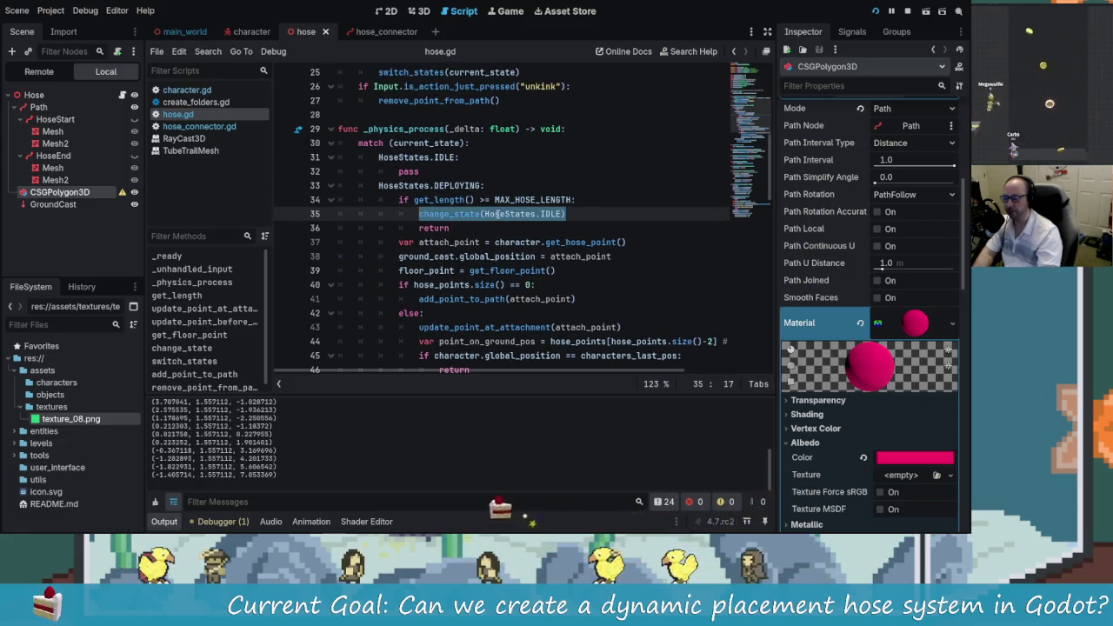
{"action": "type", "text": "switch_states(current_state"}
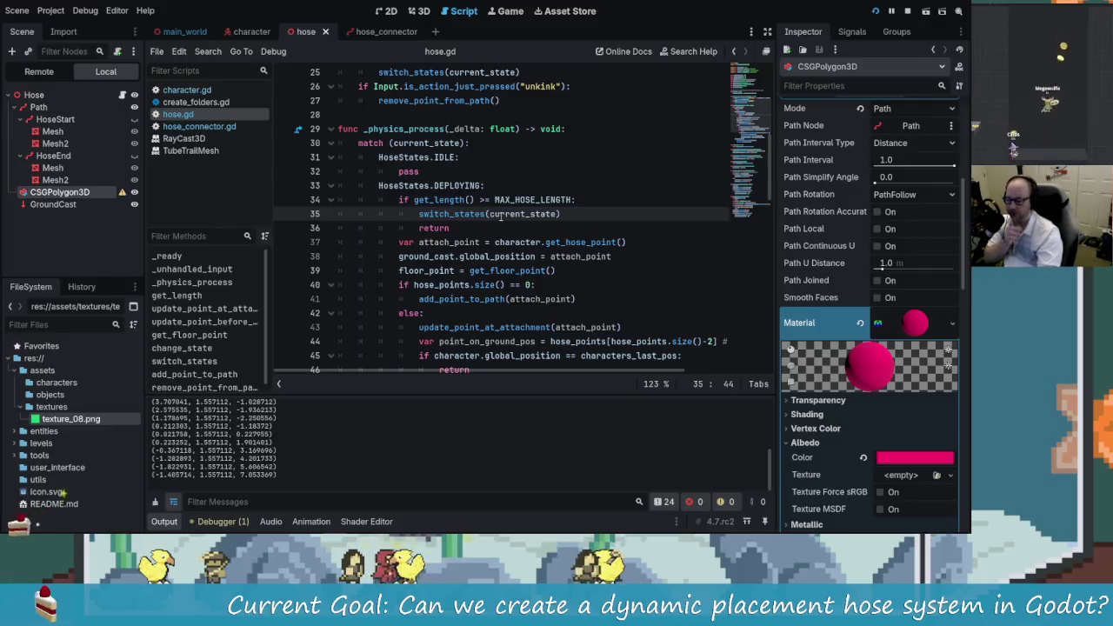
{"action": "left_click", "coordinate": [876, 10]}
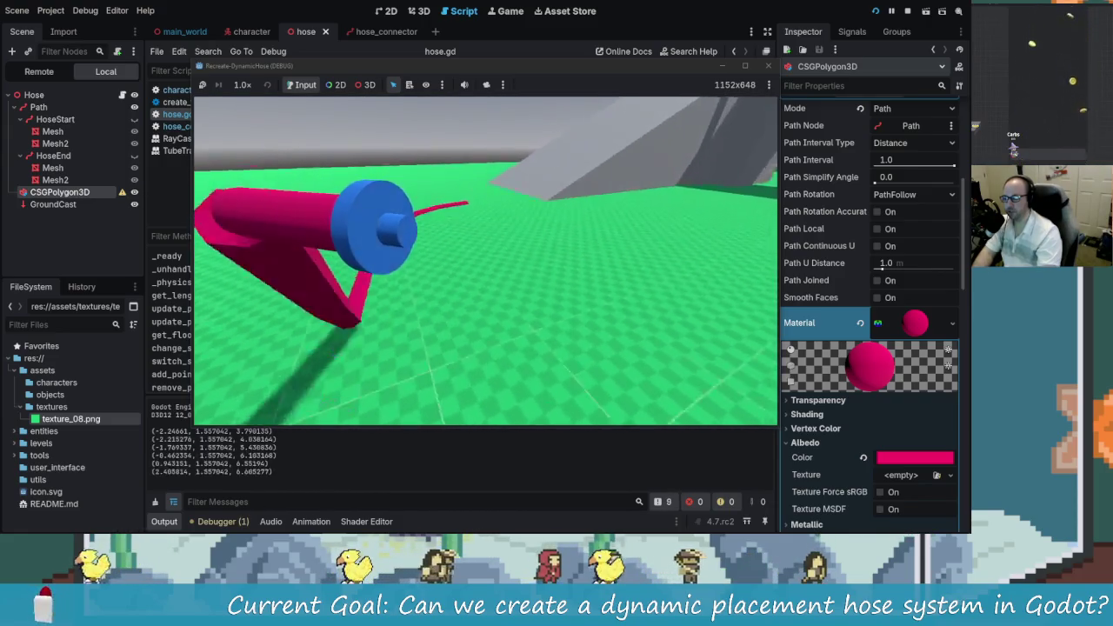
Step: Walk the player until 'Hose Point Is Too Far Away!' is logged, then stop the game
{"action": "key", "text": "w"}
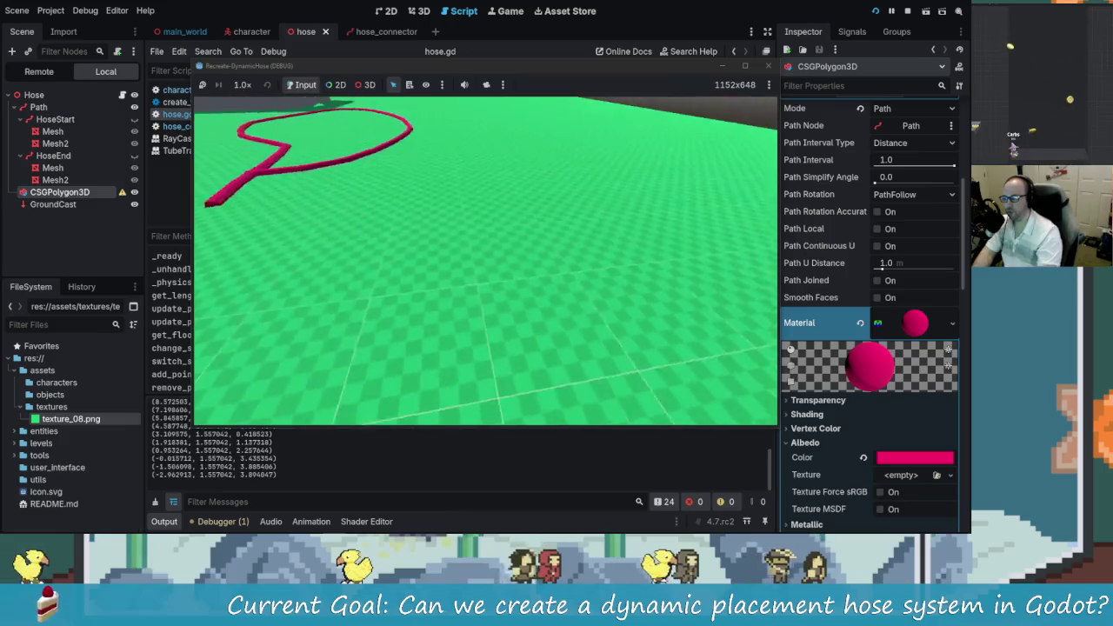
{"action": "key", "text": "w"}
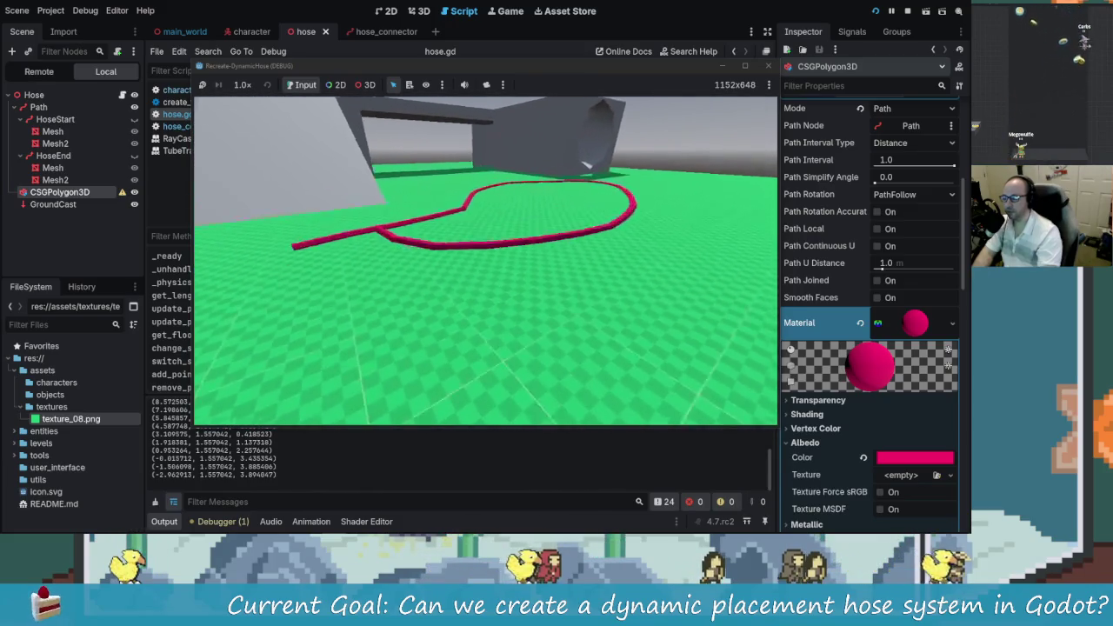
{"action": "key", "text": "w"}
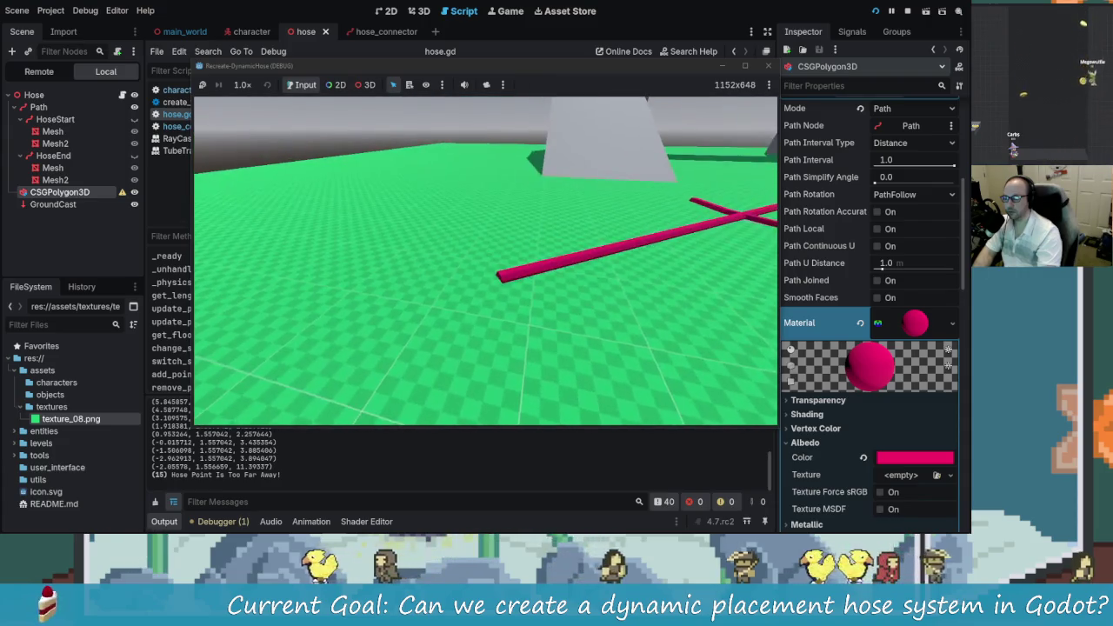
{"action": "left_click", "coordinate": [572, 214]}
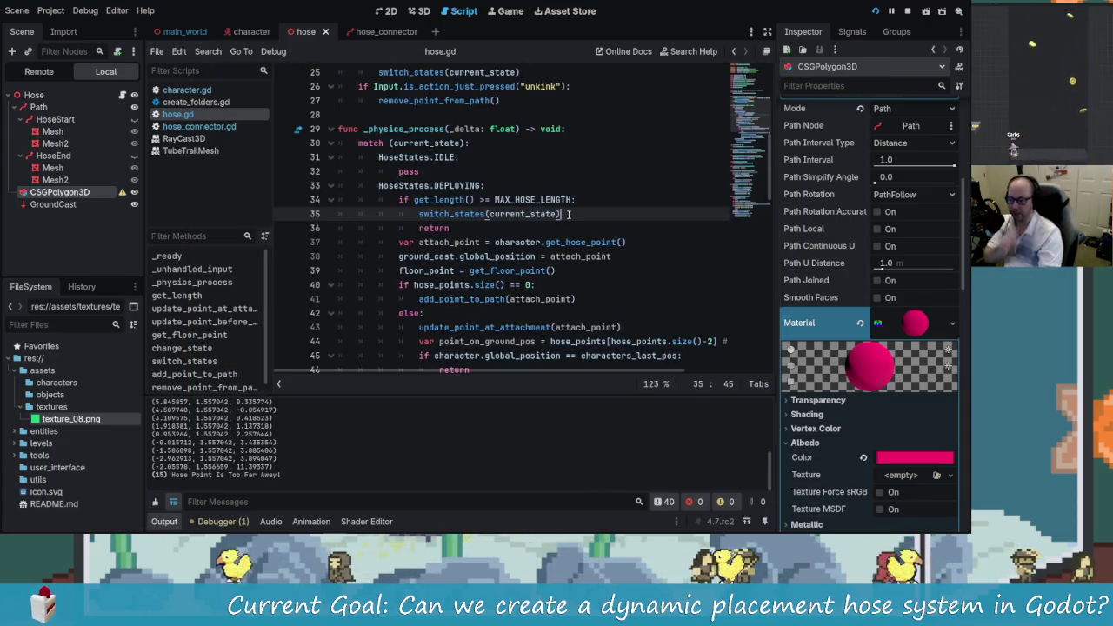
Step: Change MAX_HOSE_LENGTH on line 10 of hose.gd from 30 to 99999 and run the project
{"action": "scroll", "coordinate": [561, 226], "scroll_direction": "up", "scroll_amount": 2}
{"action": "scroll", "coordinate": [559, 260], "scroll_direction": "down", "scroll_amount": 2}
{"action": "scroll", "coordinate": [475, 266], "scroll_direction": "up", "scroll_amount": 8}
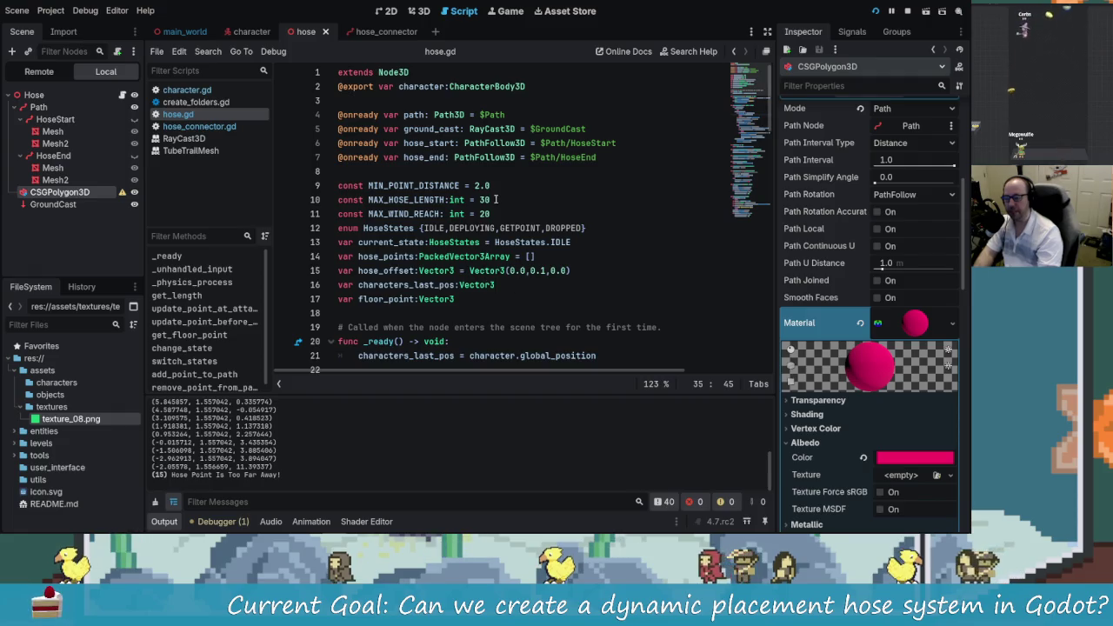
{"action": "left_click", "coordinate": [502, 205]}
{"action": "type", "text": "99999"}
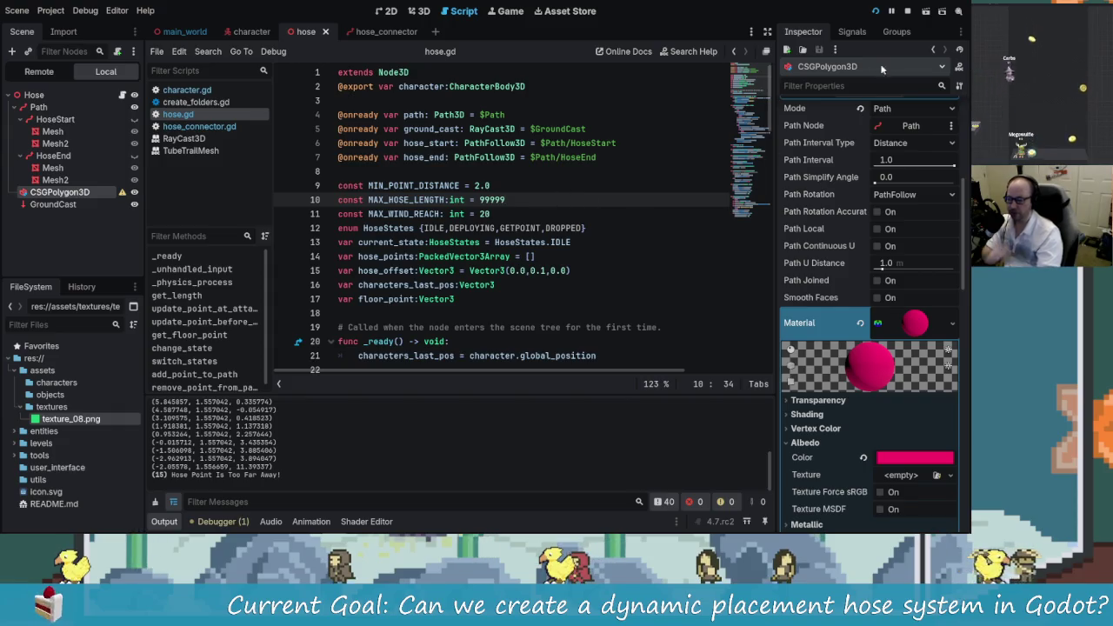
{"action": "key", "text": "F5"}
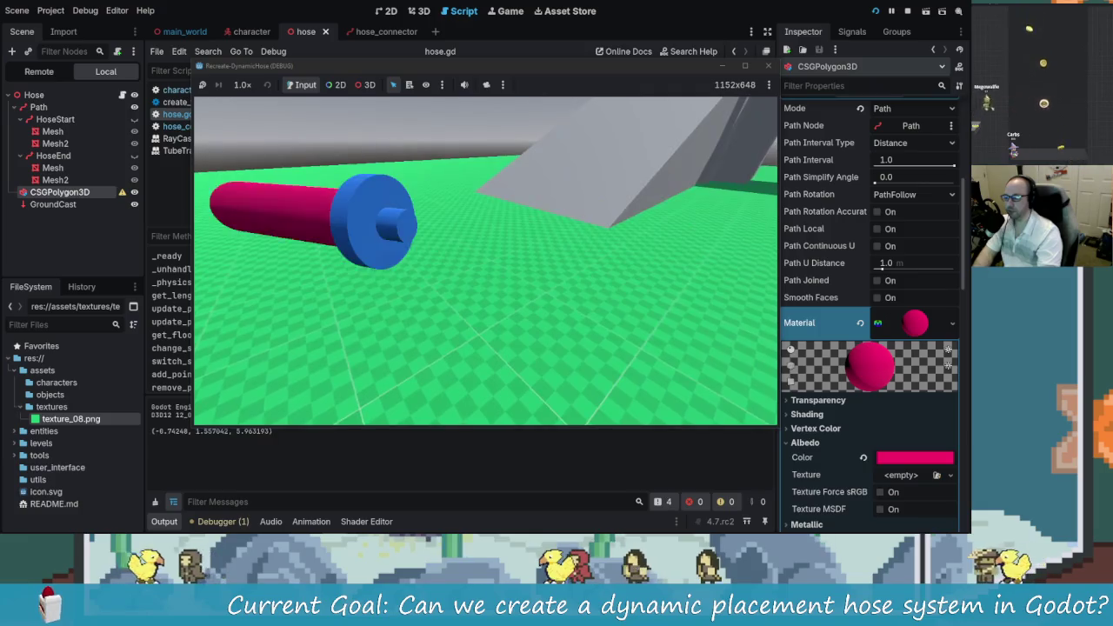
Step: Walk the character around to lay a long pink hose trail, then exit the game and save
{"action": "key", "text": "w"}
{"action": "key", "text": "w"}
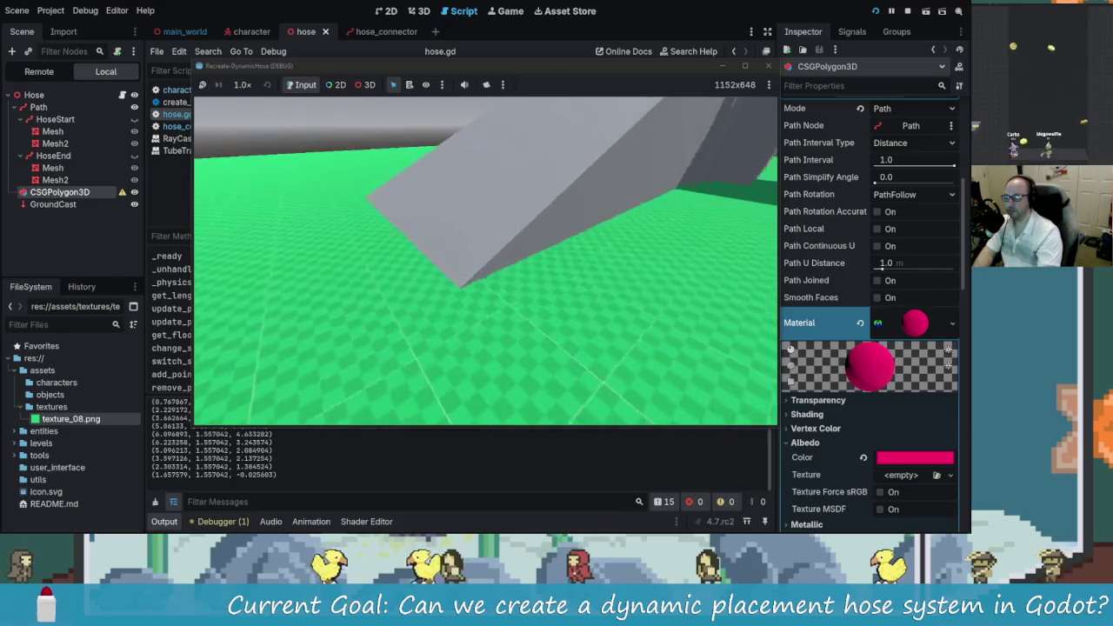
{"action": "key", "text": "w"}
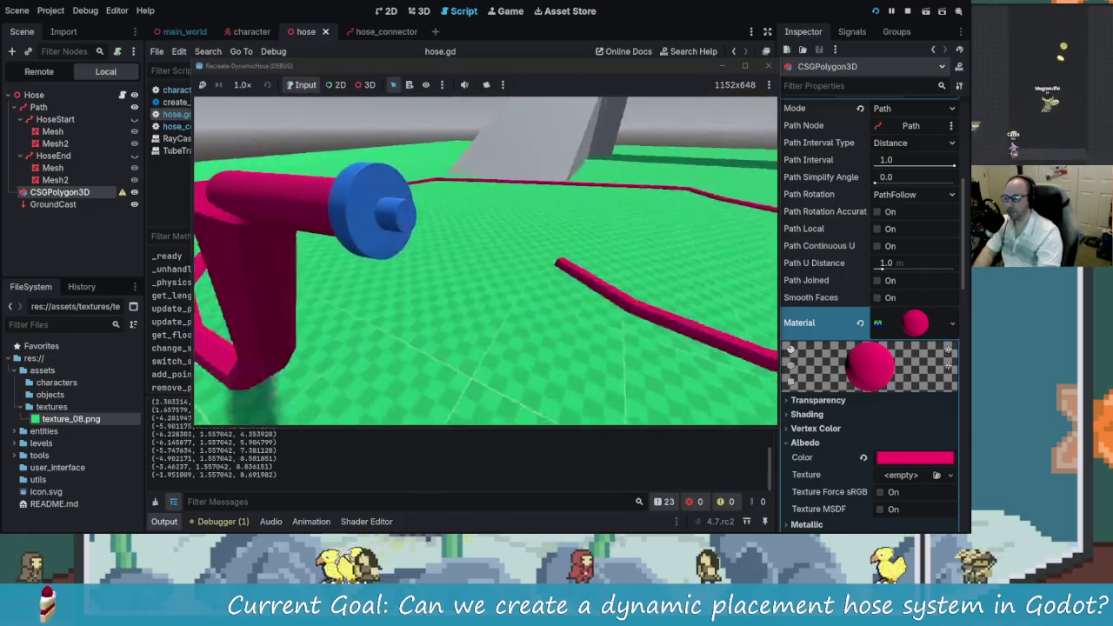
{"action": "key", "text": "w"}
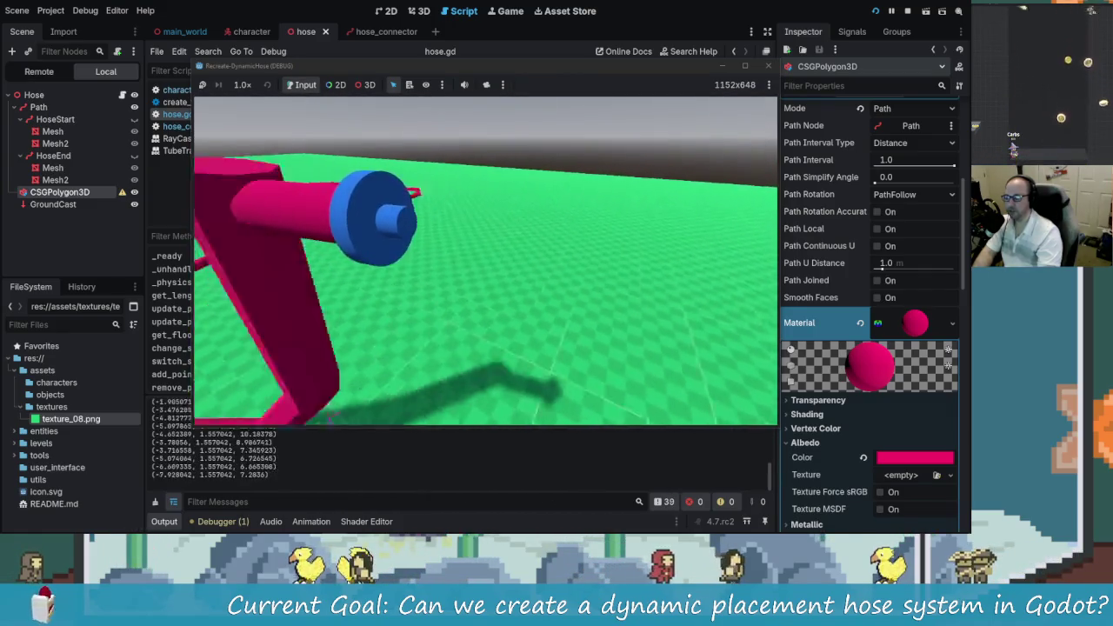
{"action": "key", "text": "w"}
{"action": "key", "text": "w"}
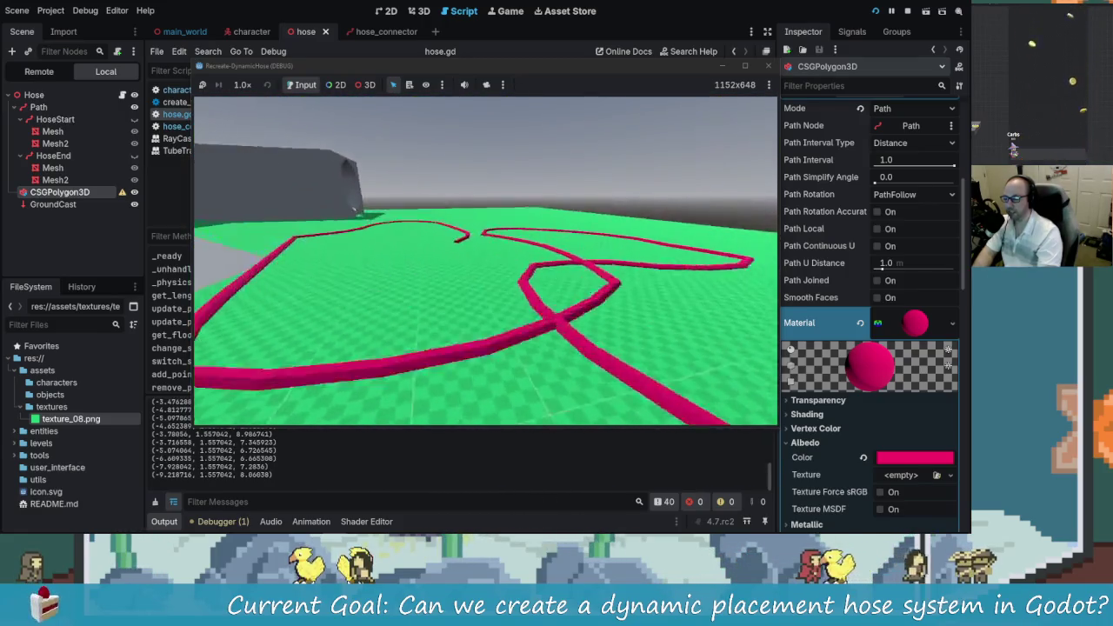
{"action": "key", "text": "w"}
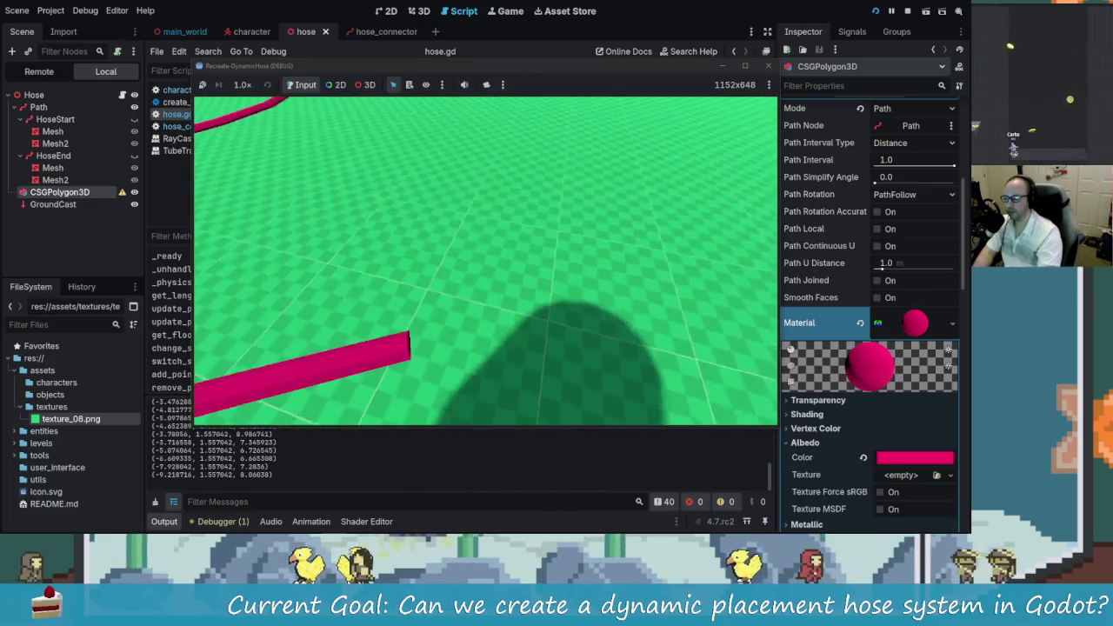
{"action": "key", "text": "w"}
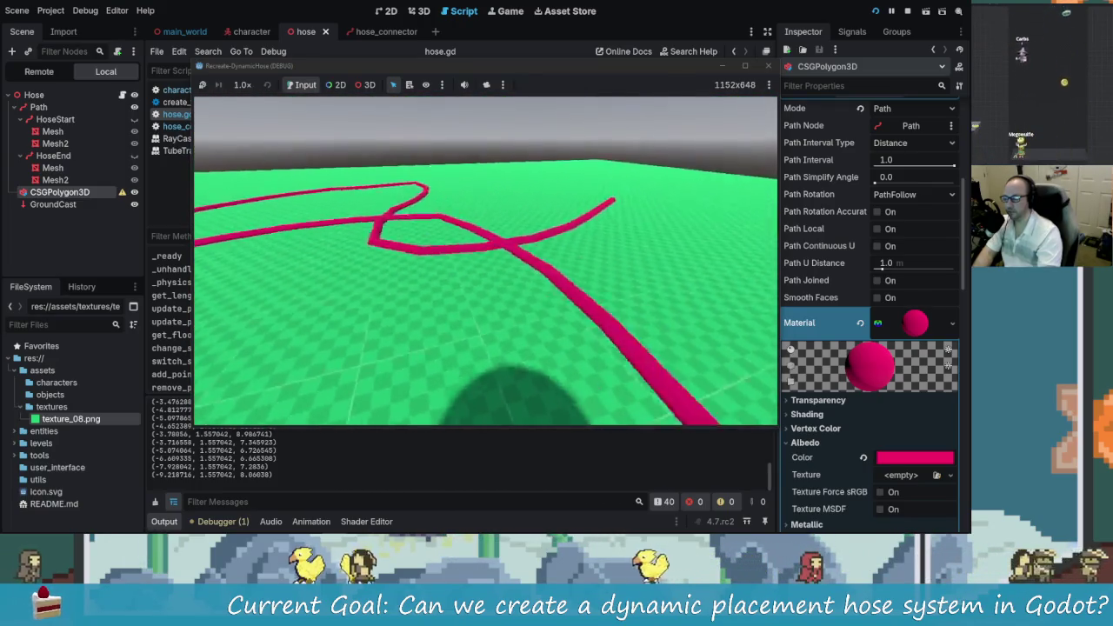
{"action": "key", "text": "w"}
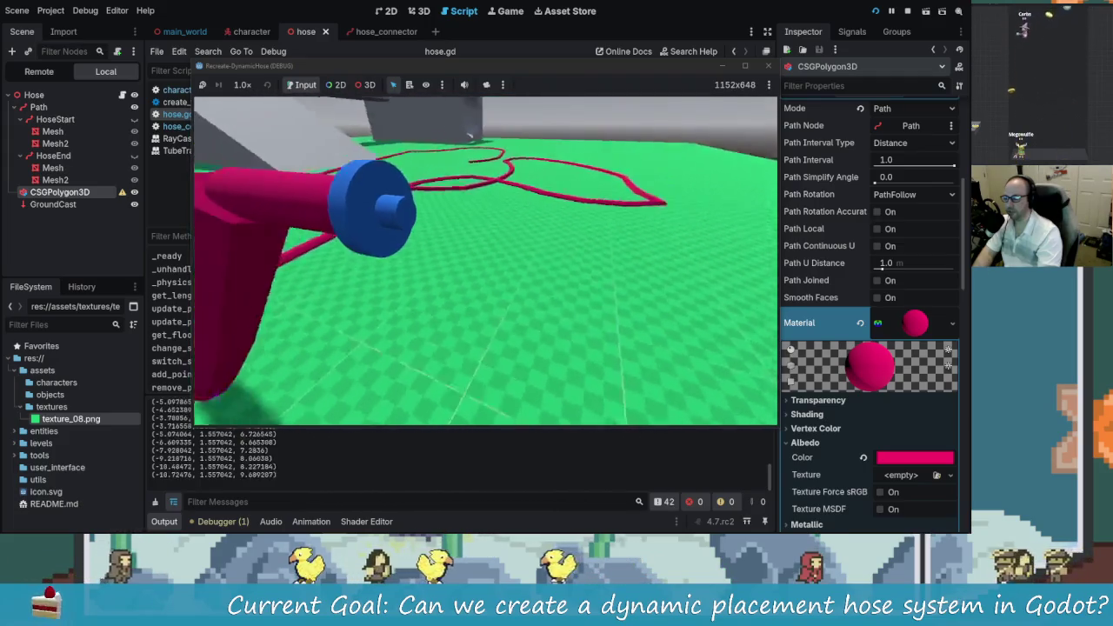
{"action": "key", "text": "w"}
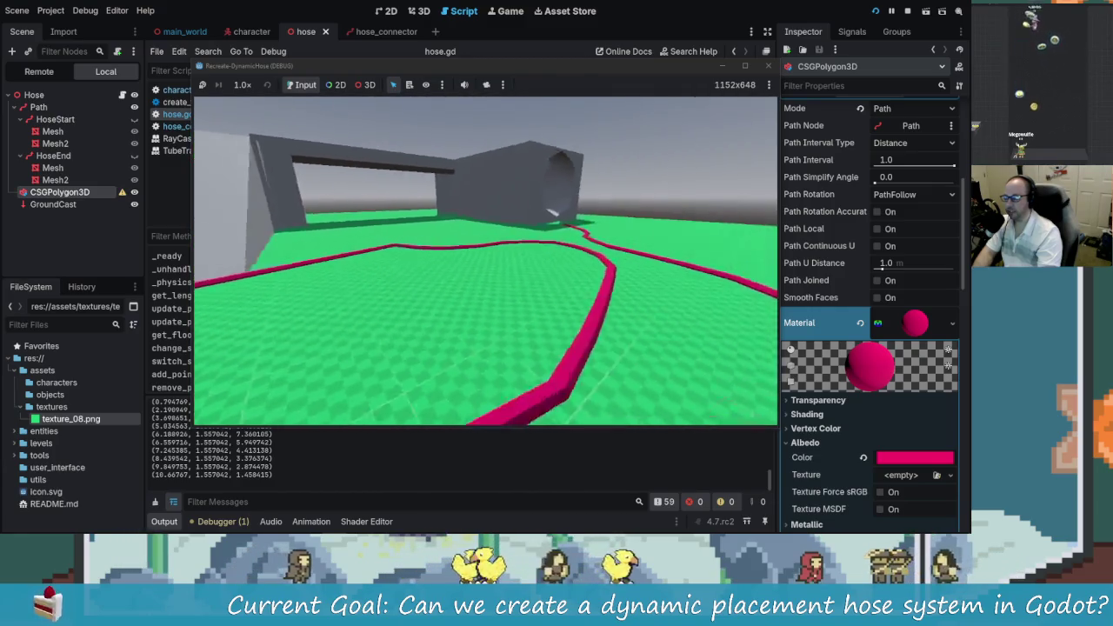
{"action": "key", "text": "w"}
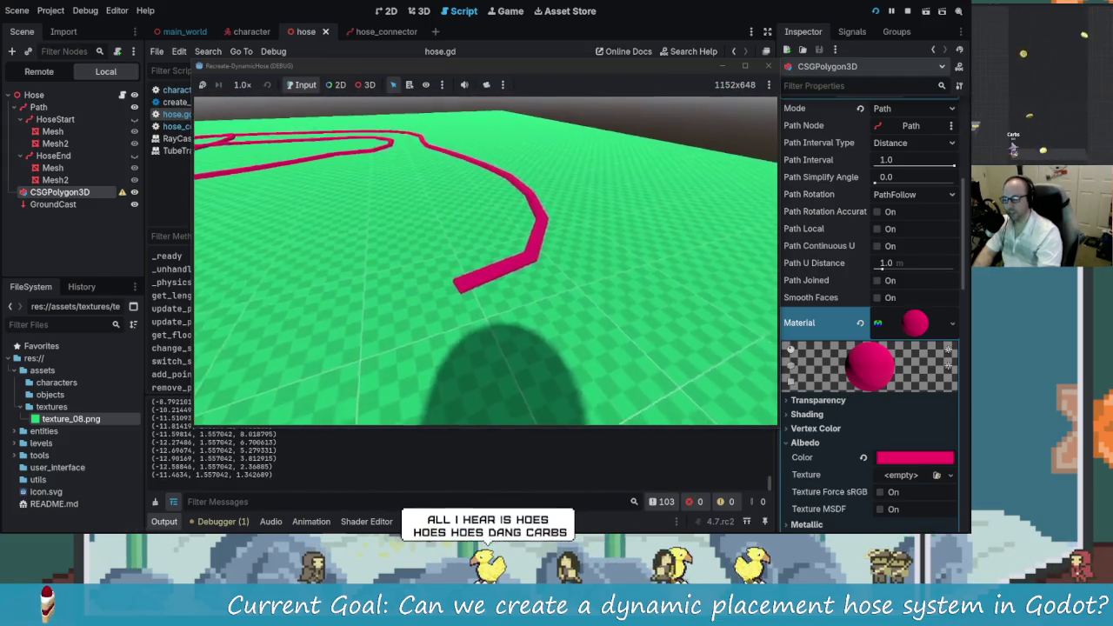
{"action": "key", "text": "w"}
{"action": "key", "text": "w"}
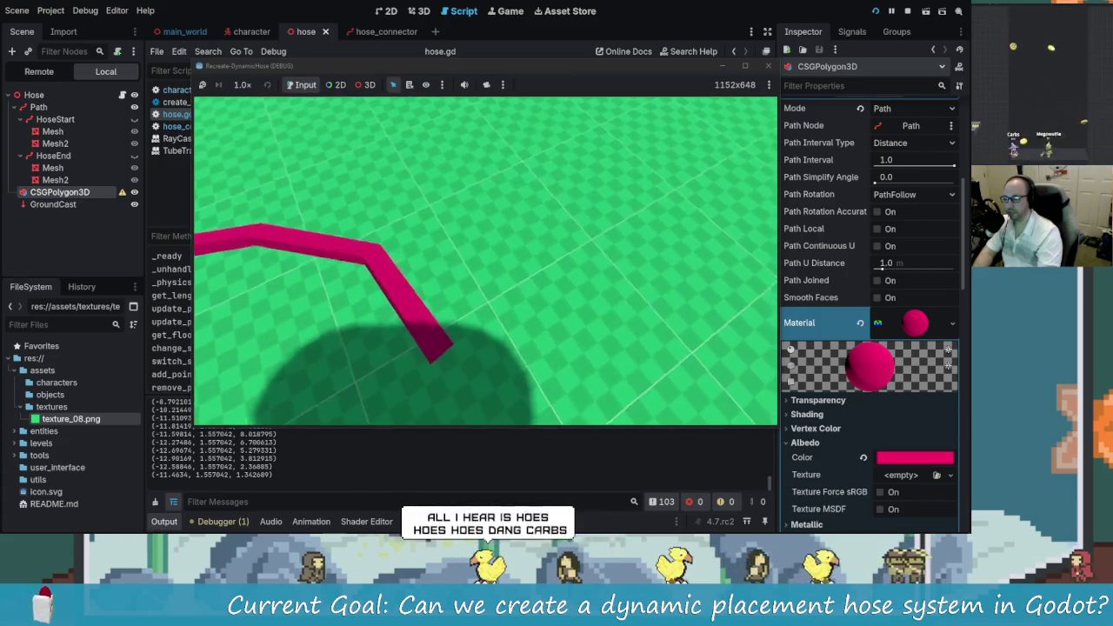
{"action": "key", "text": "w"}
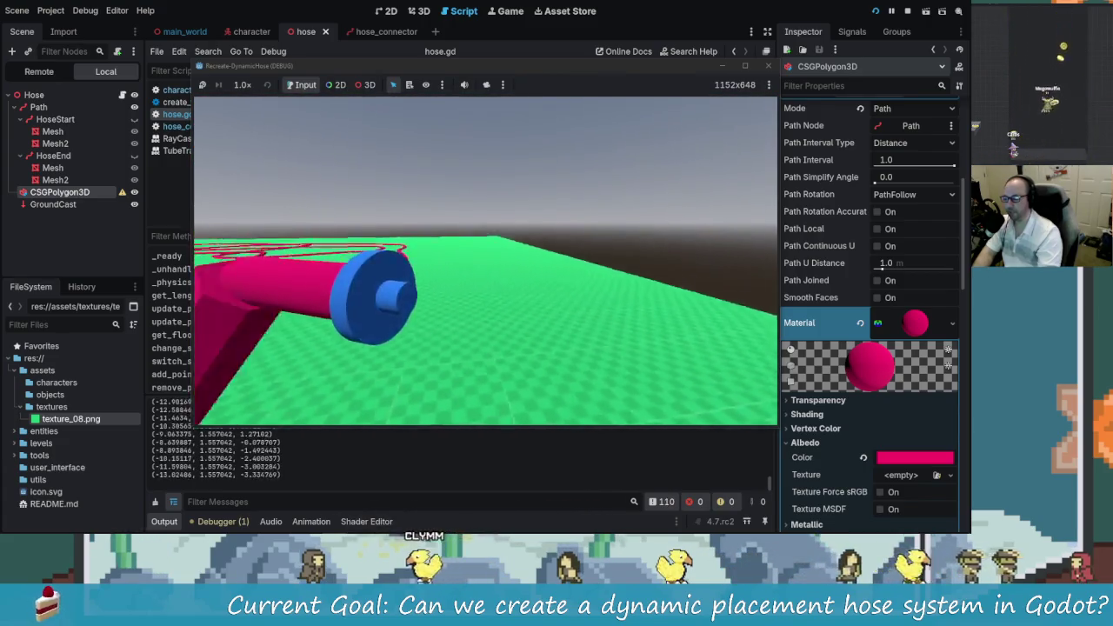
{"action": "key", "text": "w"}
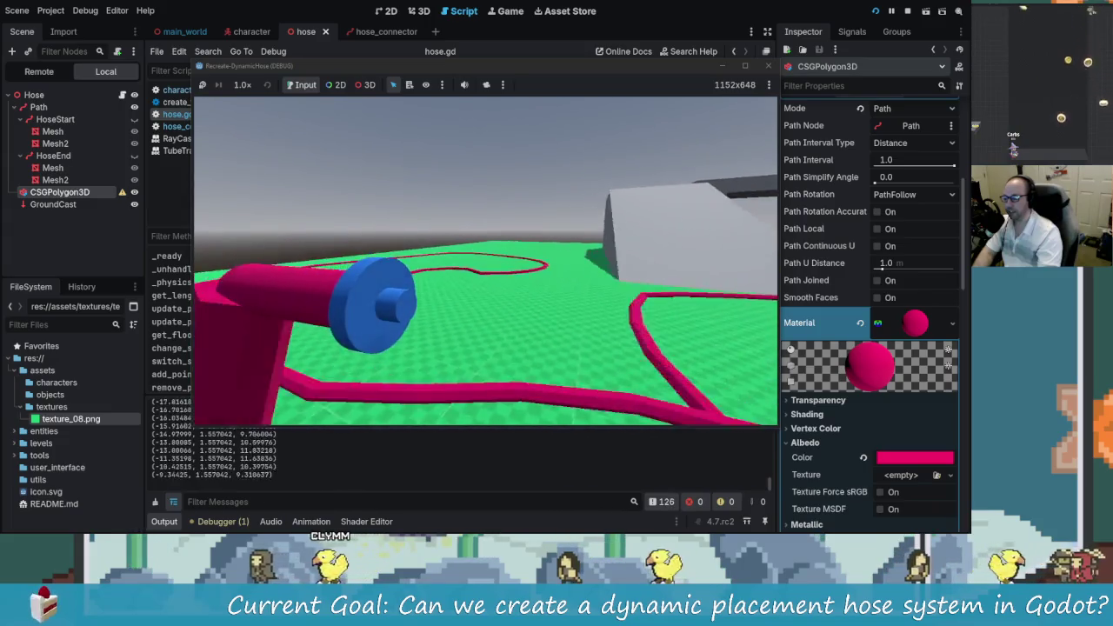
{"action": "key", "text": "w"}
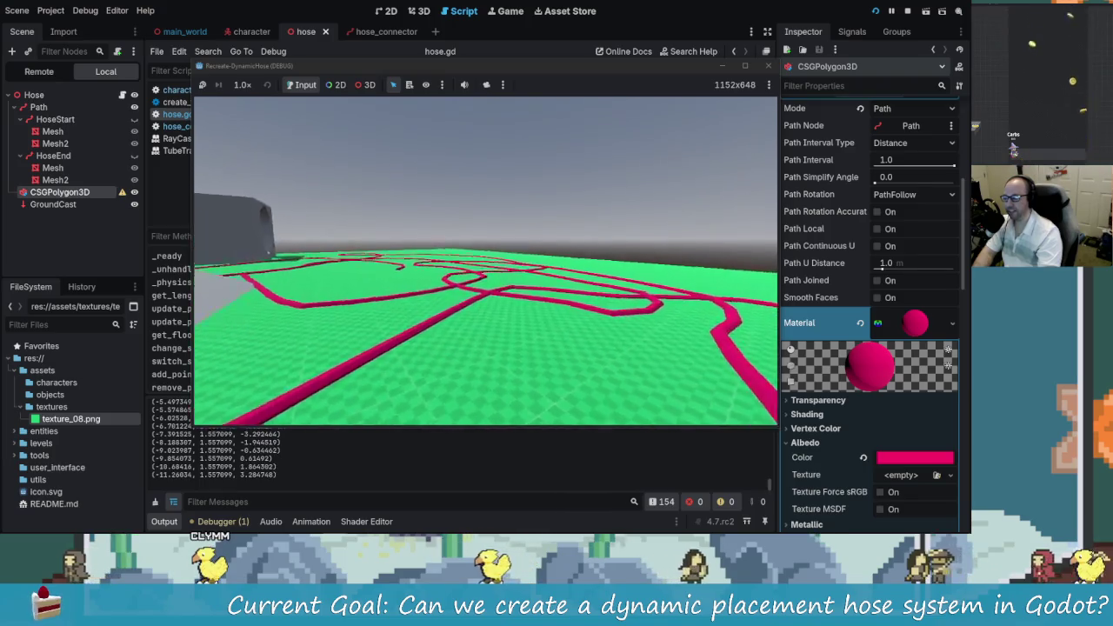
{"action": "key", "text": "Escape"}
{"action": "key", "text": "ctrl+s"}
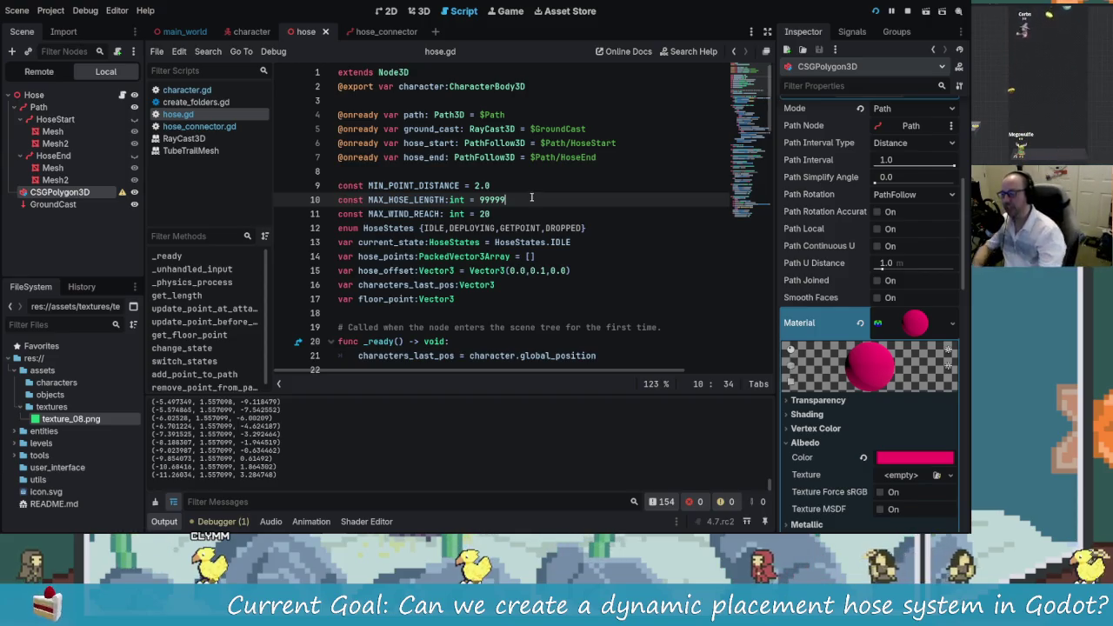
Step: Stop the running game and switch over to the notes app
{"action": "left_click", "coordinate": [907, 11]}
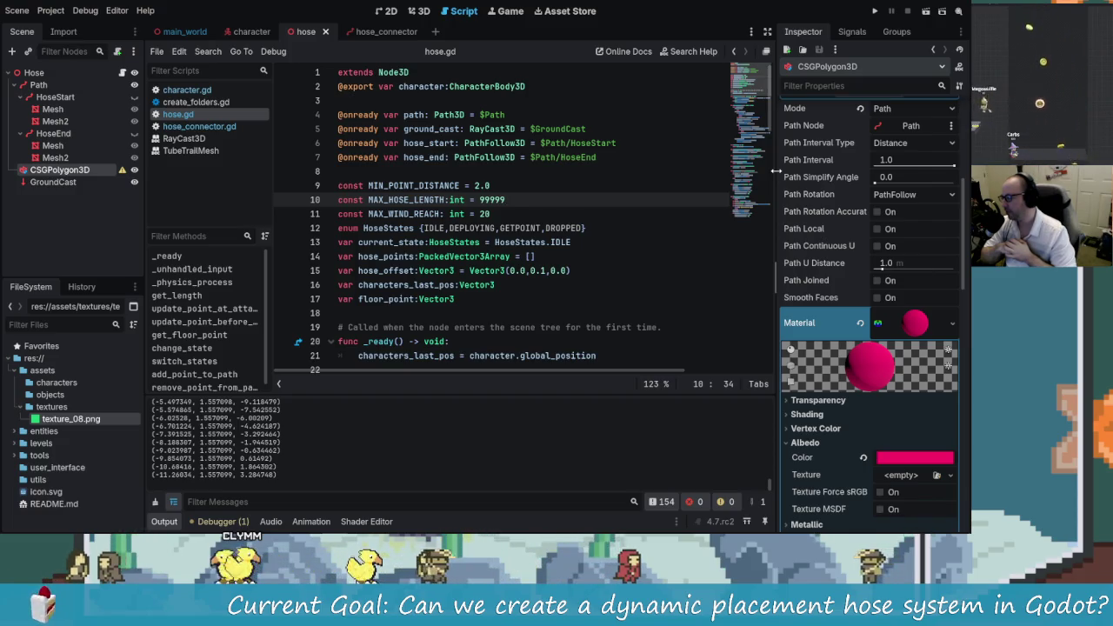
{"action": "key", "text": "alt+Tab"}
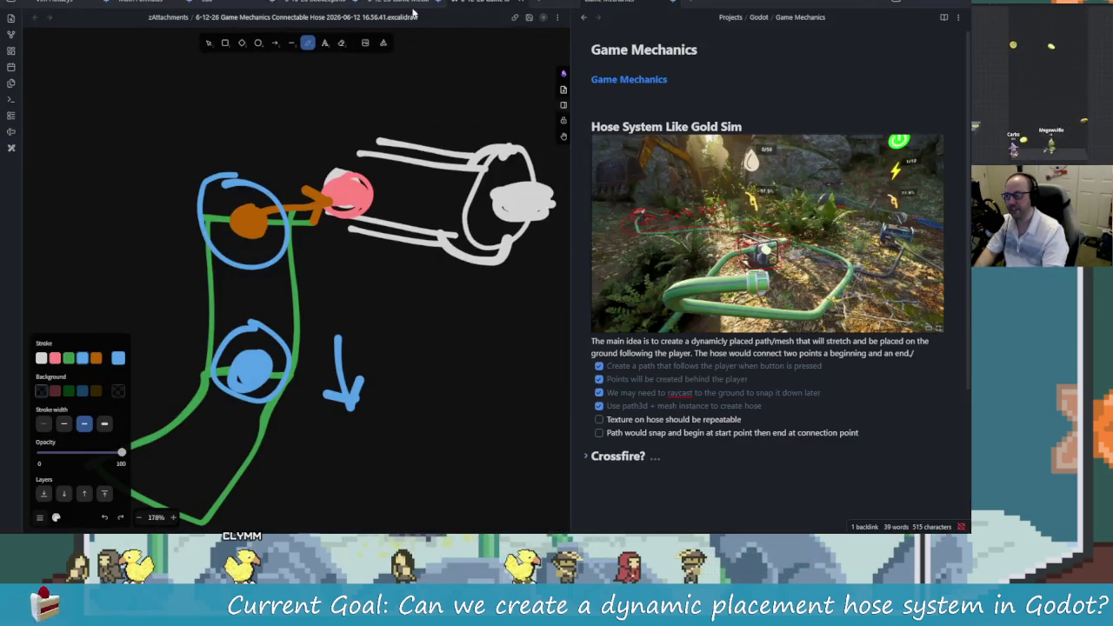
Step: Tick the hose-placement task in the Connectable Hose note, then return to Godot
{"action": "left_click", "coordinate": [483, 3]}
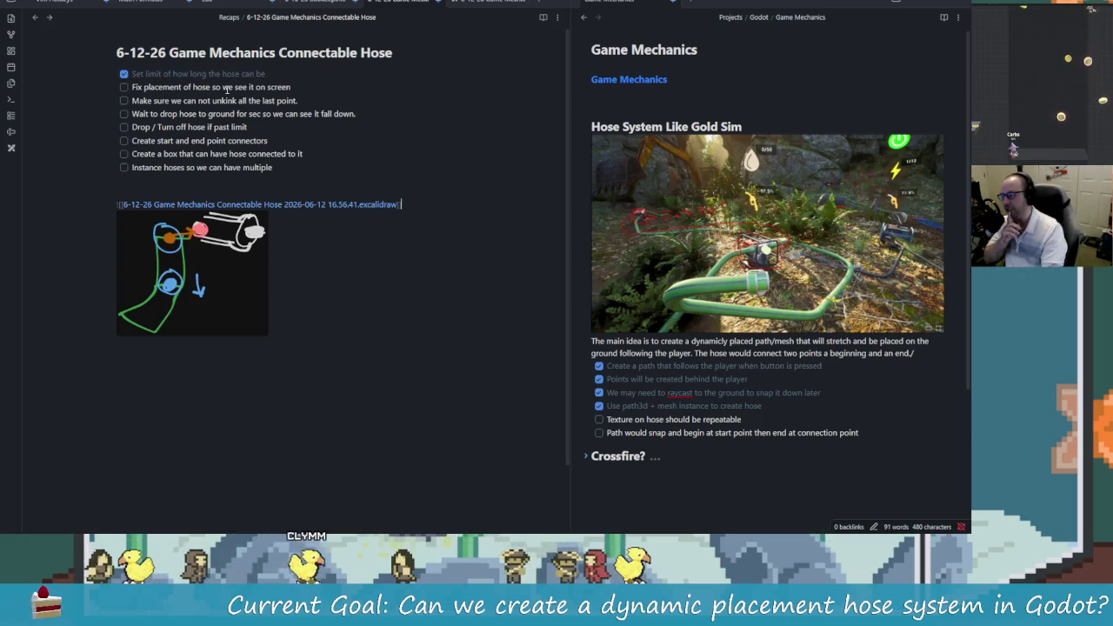
{"action": "left_click", "coordinate": [127, 88]}
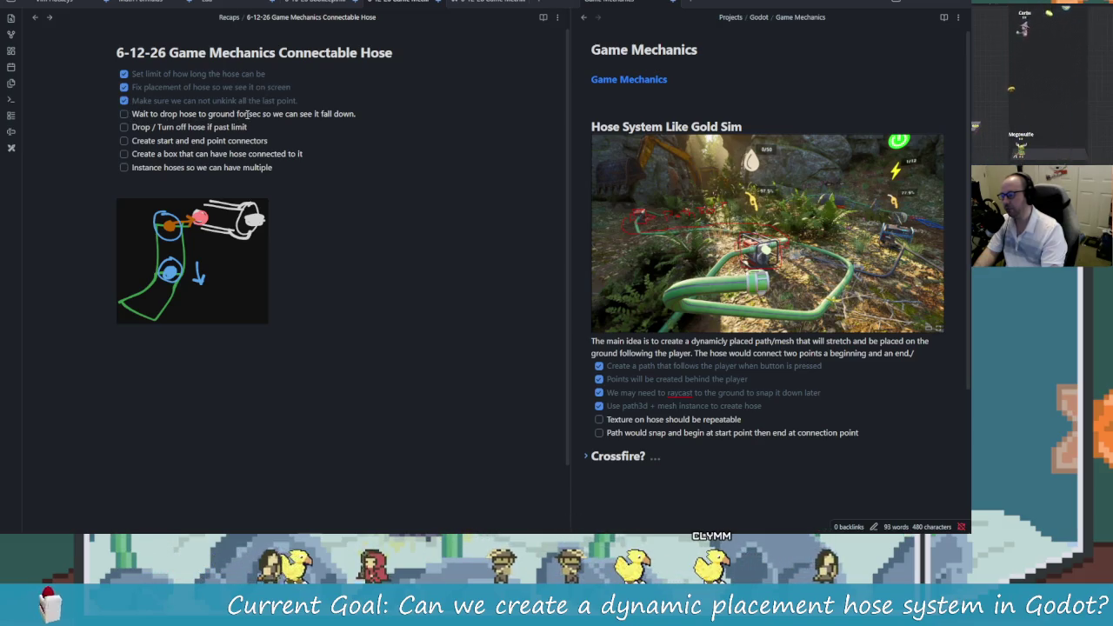
{"action": "key", "text": "alt+Tab"}
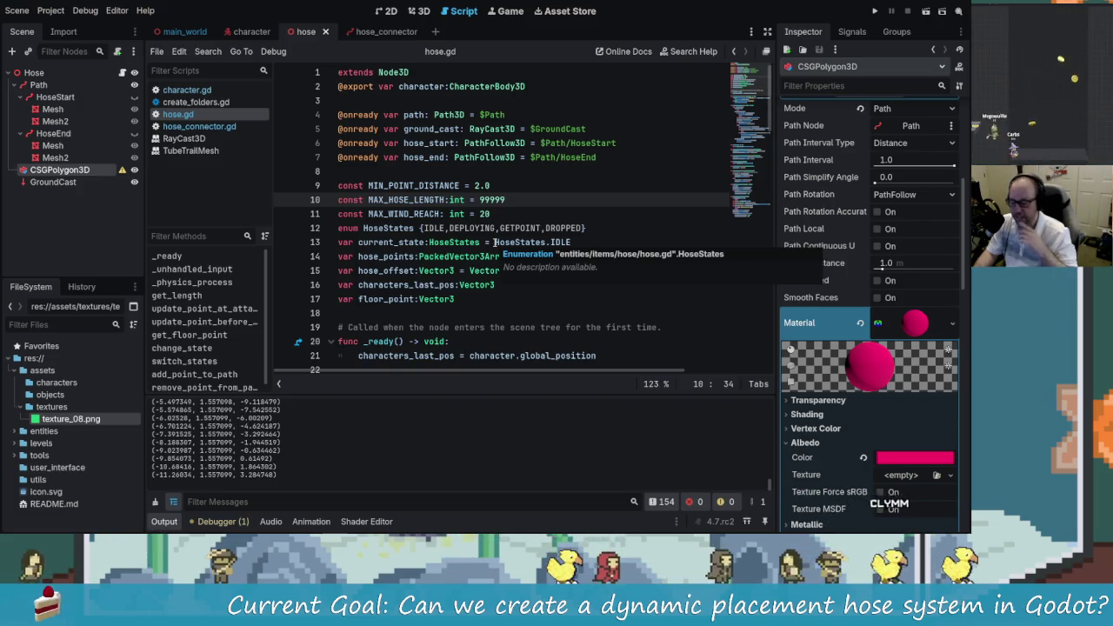
{"action": "key", "text": "alt+Tab"}
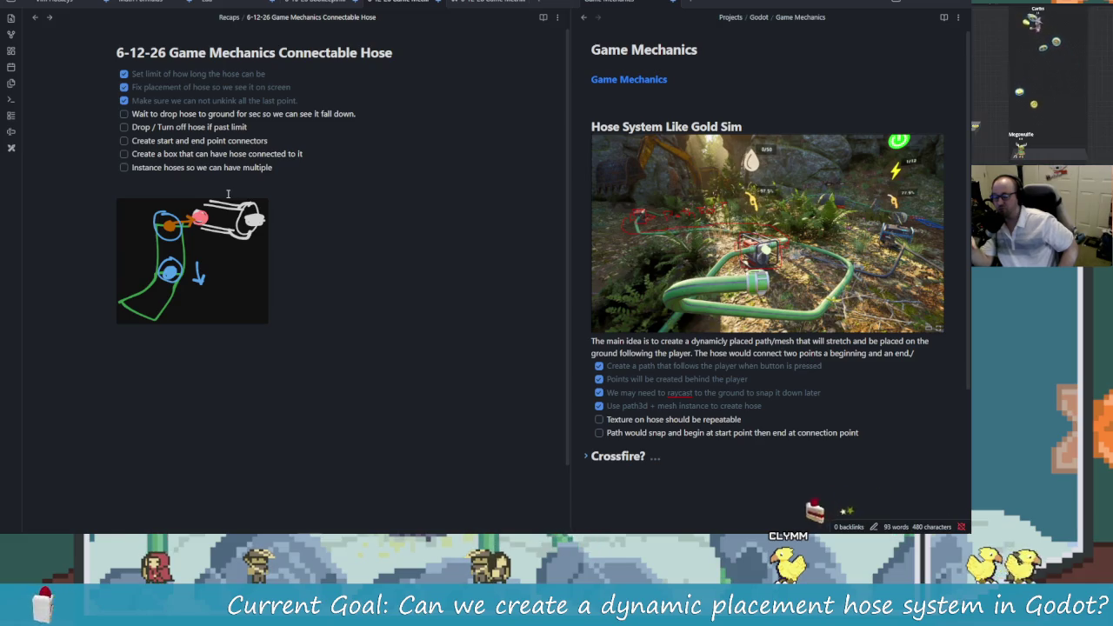
{"action": "key", "text": "alt+Tab"}
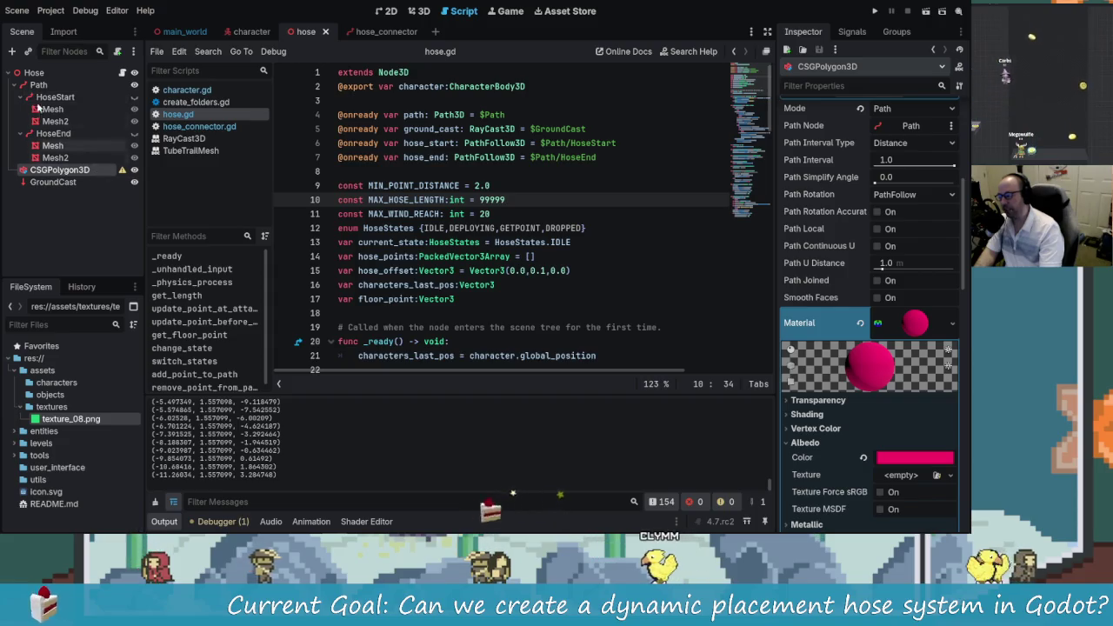
Step: Select the Path node and orbit around it in the 3D view, then return to the notes
{"action": "left_click", "coordinate": [38, 84]}
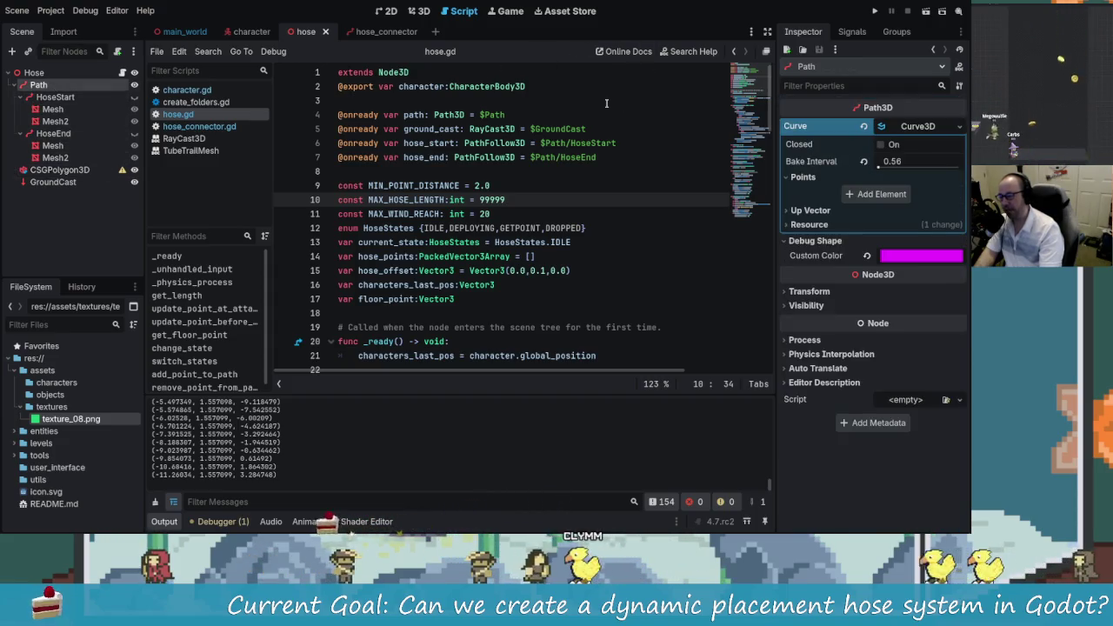
{"action": "left_click", "coordinate": [416, 11]}
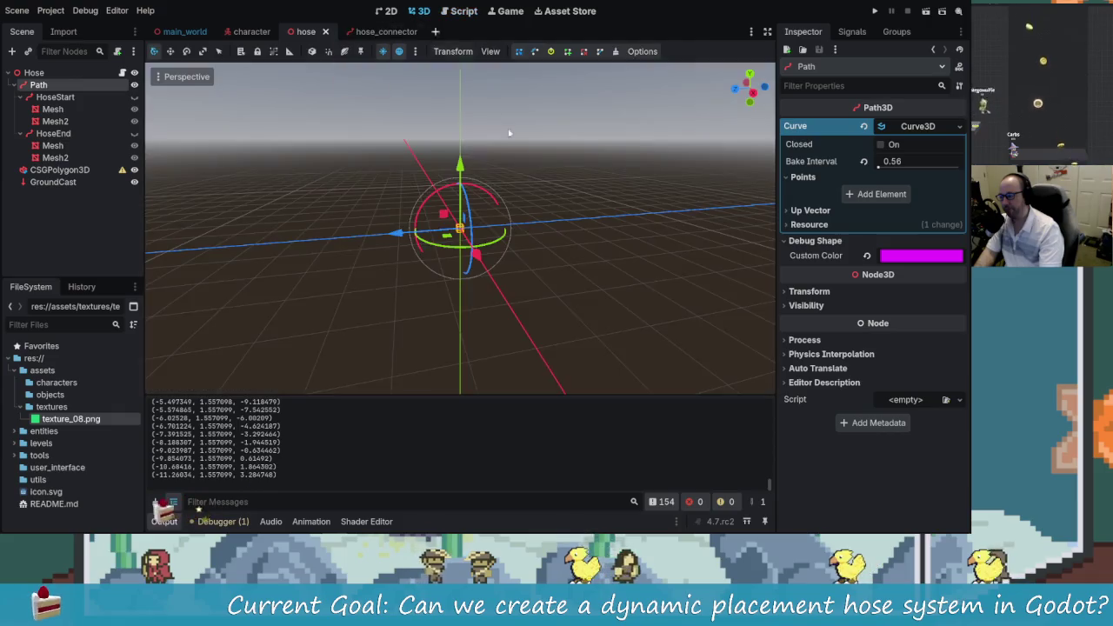
{"action": "left_click_drag", "start_coordinate": [560, 249], "coordinate": [392, 241]}
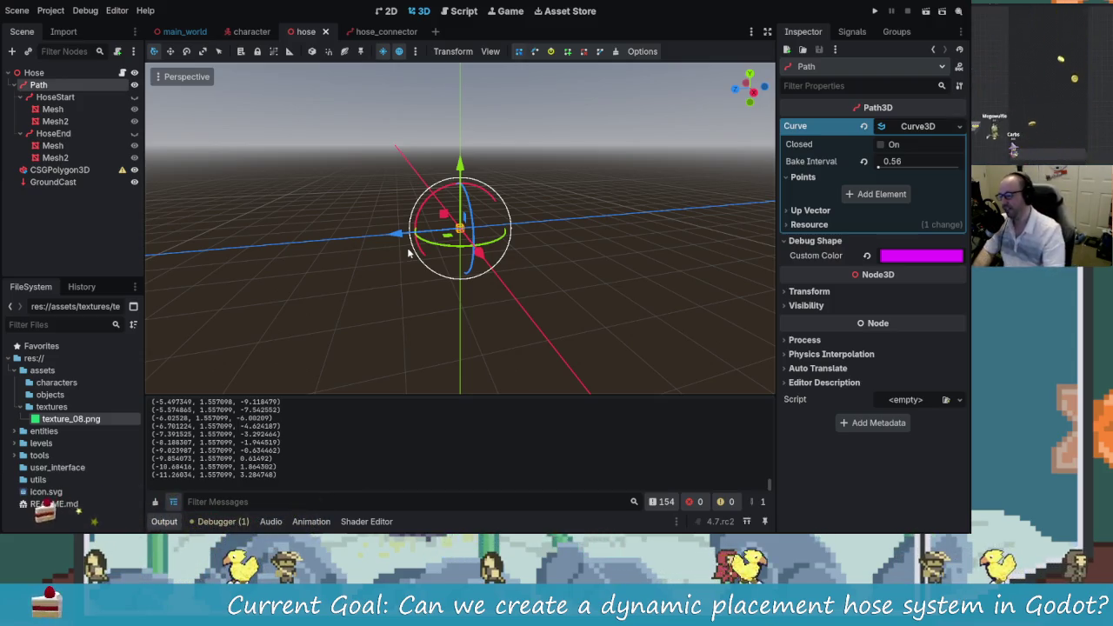
{"action": "key", "text": "alt+Tab"}
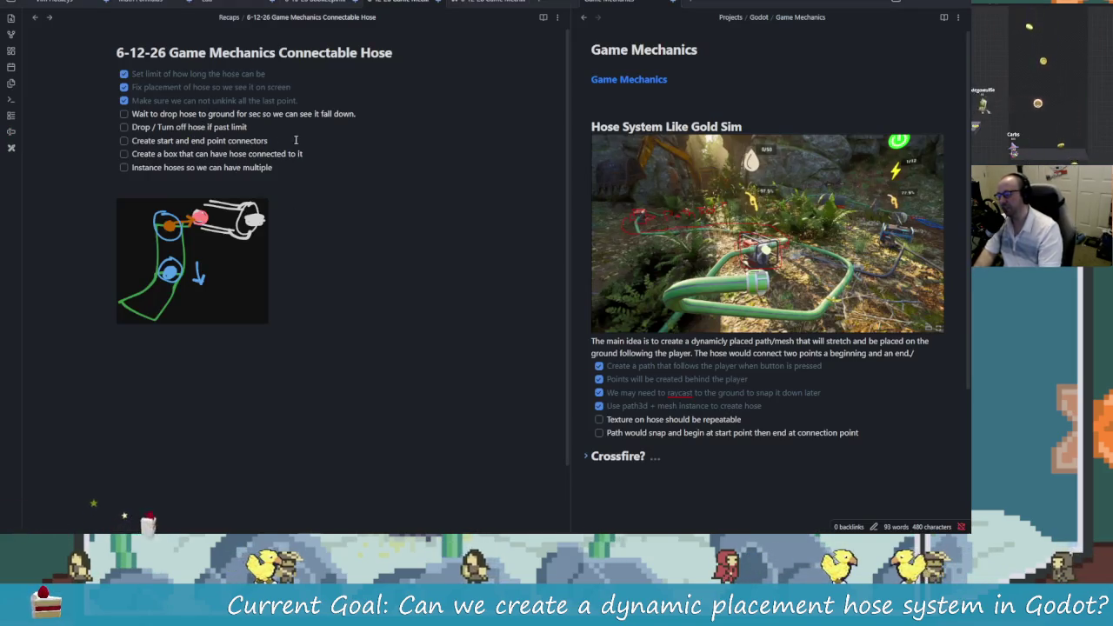
Step: Add the task 'How to pickup the back part of hose? Push front / back?' below the drop-hose line
{"action": "left_click", "coordinate": [293, 123]}
{"action": "key", "text": "Return"}
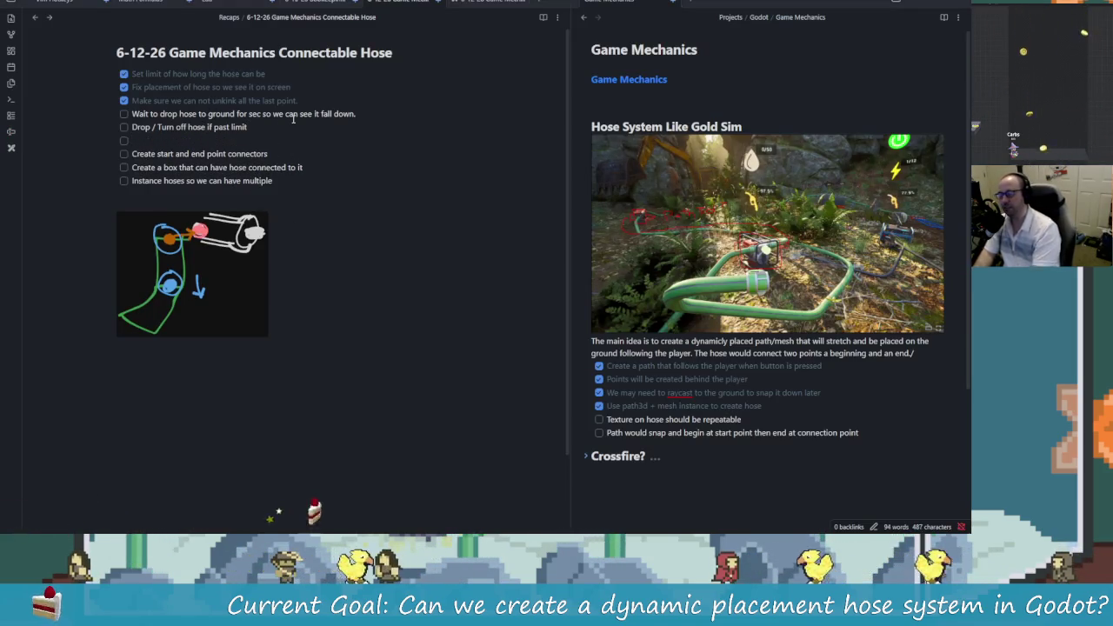
{"action": "type", "text": "How to p"}
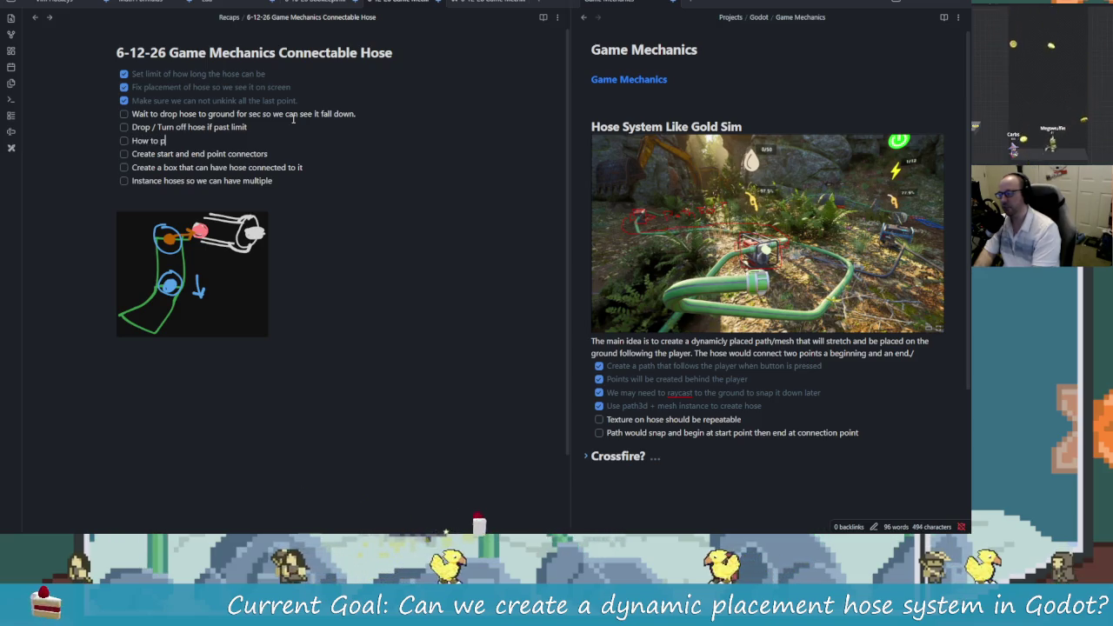
{"action": "type", "text": "ickup the bac"}
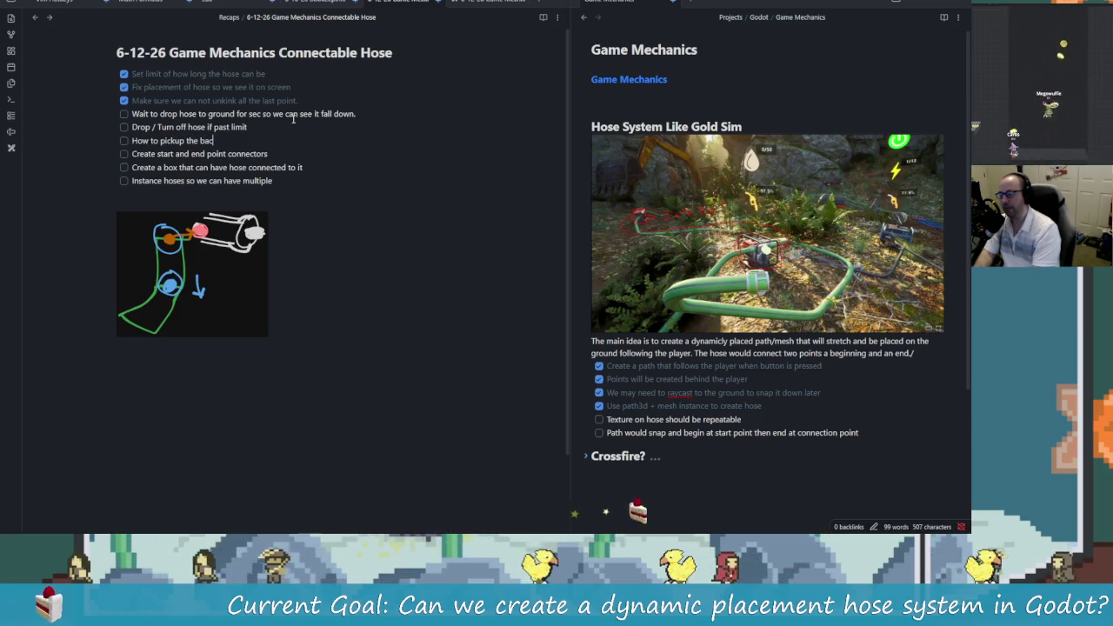
{"action": "key", "text": "BackSpace"}
{"action": "type", "text": "se"}
{"action": "key", "text": "BackSpace"}
{"action": "key", "text": "BackSpace"}
{"action": "type", "text": "? Push "}
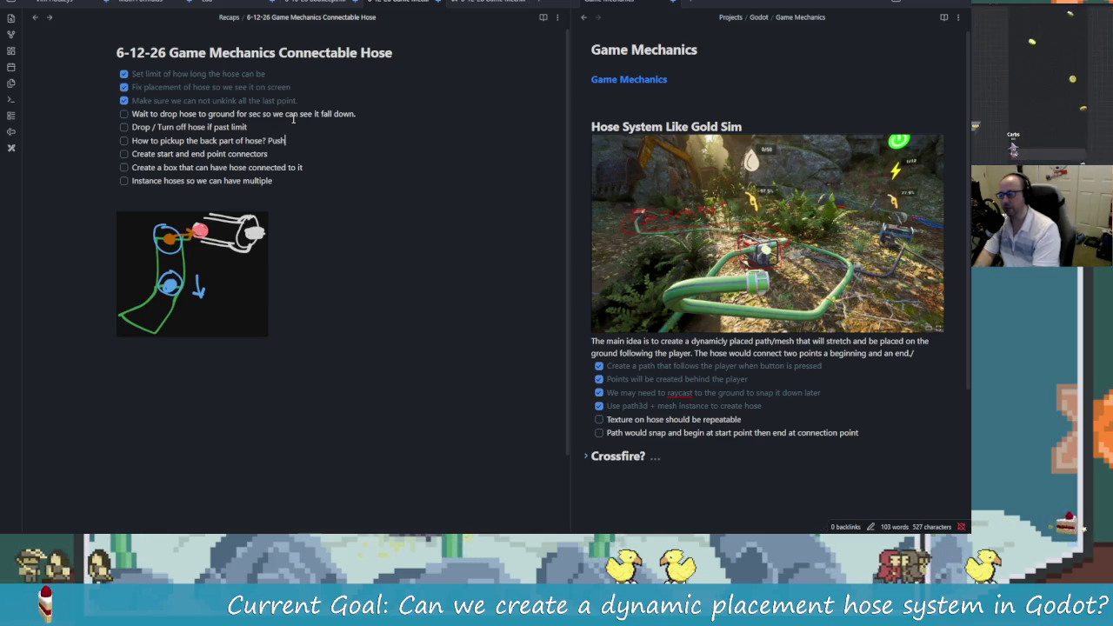
{"action": "type", "text": "fr"}
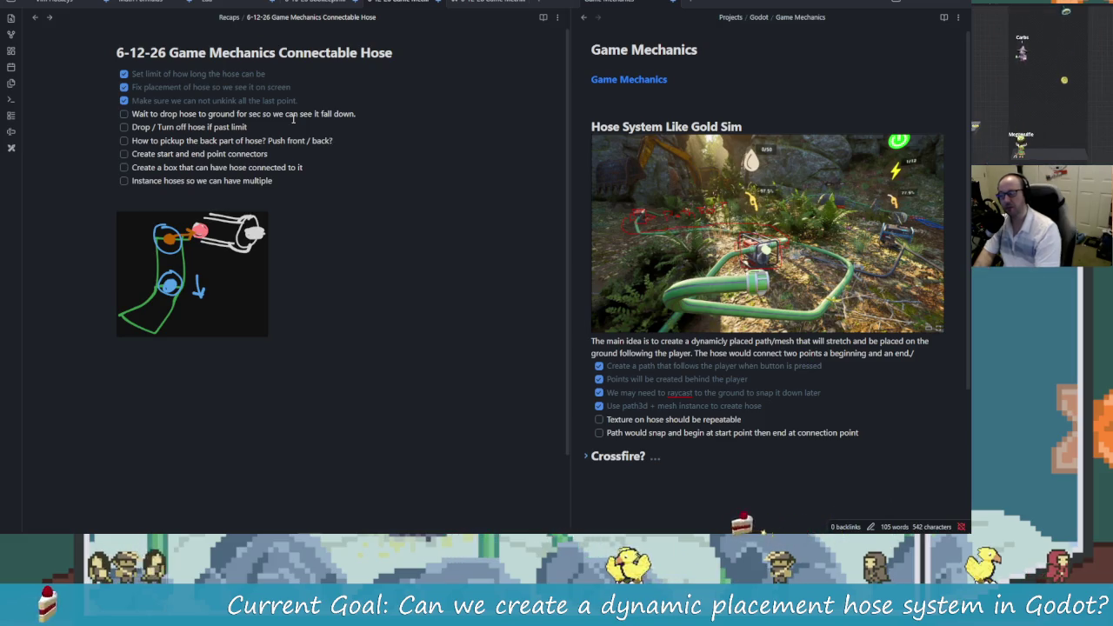
{"action": "key", "text": "alt+Tab"}
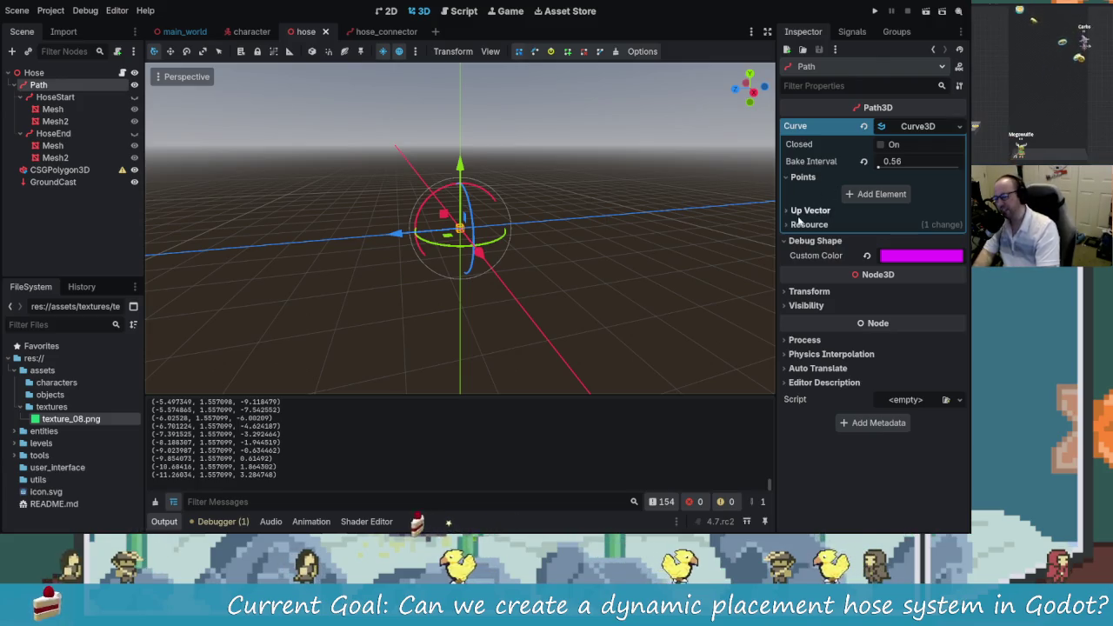
Step: Orbit the 3D viewport to a higher angle, run the project, and focus the game window
{"action": "mouse_move", "coordinate": [488, 175]}
{"action": "left_mouse_down"}
{"action": "mouse_move", "coordinate": [522, 257]}
{"action": "mouse_move", "coordinate": [398, 253]}
{"action": "mouse_move", "coordinate": [544, 239]}
{"action": "left_mouse_up"}
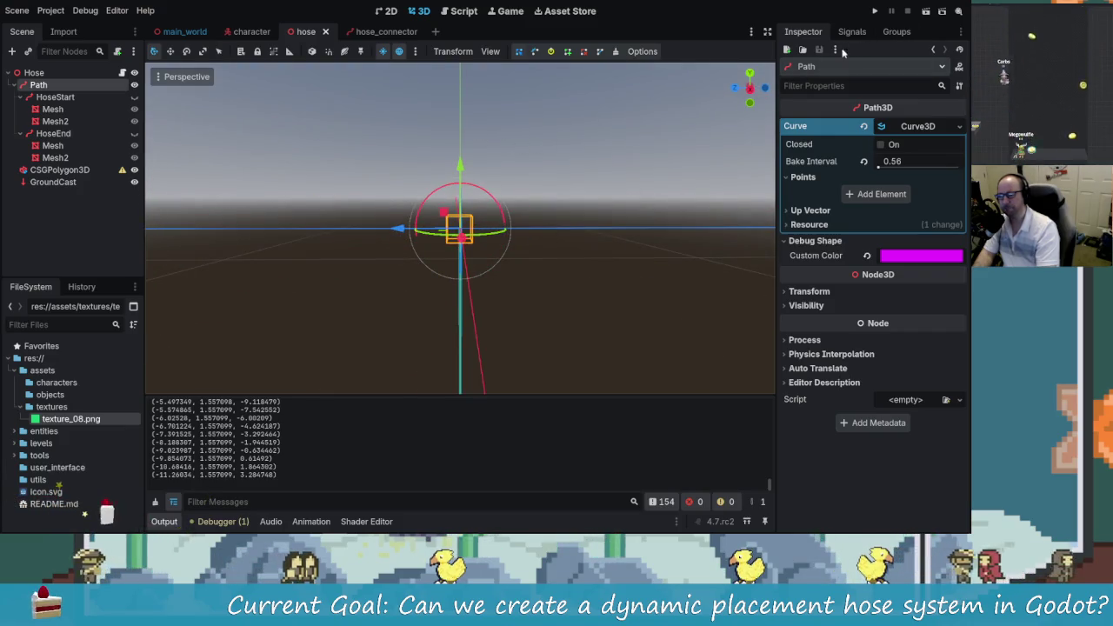
{"action": "left_click_drag", "start_coordinate": [591, 229], "coordinate": [577, 237]}
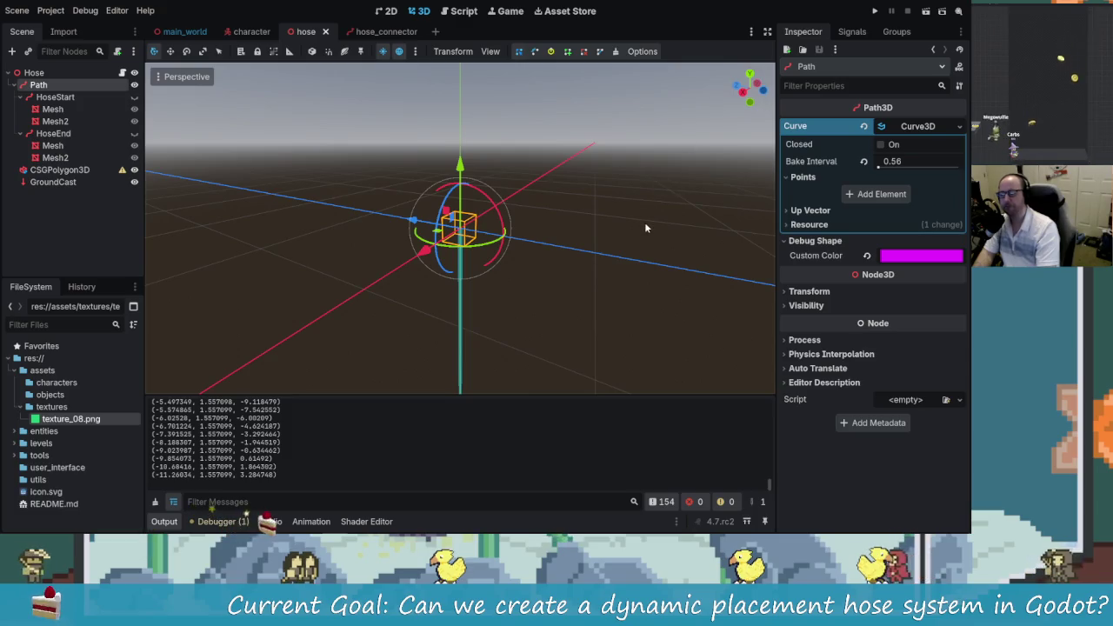
{"action": "left_click", "coordinate": [875, 11]}
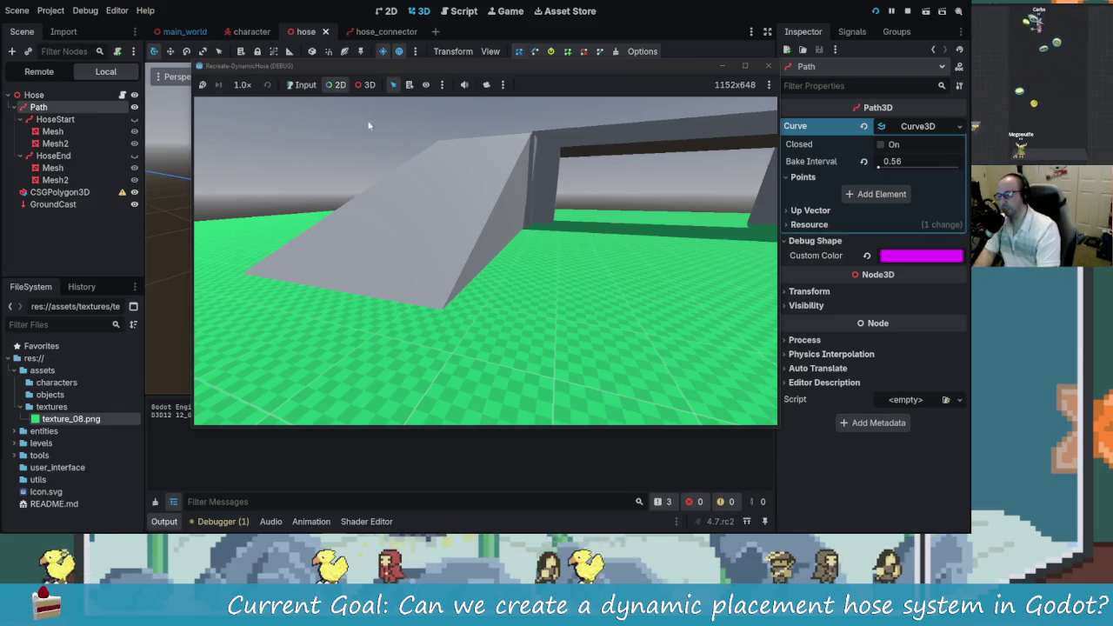
{"action": "left_click", "coordinate": [301, 85]}
Step: Walk the player forward so the pink hose trails across the ground
{"action": "key", "text": "w"}
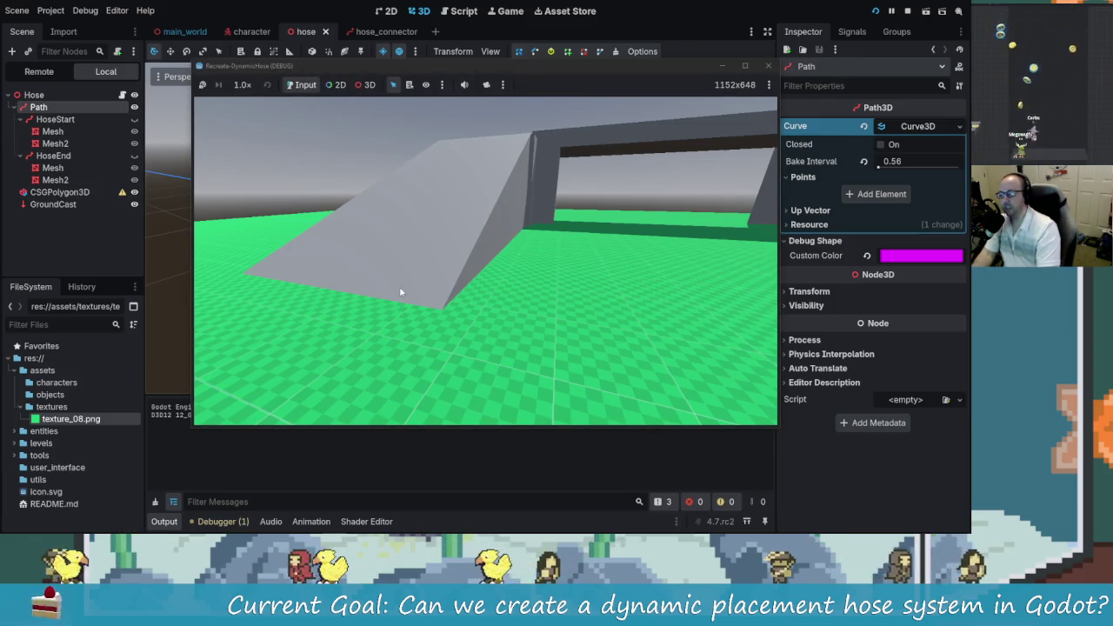
{"action": "left_click", "coordinate": [489, 323]}
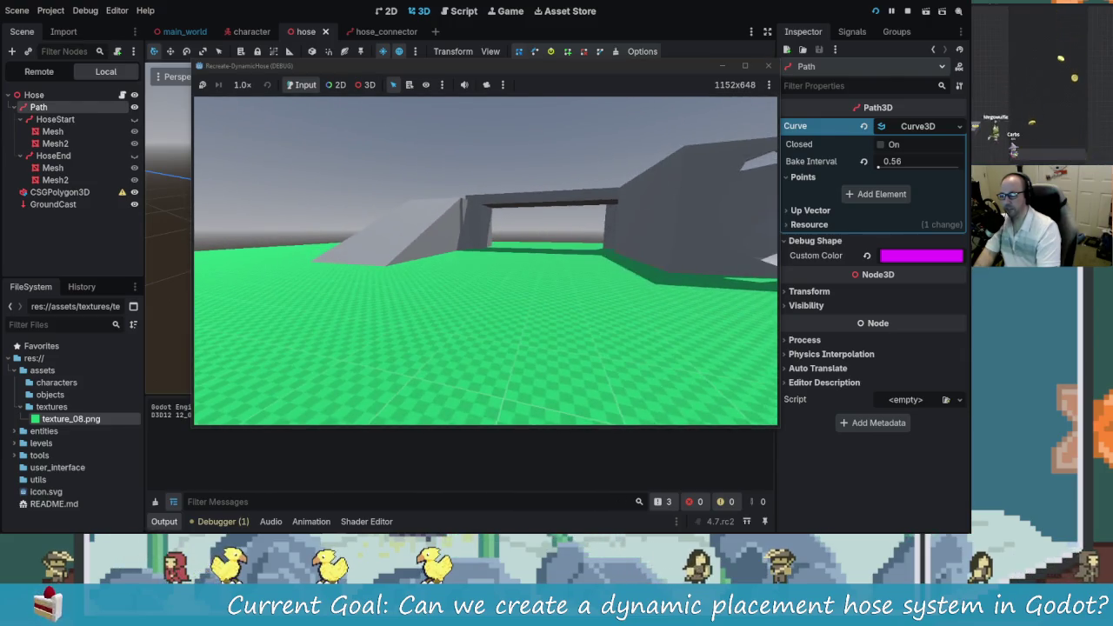
{"action": "left_click", "coordinate": [485, 261]}
{"action": "key", "text": "w"}
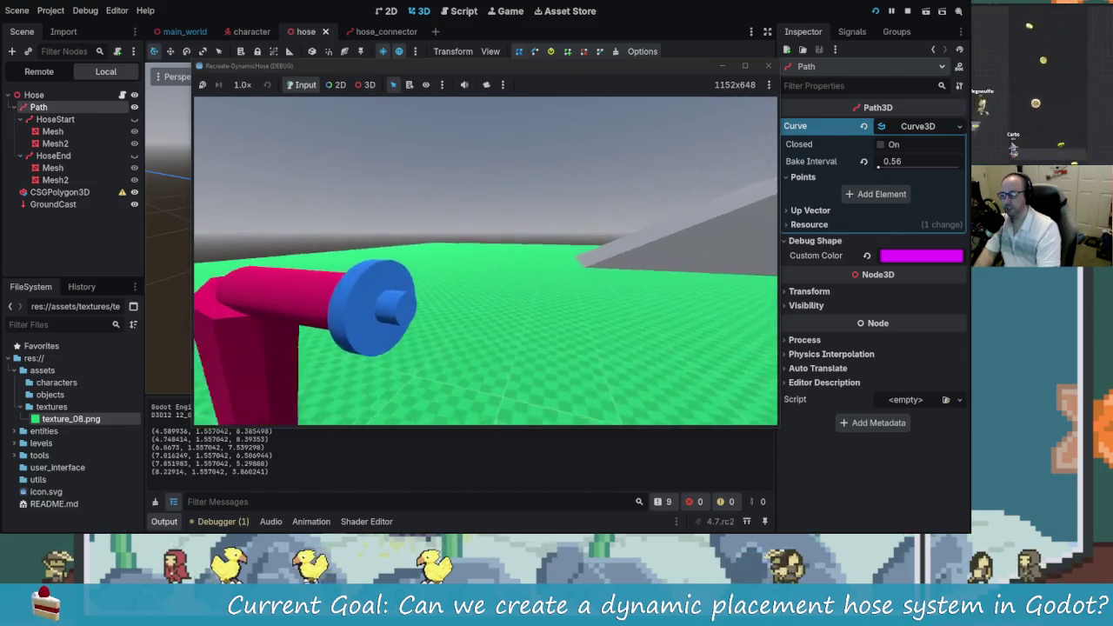
{"action": "key", "text": "w"}
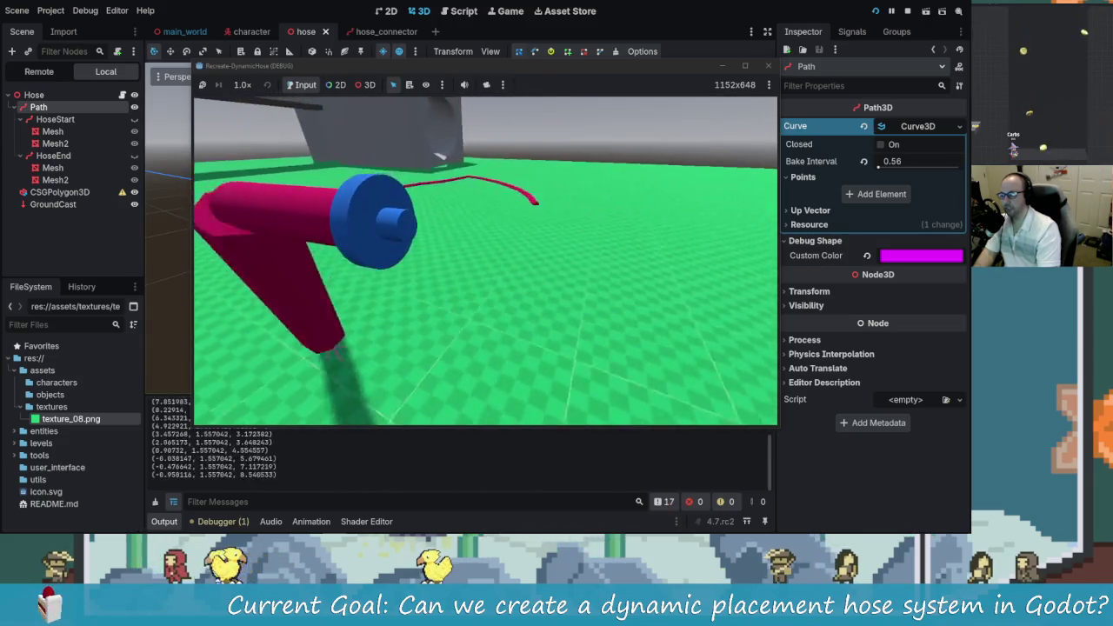
{"action": "key", "text": "w"}
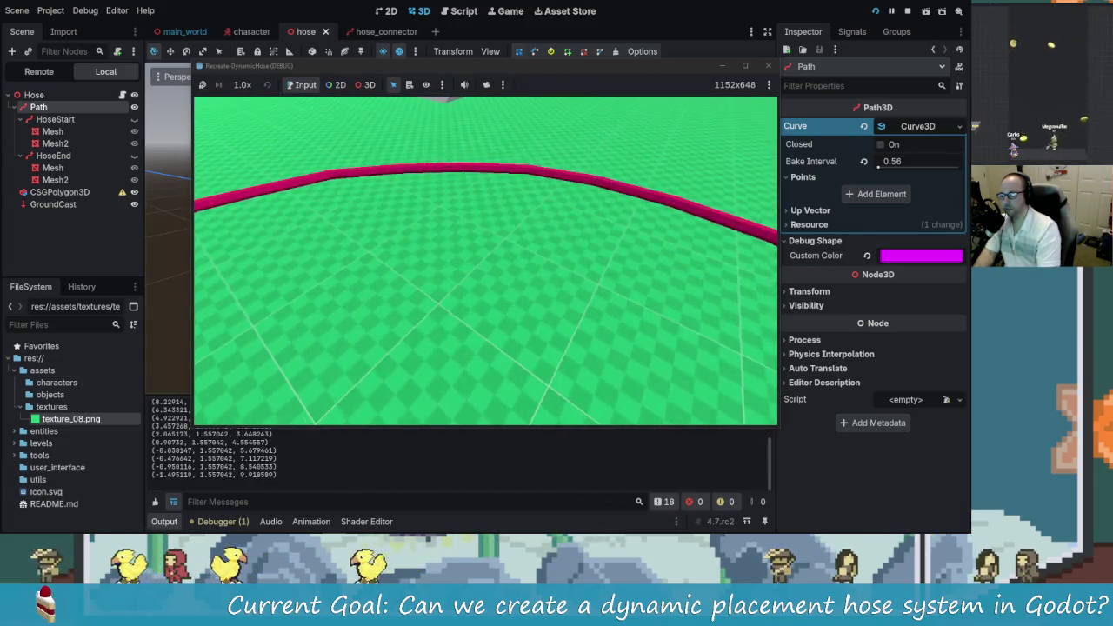
Step: Turn toward the grey wall and jump, restart the game, then stop it
{"action": "key", "text": "w"}
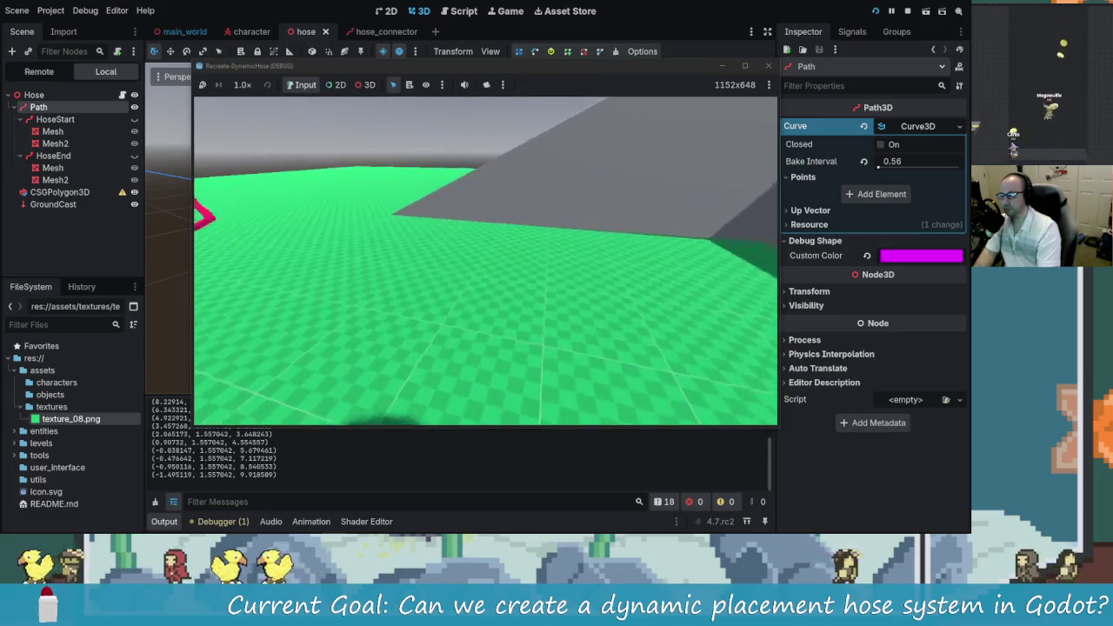
{"action": "key", "text": "w"}
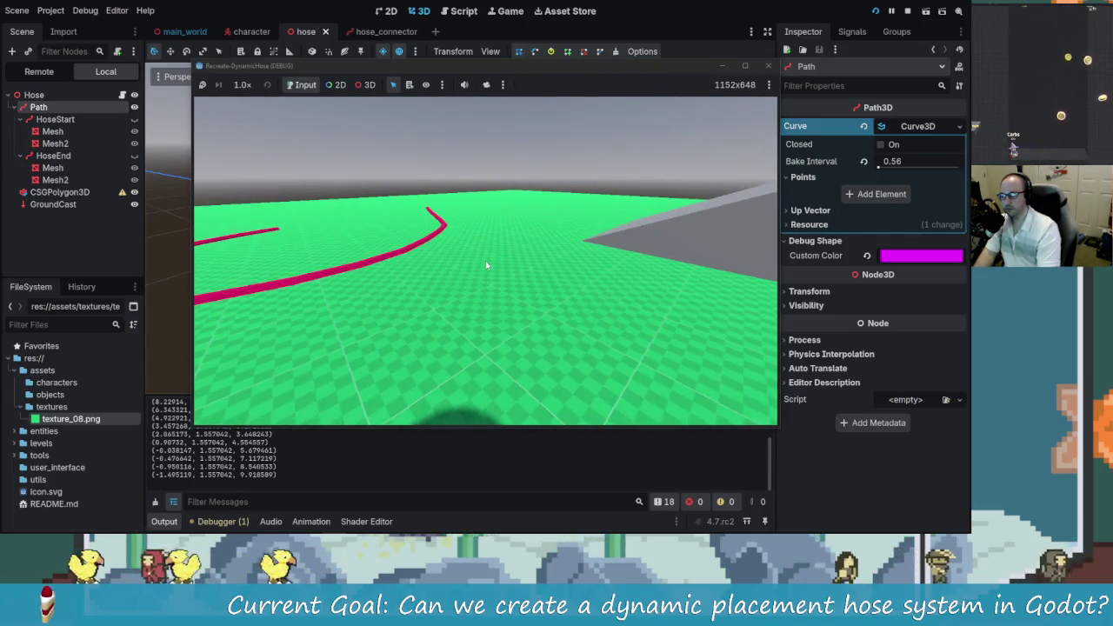
{"action": "key", "text": "w"}
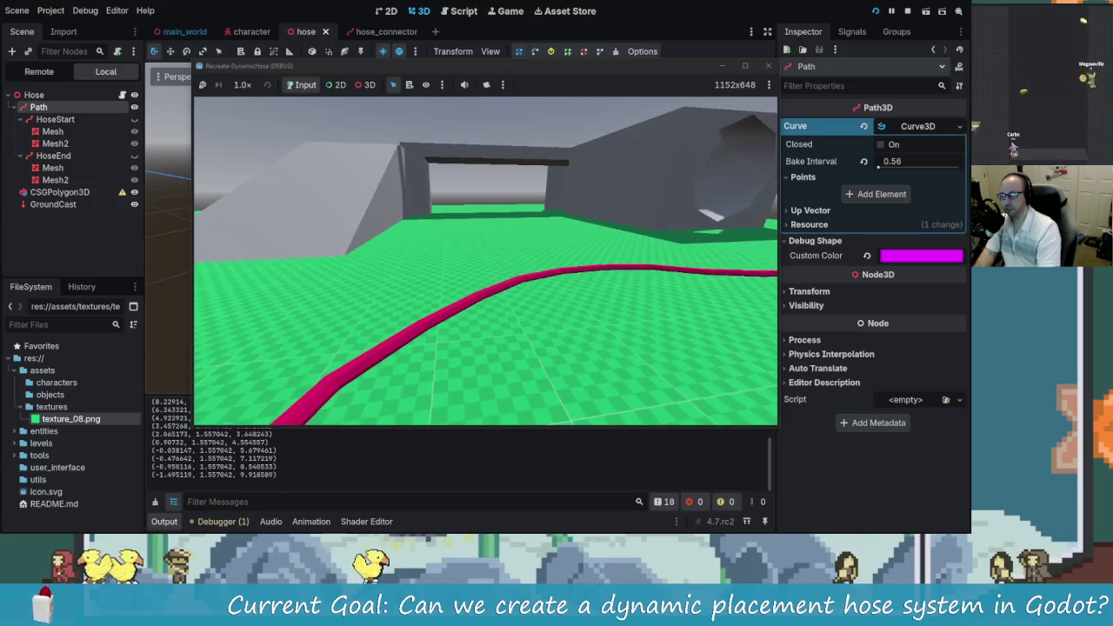
{"action": "key", "text": "space"}
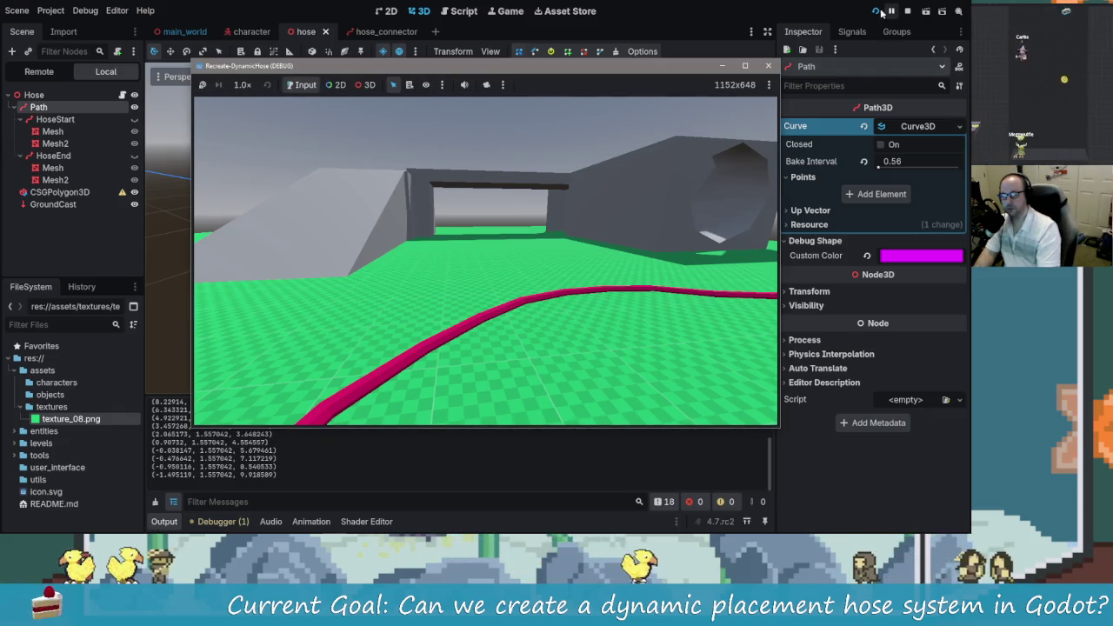
{"action": "key", "text": "F5"}
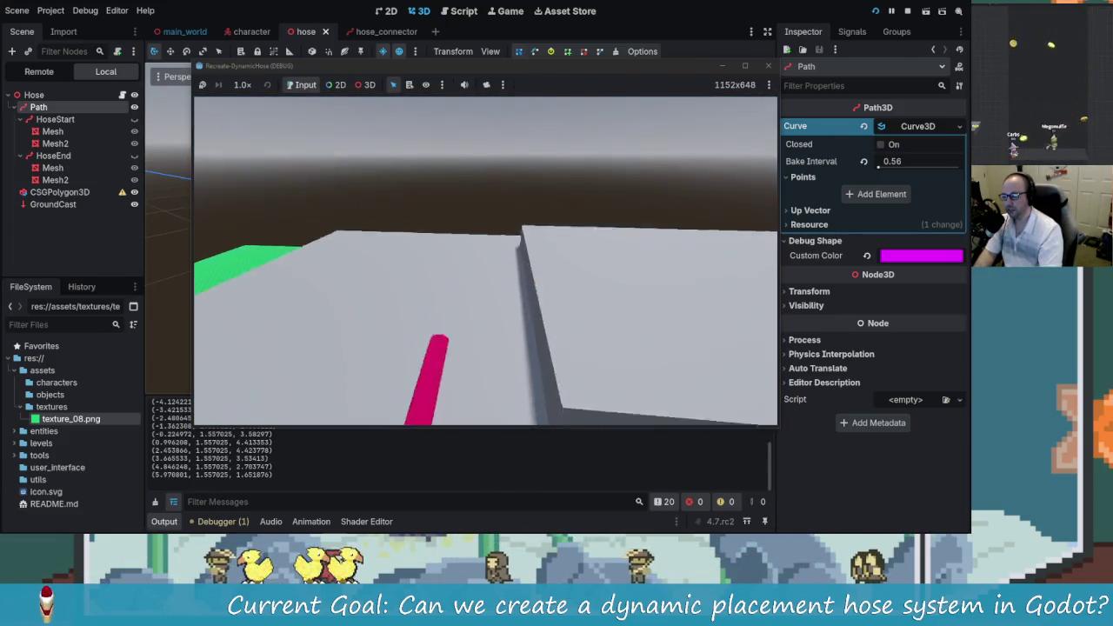
{"action": "key", "text": "F8"}
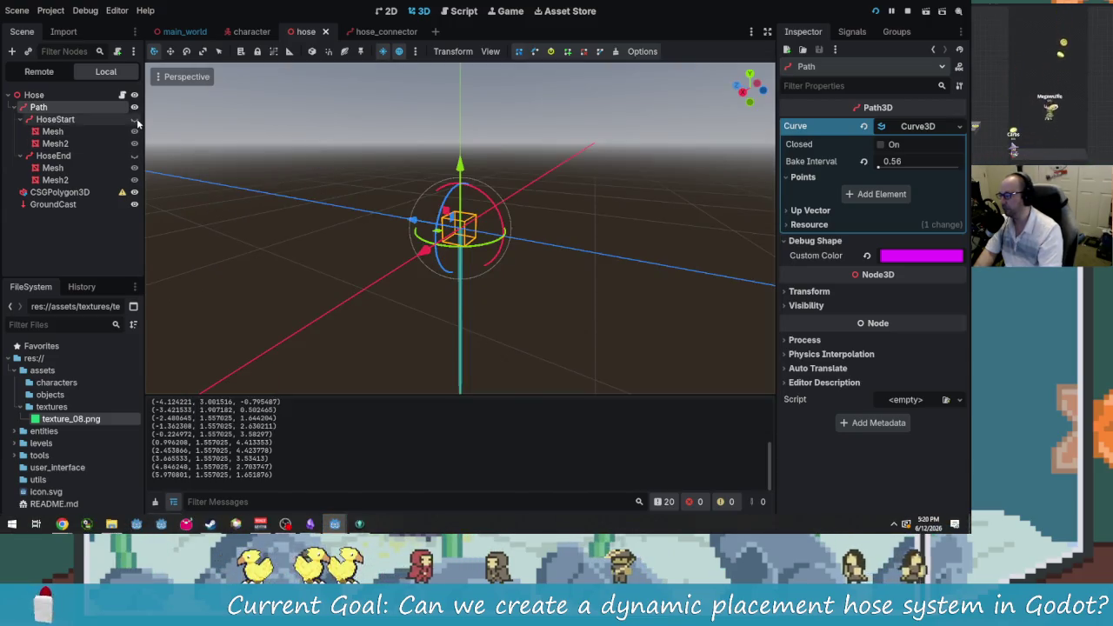
Step: Save the hose scene, run the game and walk the player to lay a long winding hose
{"action": "key", "text": "F5"}
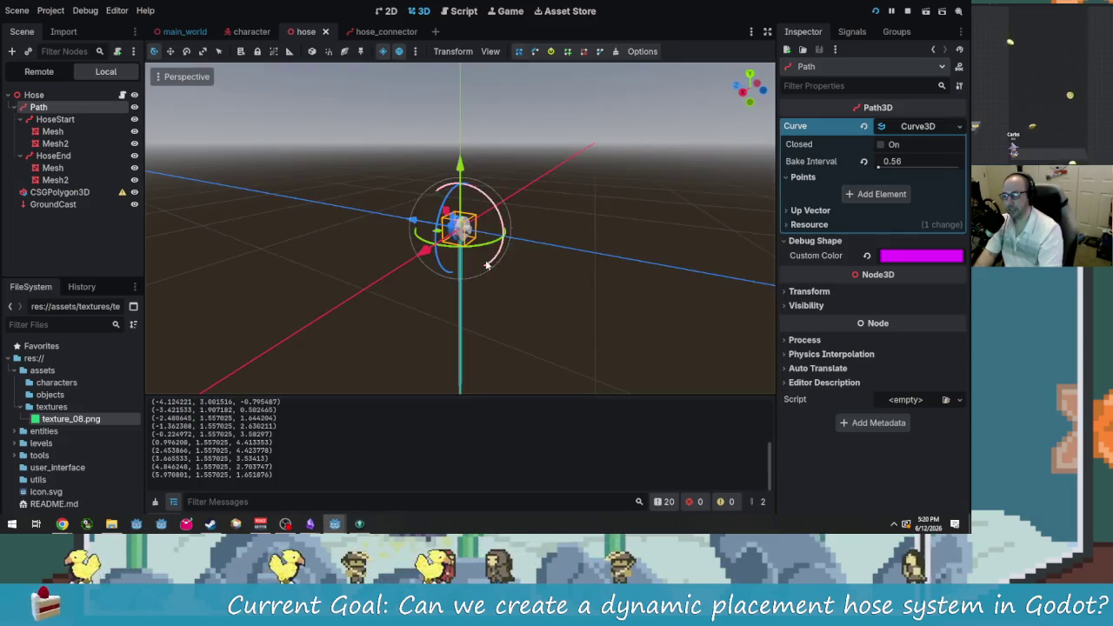
{"action": "key", "text": "F5"}
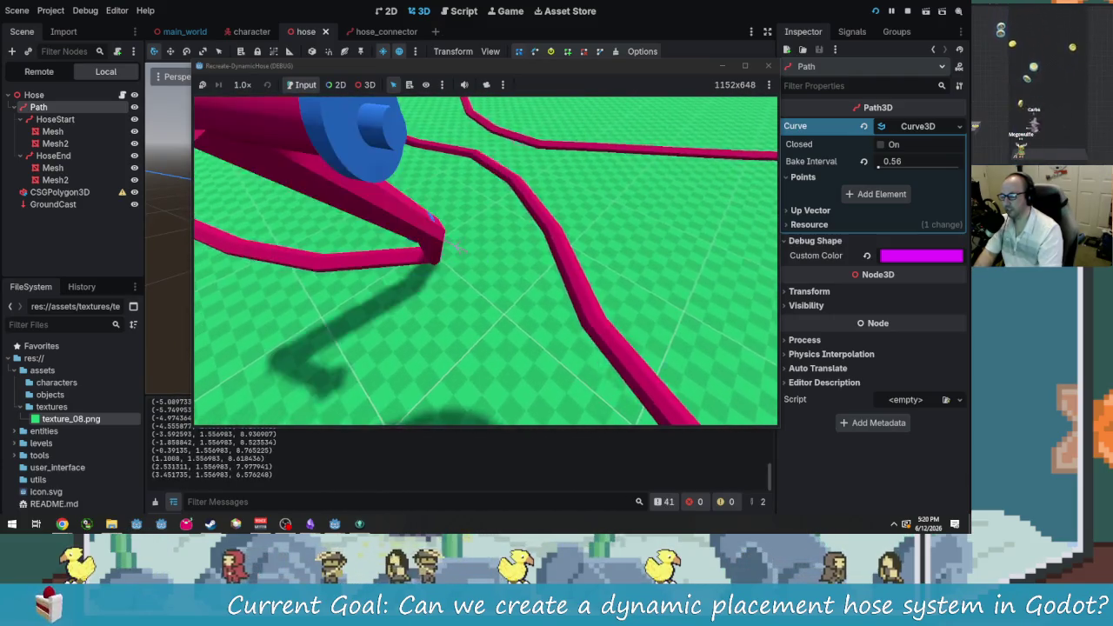
{"action": "key", "text": "w"}
{"action": "key", "text": "w"}
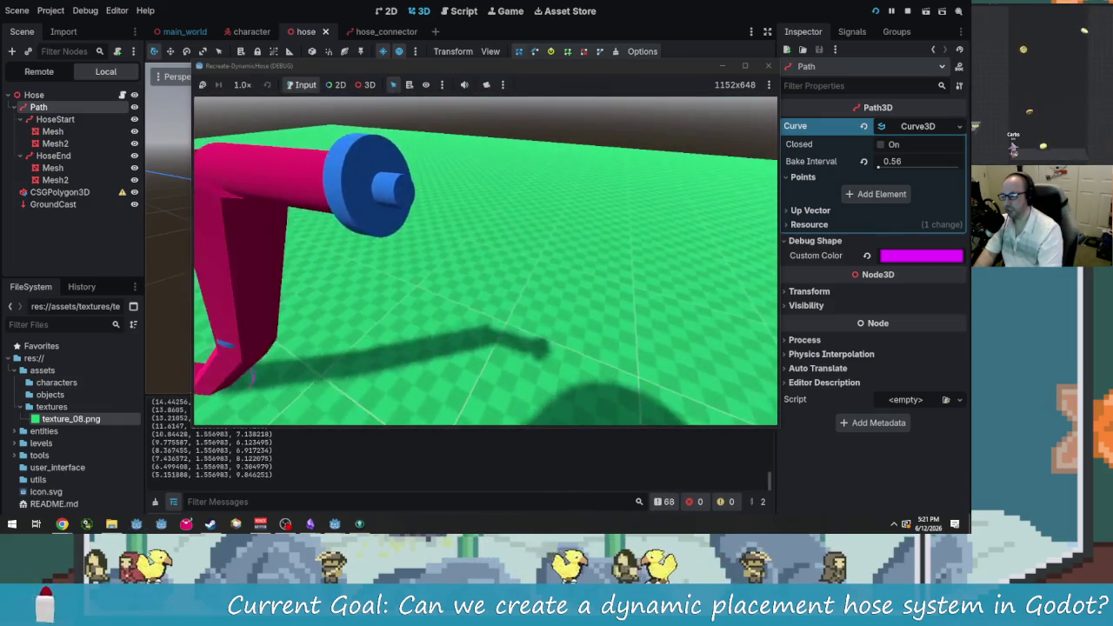
{"action": "key", "text": "alt+Tab"}
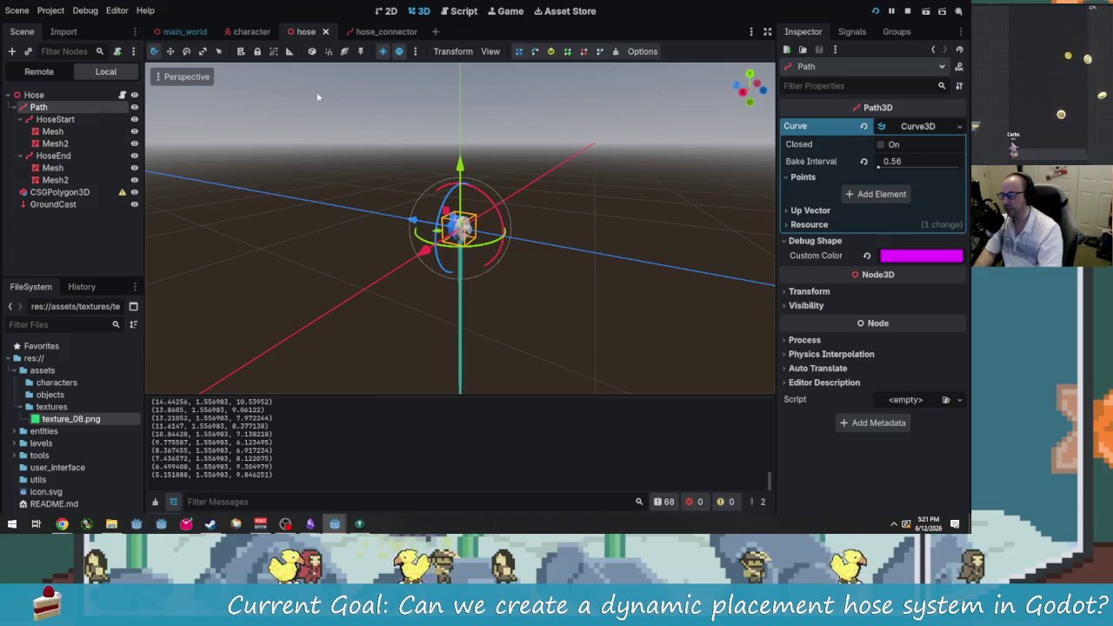
Step: Shrink the hose_connector's pink Mesh3 stub to a thin disc against the blue end
{"action": "left_click", "coordinate": [382, 31]}
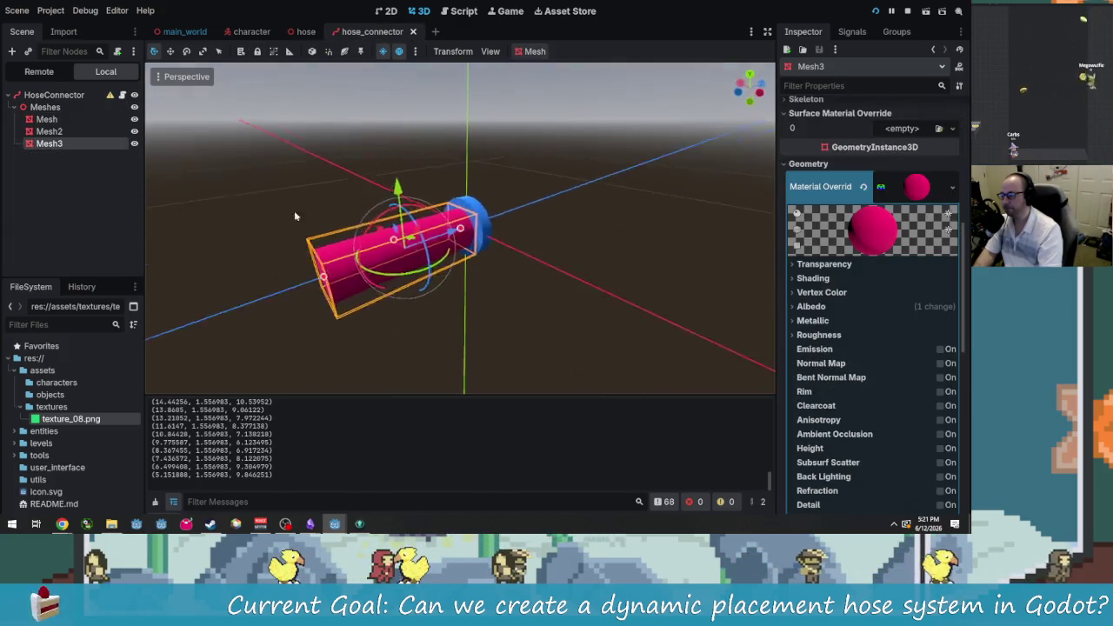
{"action": "scroll", "coordinate": [297, 255], "scroll_direction": "up", "scroll_amount": 3}
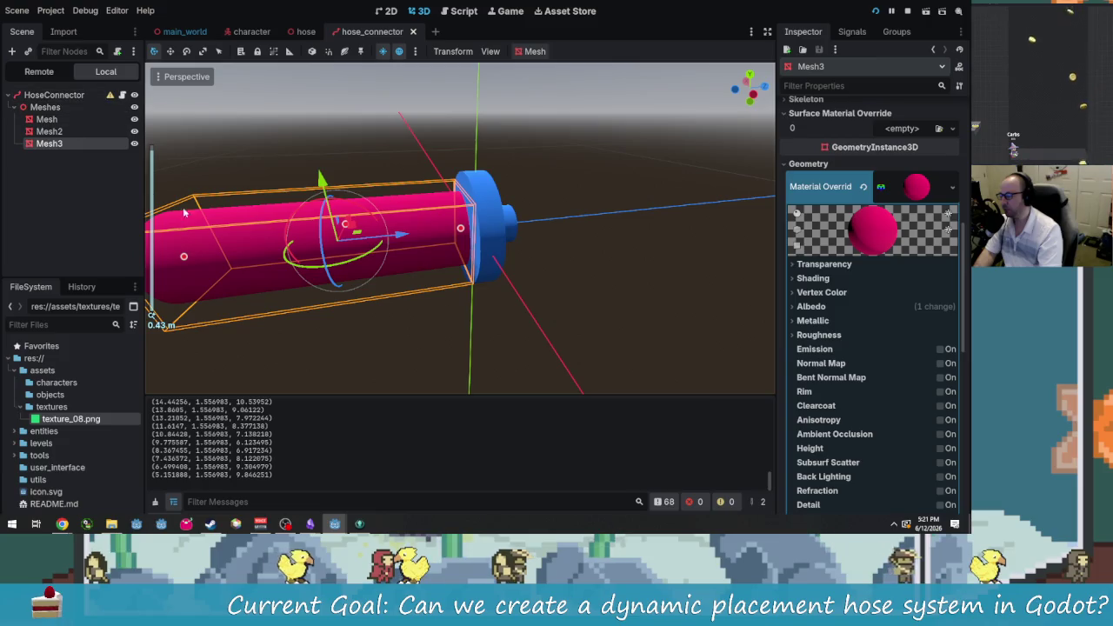
{"action": "scroll", "coordinate": [261, 255], "scroll_direction": "down", "scroll_amount": 2}
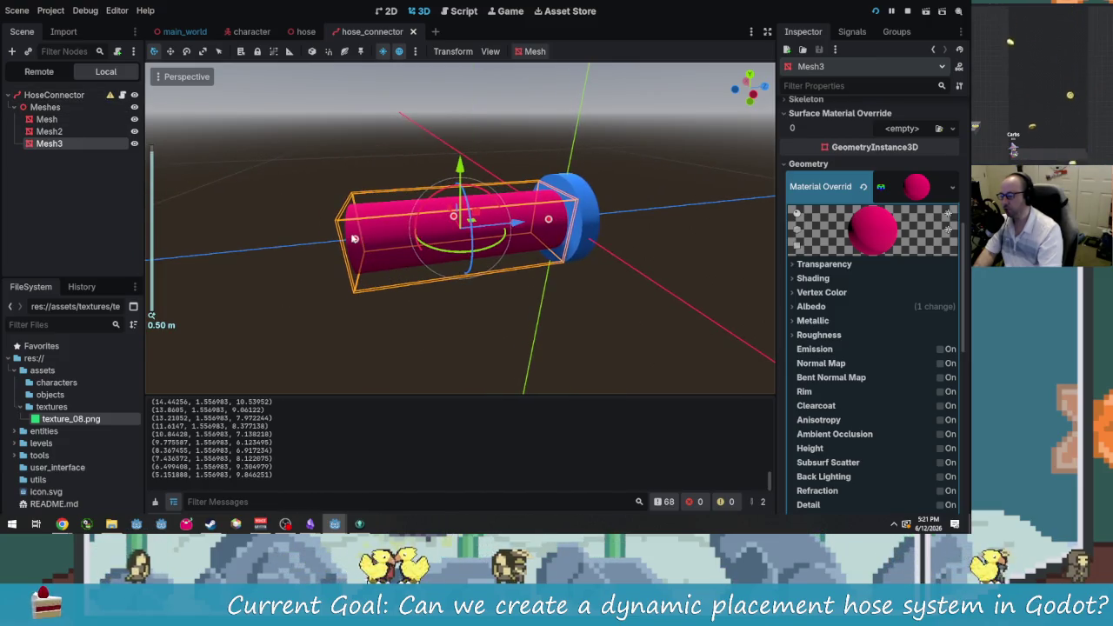
{"action": "mouse_move", "coordinate": [355, 242]}
{"action": "left_mouse_down"}
{"action": "mouse_move", "coordinate": [296, 245]}
{"action": "mouse_move", "coordinate": [543, 246]}
{"action": "mouse_move", "coordinate": [504, 241]}
{"action": "mouse_move", "coordinate": [539, 210]}
{"action": "left_mouse_up"}
{"action": "scroll", "coordinate": [509, 240], "scroll_direction": "up", "scroll_amount": 3}
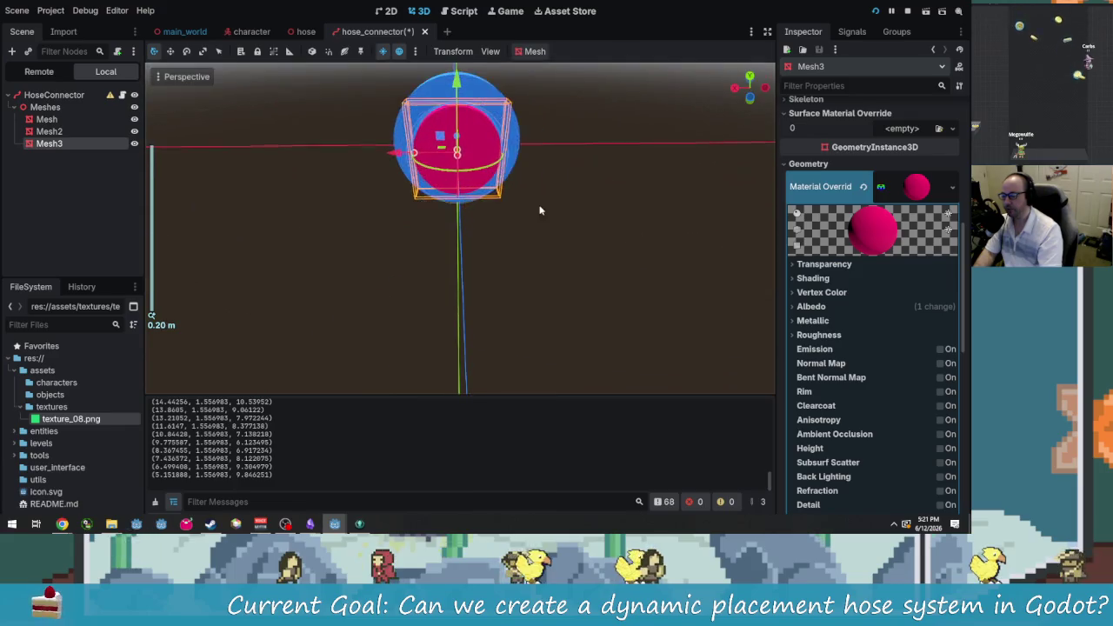
{"action": "key", "text": "f"}
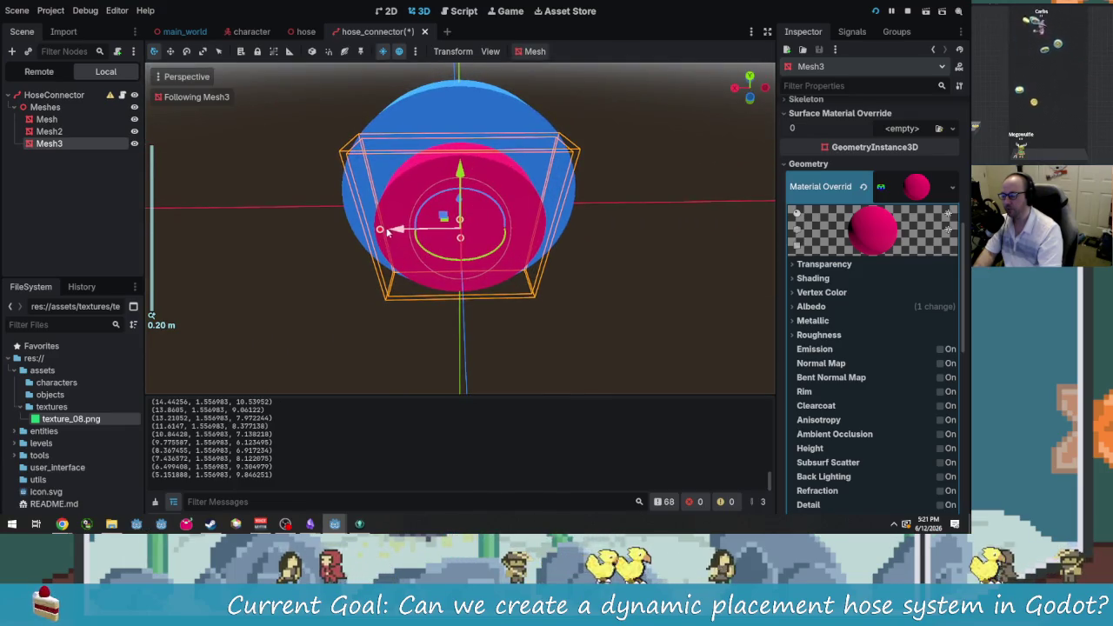
{"action": "mouse_move", "coordinate": [380, 230]}
{"action": "left_mouse_down"}
{"action": "mouse_move", "coordinate": [360, 232]}
{"action": "mouse_move", "coordinate": [542, 263]}
{"action": "left_mouse_up"}
{"action": "scroll", "coordinate": [306, 200], "scroll_direction": "down", "scroll_amount": 2}
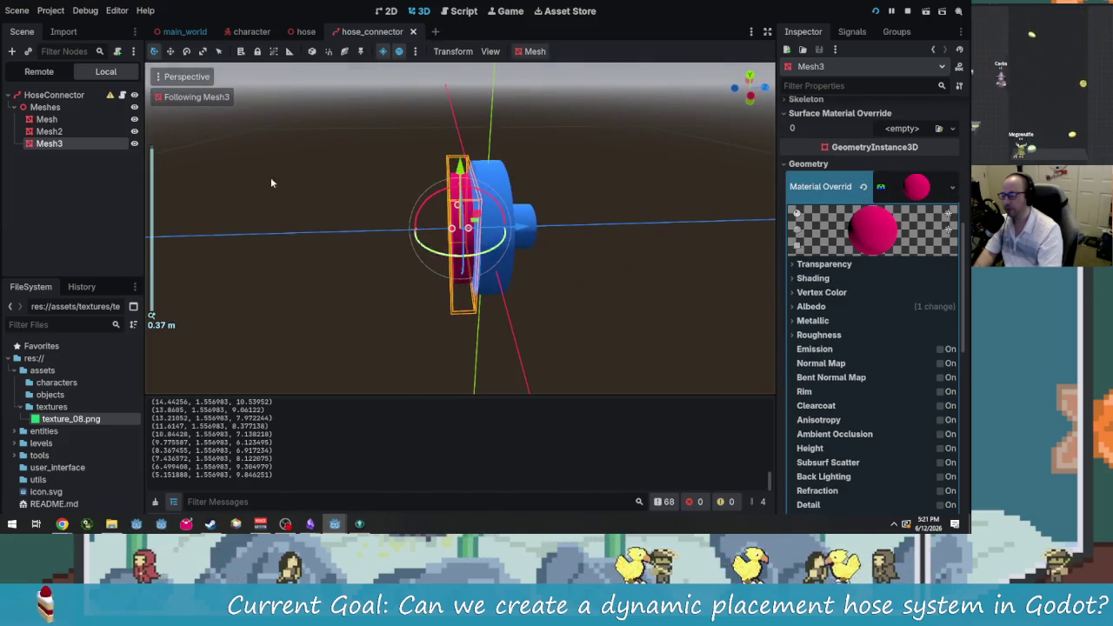
{"action": "left_click", "coordinate": [251, 32]}
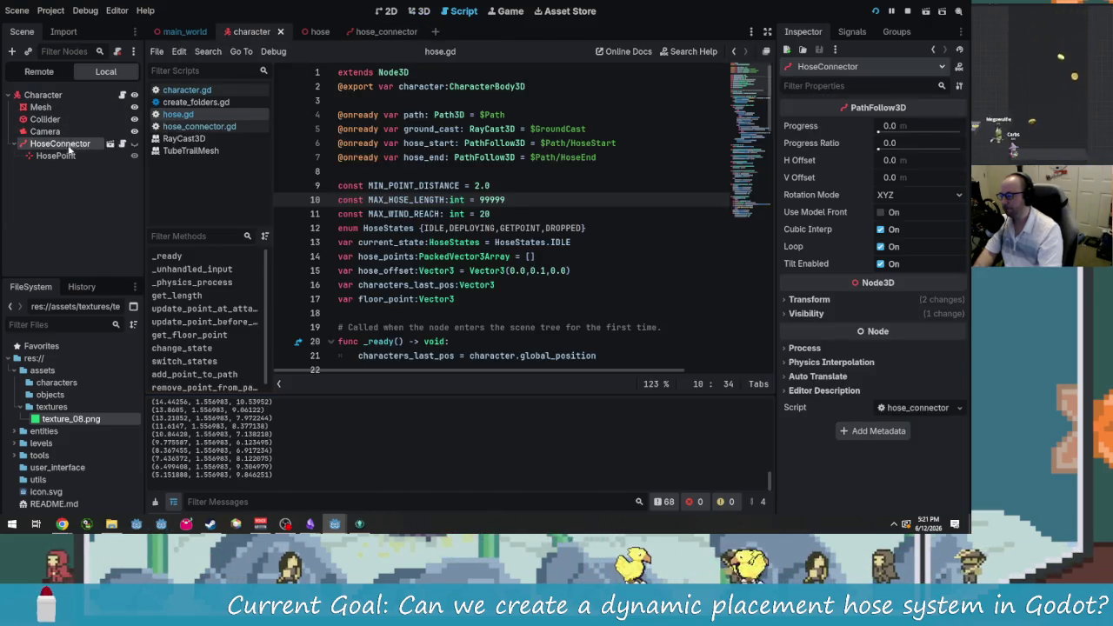
Step: Slide the character's HosePoint along X onto the connector disc, save, and check its alignment
{"action": "left_click", "coordinate": [56, 156]}
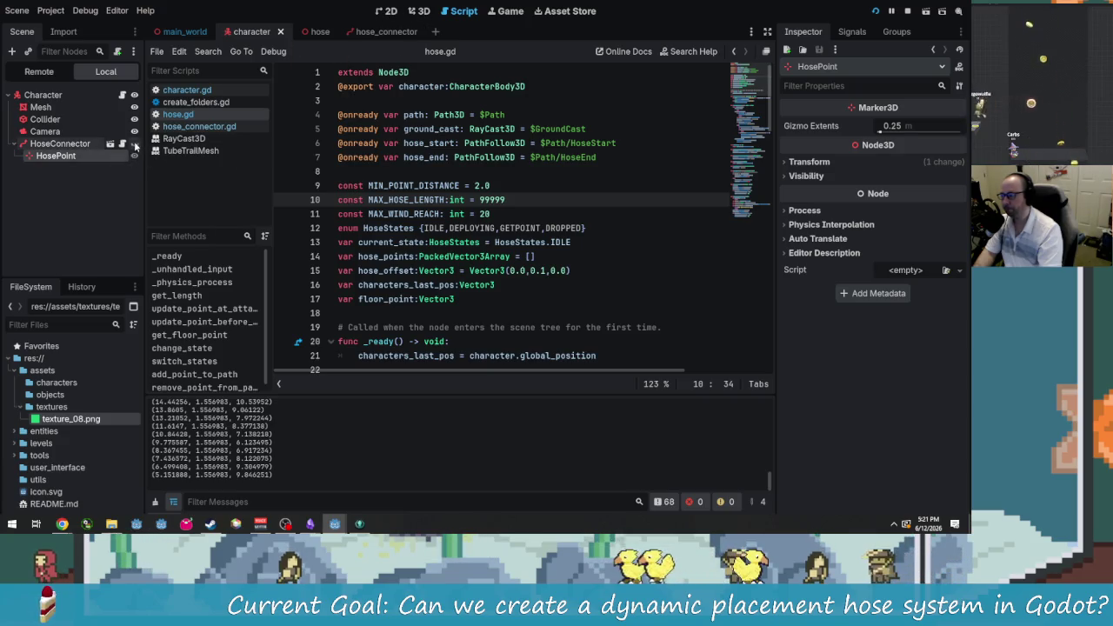
{"action": "left_click", "coordinate": [421, 12]}
{"action": "scroll", "coordinate": [487, 174], "scroll_direction": "up", "scroll_amount": 3}
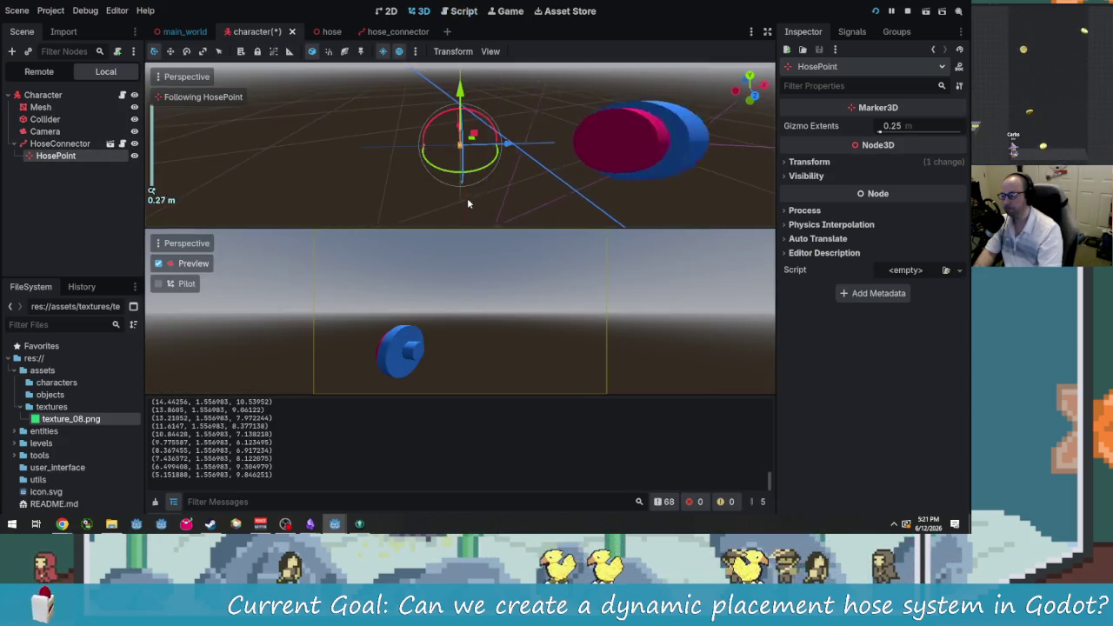
{"action": "mouse_move", "coordinate": [509, 148]}
{"action": "left_mouse_down"}
{"action": "mouse_move", "coordinate": [529, 144]}
{"action": "mouse_move", "coordinate": [293, 148]}
{"action": "mouse_move", "coordinate": [512, 145]}
{"action": "mouse_move", "coordinate": [305, 149]}
{"action": "mouse_move", "coordinate": [318, 153]}
{"action": "left_mouse_up"}
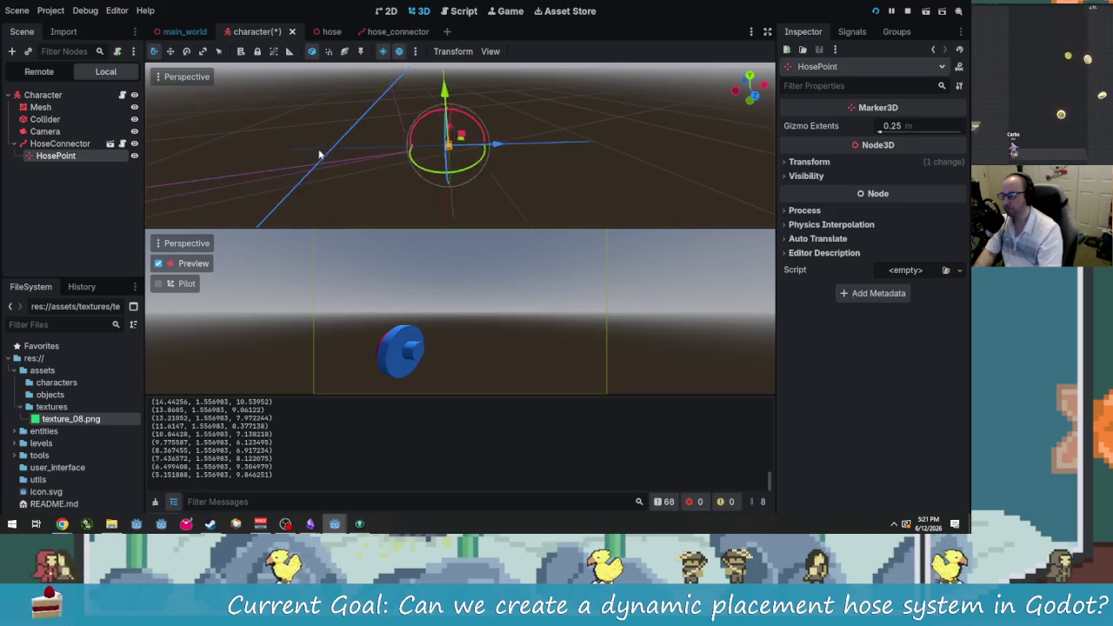
{"action": "mouse_move", "coordinate": [510, 148]}
{"action": "left_mouse_down"}
{"action": "mouse_move", "coordinate": [316, 149]}
{"action": "mouse_move", "coordinate": [403, 176]}
{"action": "left_mouse_up"}
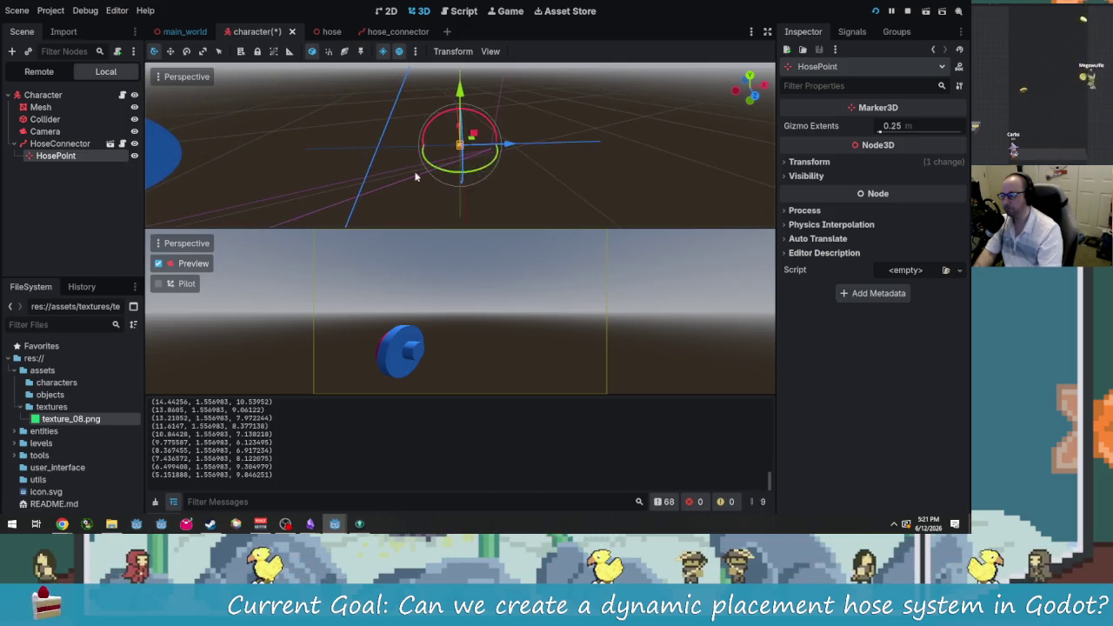
{"action": "mouse_move", "coordinate": [511, 148]}
{"action": "left_mouse_down"}
{"action": "mouse_move", "coordinate": [228, 160]}
{"action": "mouse_move", "coordinate": [487, 148]}
{"action": "mouse_move", "coordinate": [581, 157]}
{"action": "mouse_move", "coordinate": [548, 156]}
{"action": "left_mouse_up"}
{"action": "left_click_drag", "start_coordinate": [378, 157], "coordinate": [442, 174]}
{"action": "key", "text": "ctrl+s"}
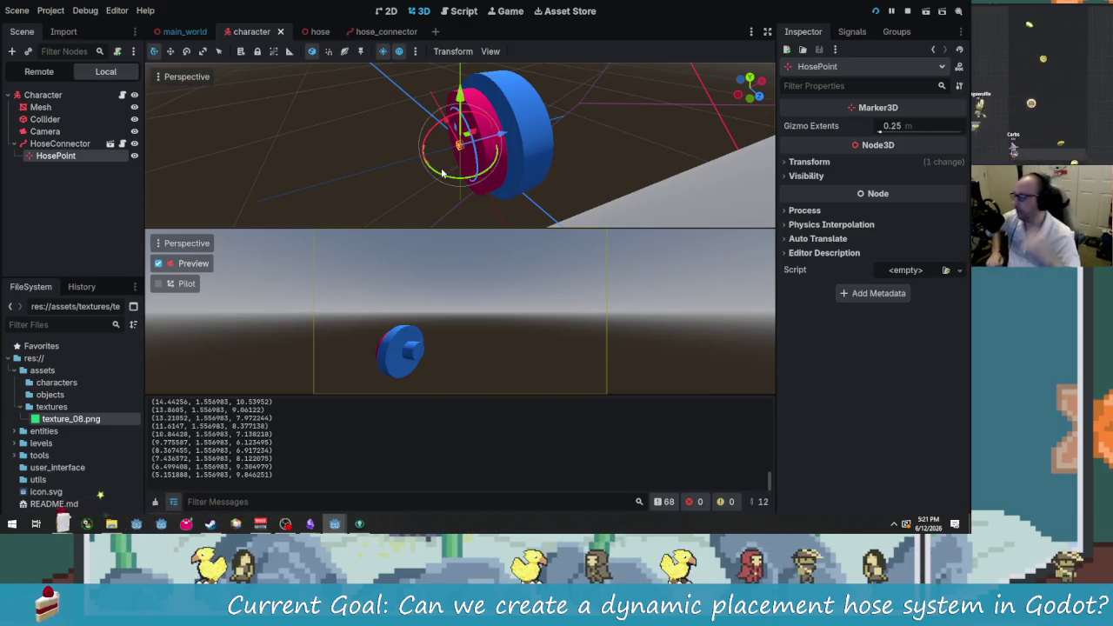
{"action": "mouse_move", "coordinate": [397, 145]}
{"action": "left_mouse_down"}
{"action": "mouse_move", "coordinate": [348, 116]}
{"action": "mouse_move", "coordinate": [414, 109]}
{"action": "mouse_move", "coordinate": [401, 133]}
{"action": "mouse_move", "coordinate": [465, 100]}
{"action": "left_mouse_up"}
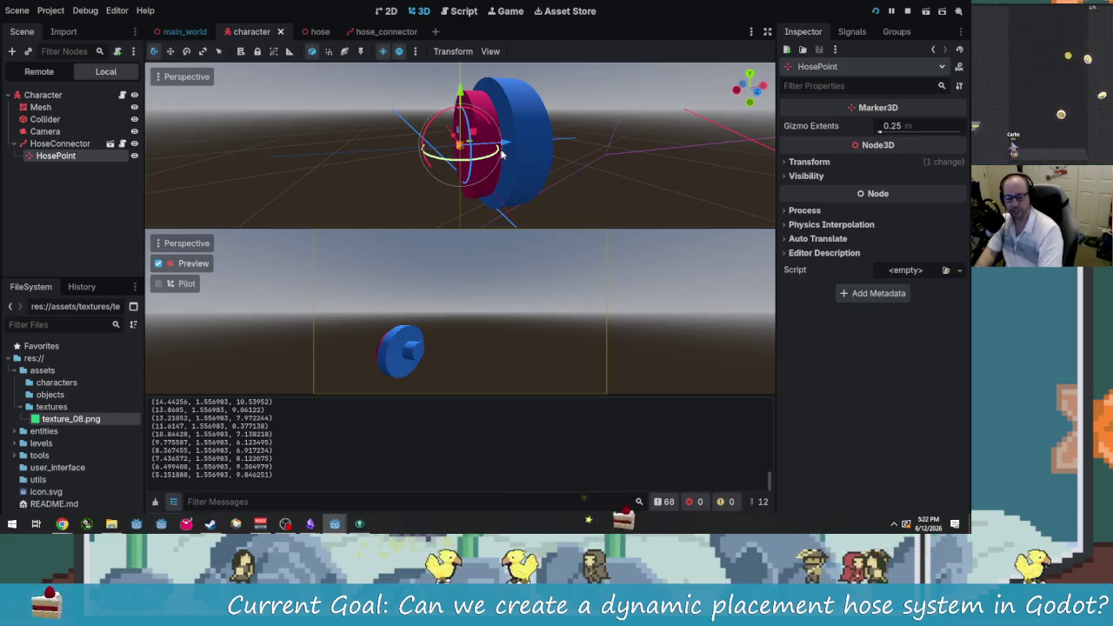
{"action": "left_click_drag", "start_coordinate": [462, 129], "coordinate": [689, 106]}
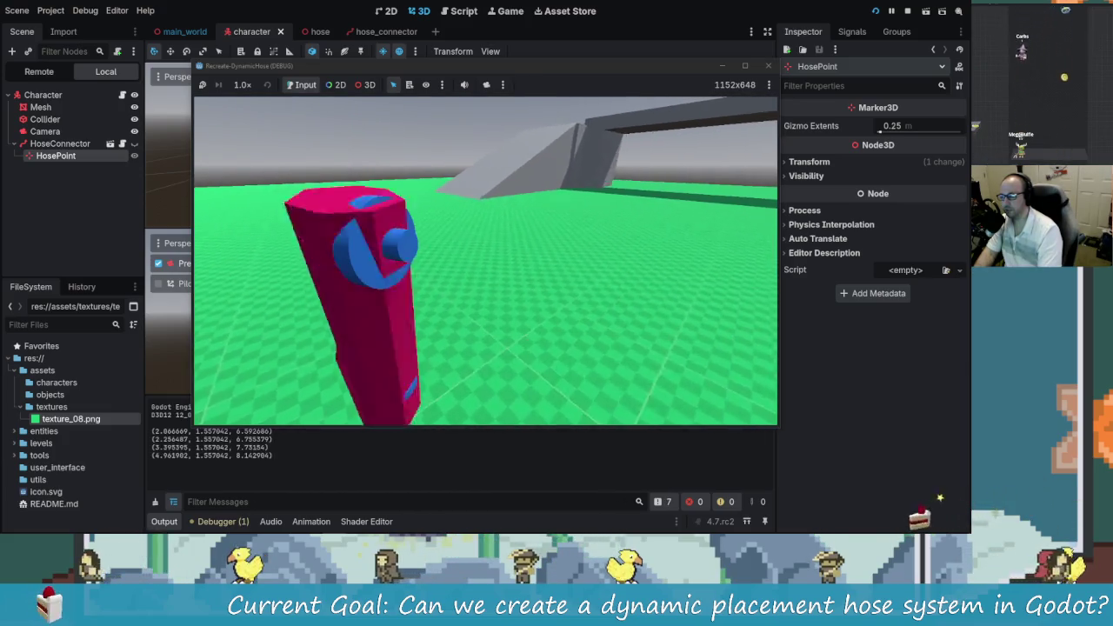
Step: Walk the character around the running game to lay a bent pink hose, then stop it
{"action": "key", "text": "w"}
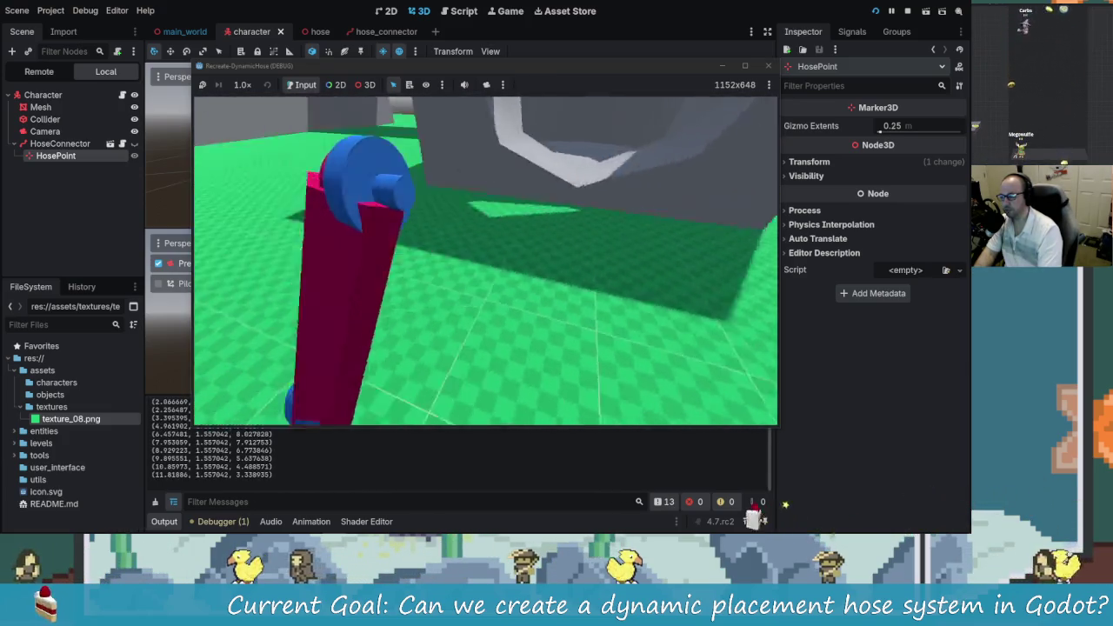
{"action": "key", "text": "w"}
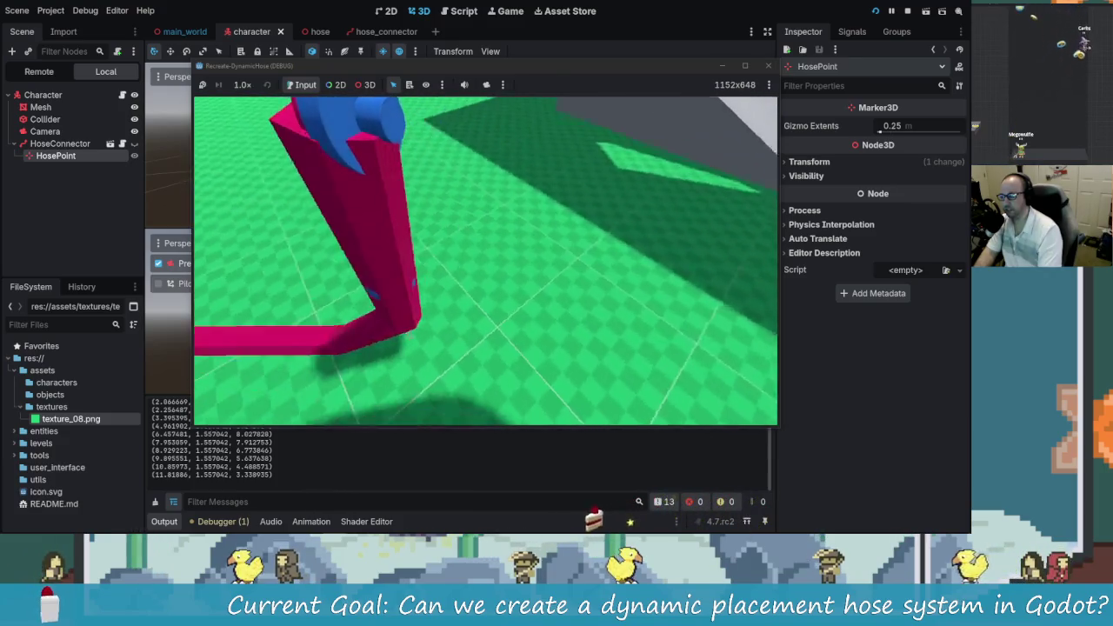
{"action": "key", "text": "alt+Tab"}
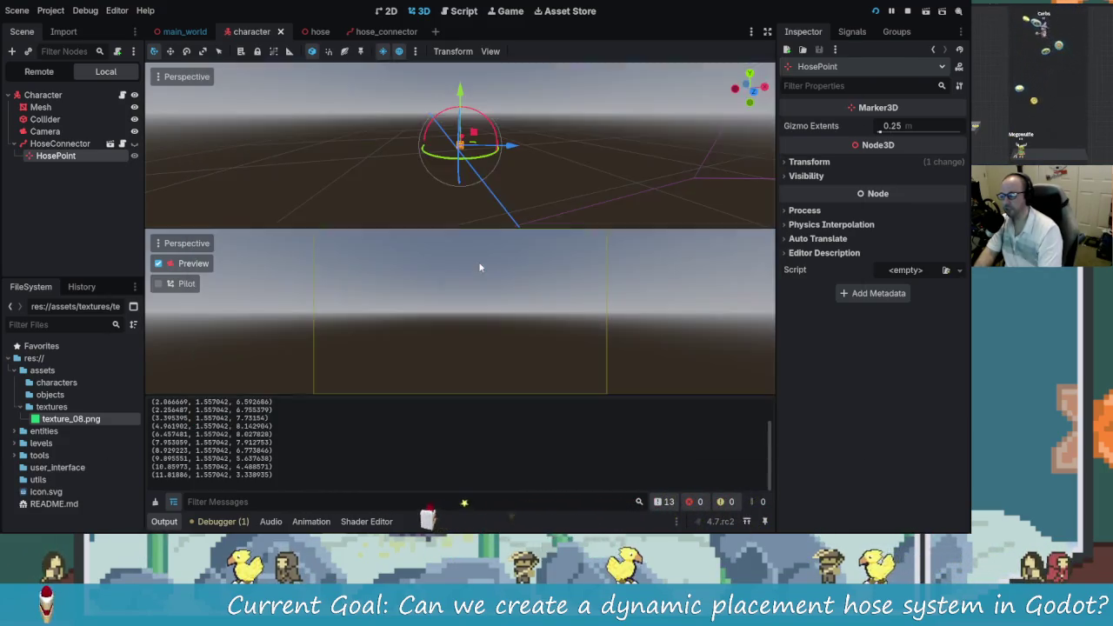
{"action": "key", "text": "alt+Tab"}
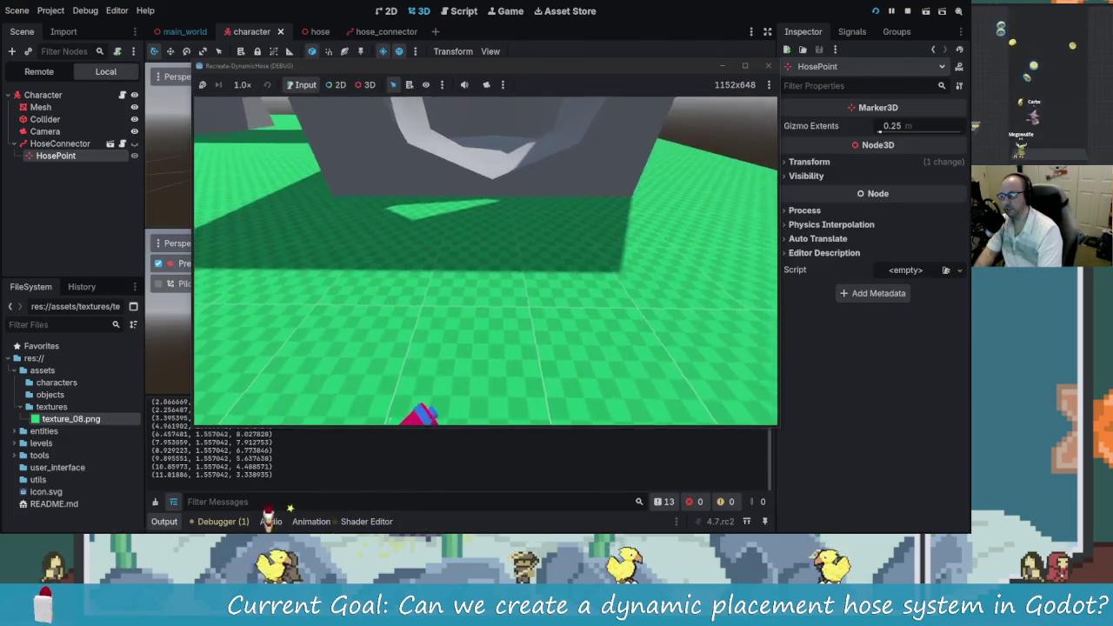
{"action": "key", "text": "w"}
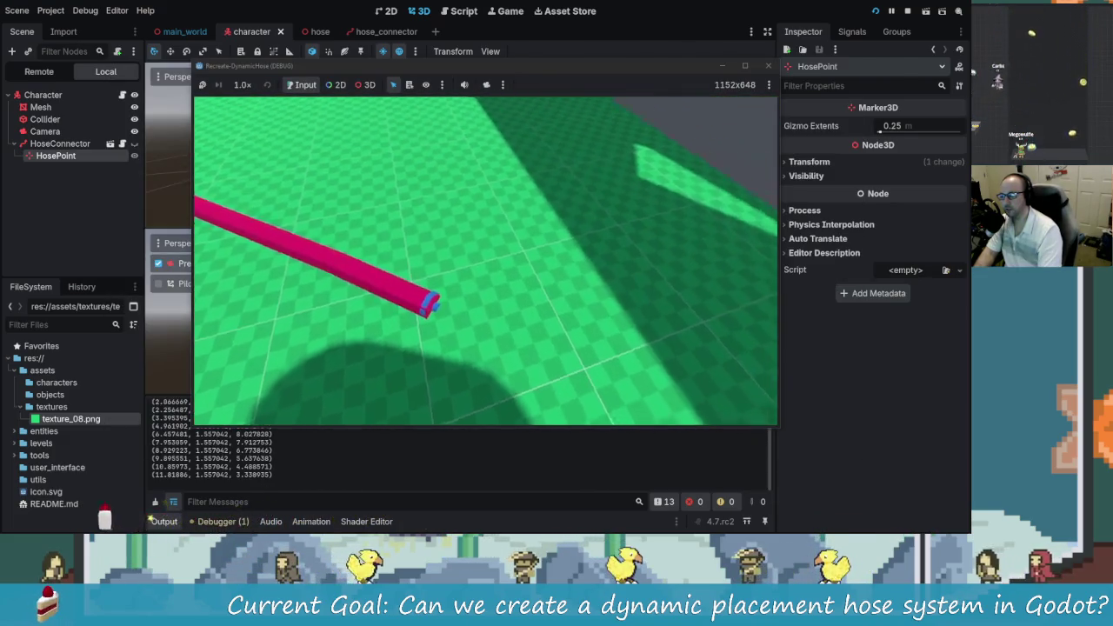
{"action": "key", "text": "w"}
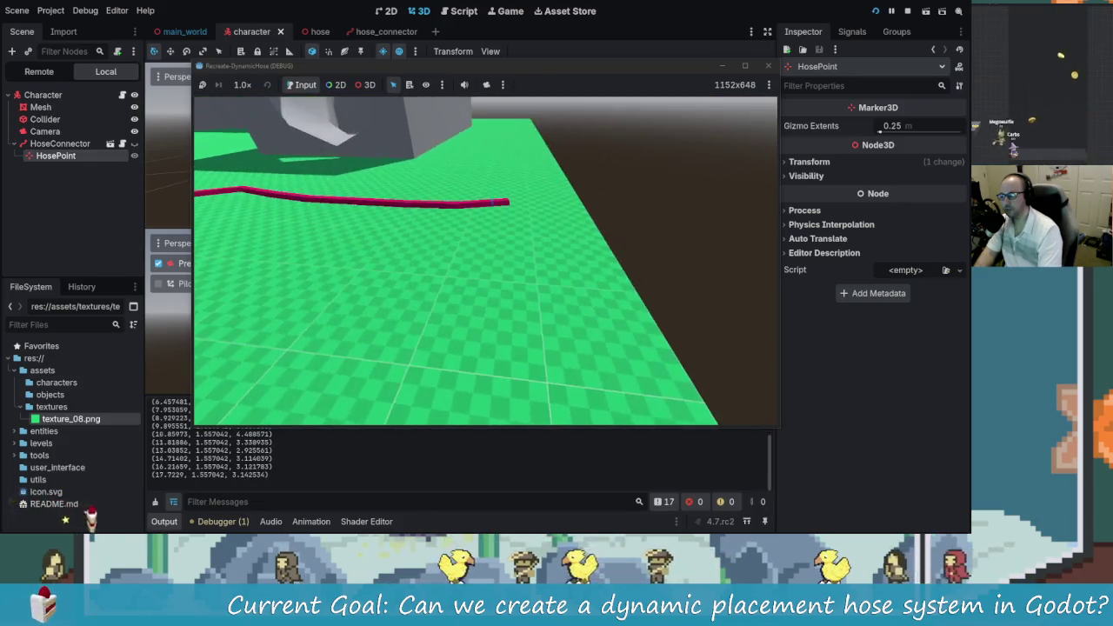
{"action": "key", "text": "w"}
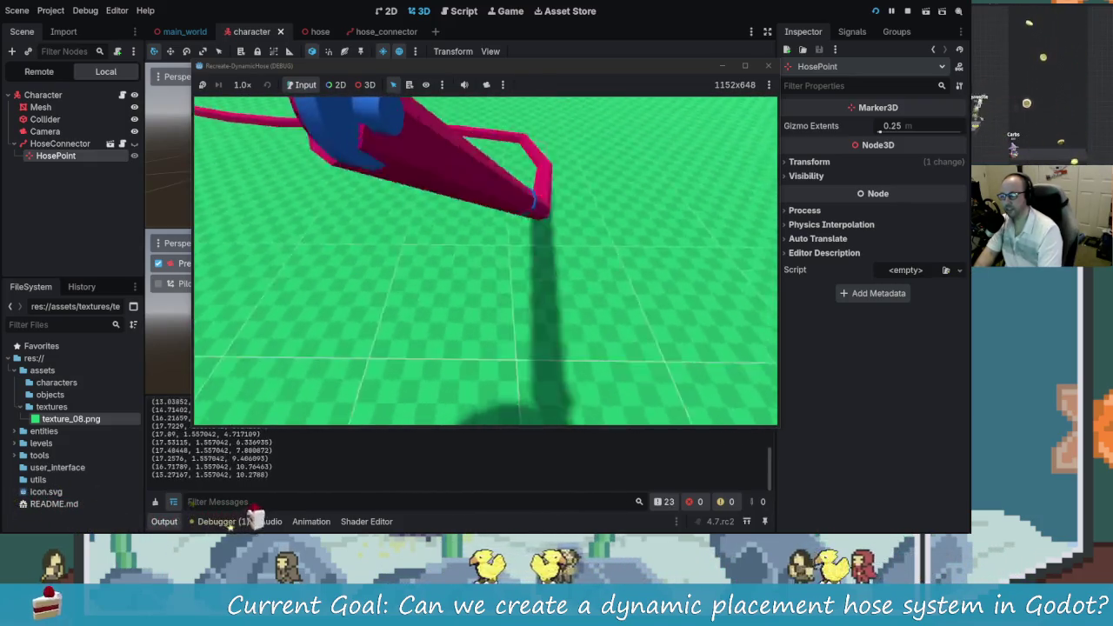
{"action": "key", "text": "w"}
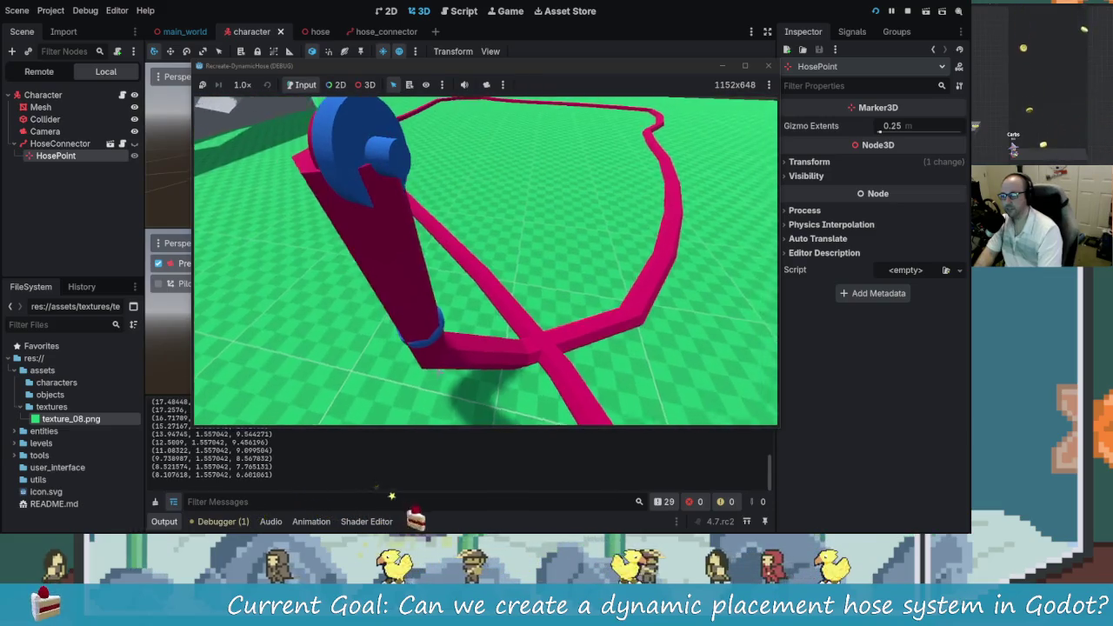
{"action": "key", "text": "w"}
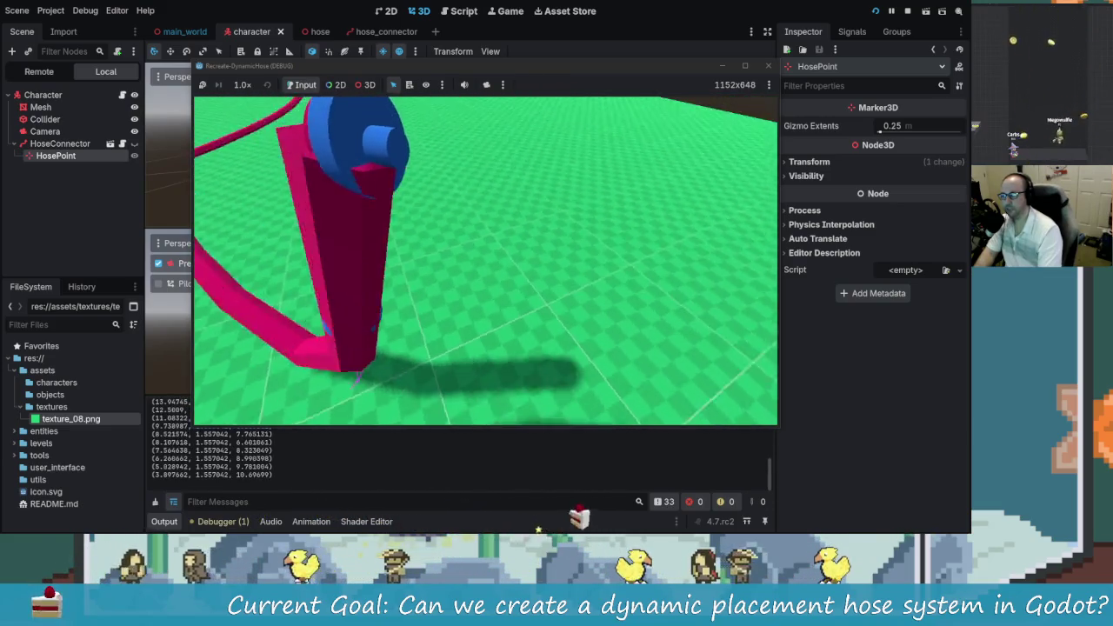
{"action": "key", "text": "w"}
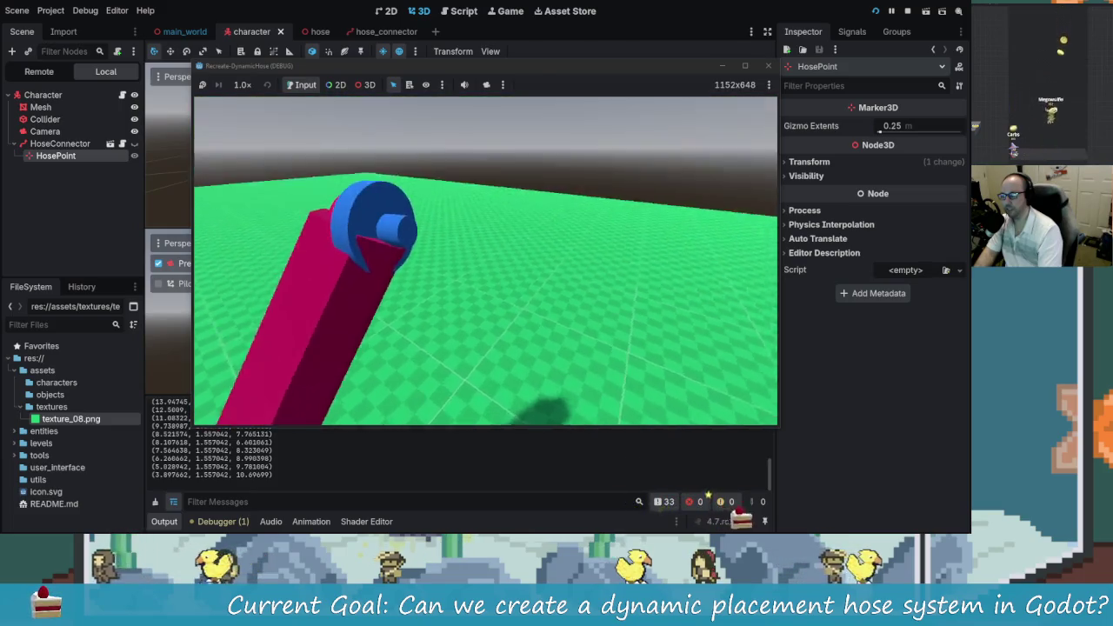
{"action": "key", "text": "w"}
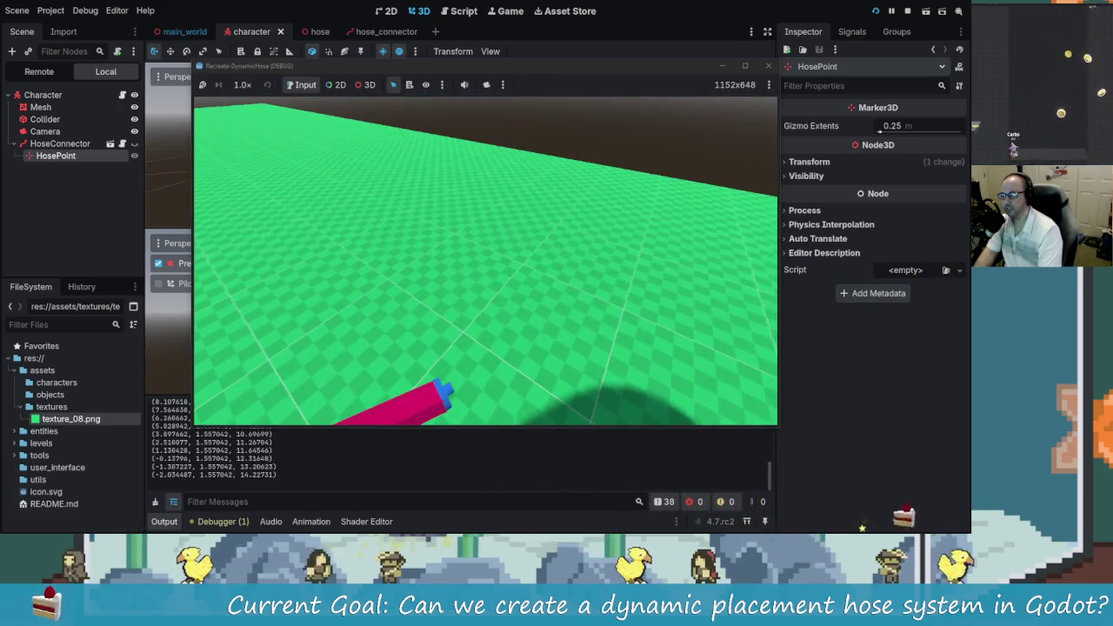
{"action": "key", "text": "F8"}
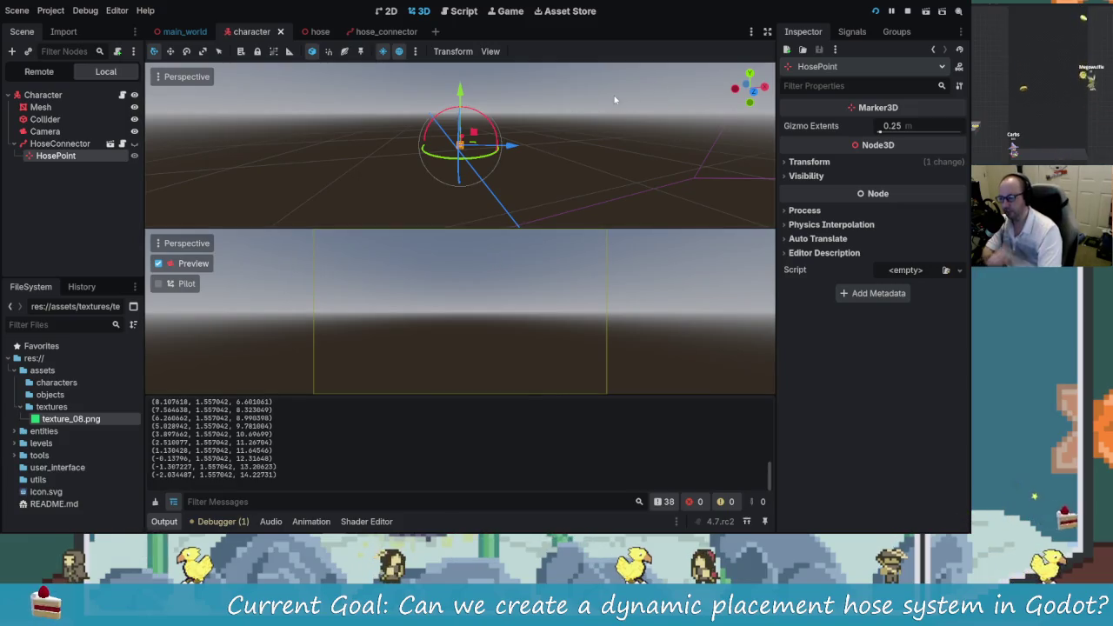
Step: In the hose scene, inspect the HoseStart and HoseEnd followers and open hose.gd
{"action": "left_click", "coordinate": [315, 32]}
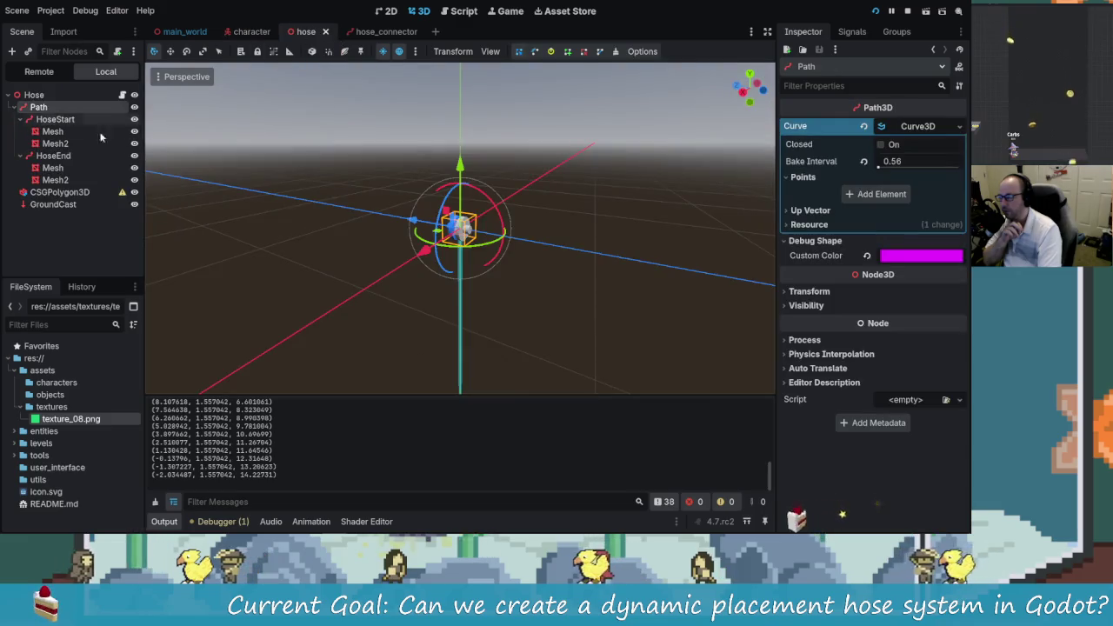
{"action": "left_click", "coordinate": [87, 119]}
{"action": "left_click", "coordinate": [86, 155]}
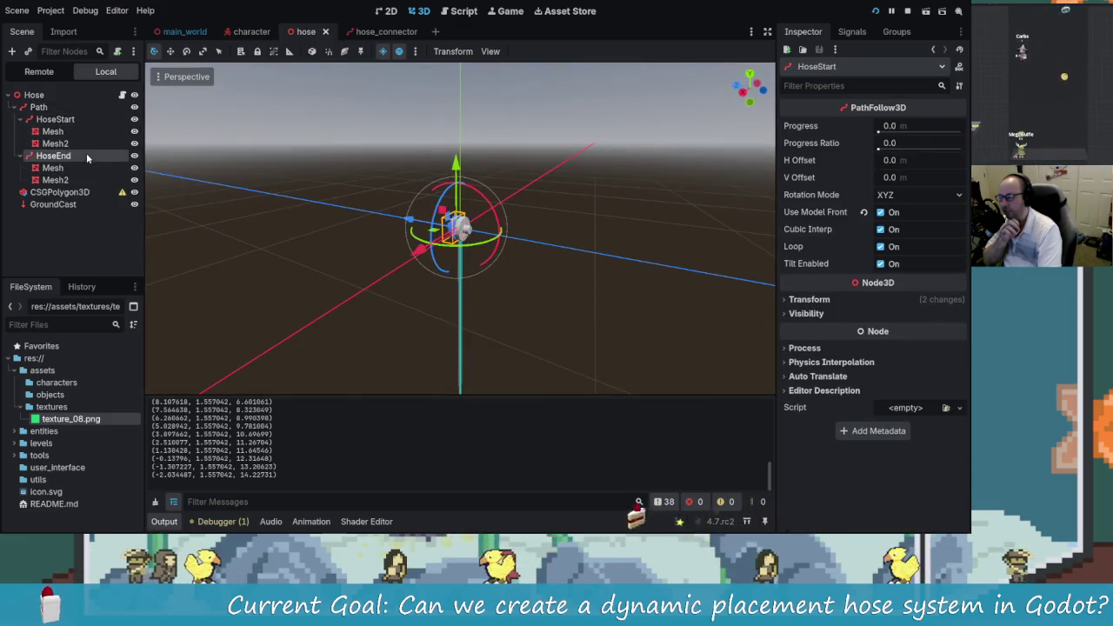
{"action": "left_click", "coordinate": [464, 12]}
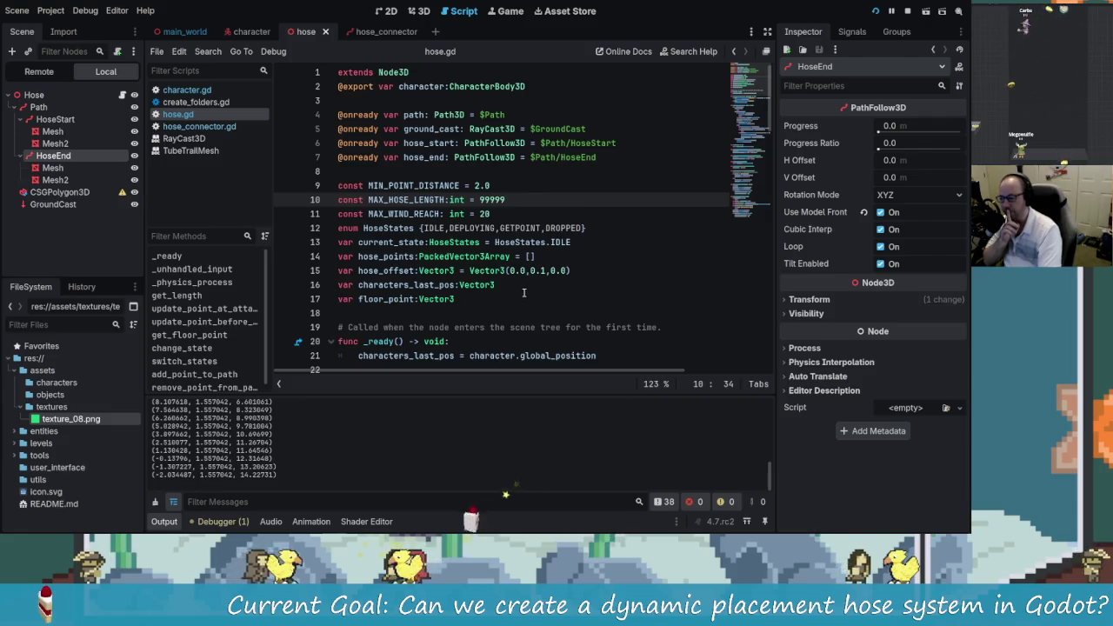
{"action": "scroll", "coordinate": [524, 293], "scroll_direction": "down", "scroll_amount": 6}
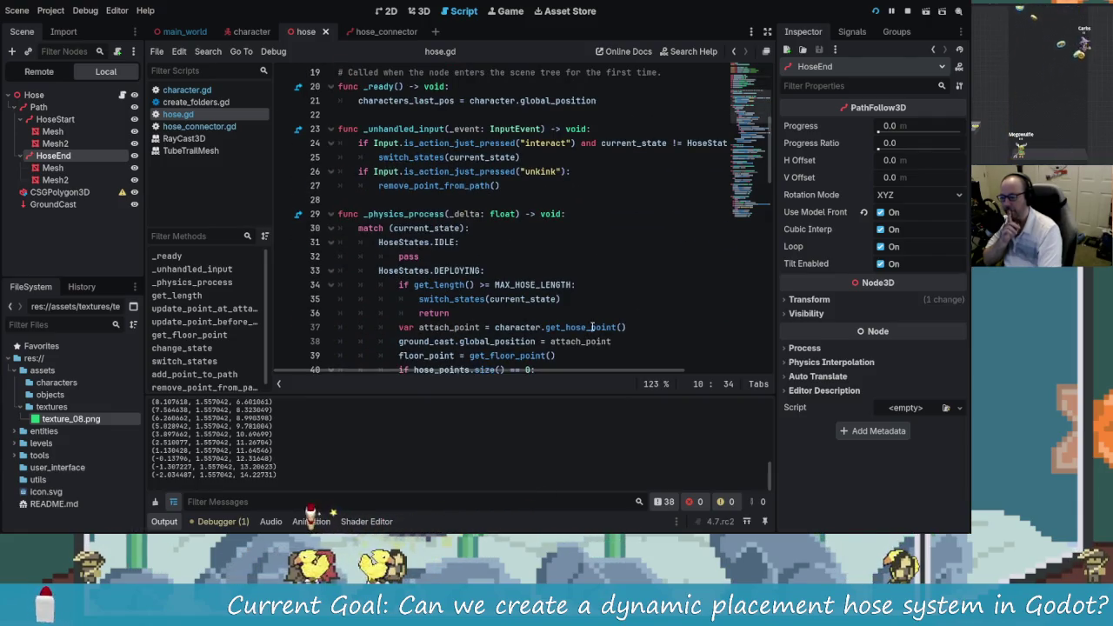
{"action": "scroll", "coordinate": [592, 327], "scroll_direction": "down", "scroll_amount": 3}
{"action": "scroll", "coordinate": [566, 330], "scroll_direction": "up", "scroll_amount": 5}
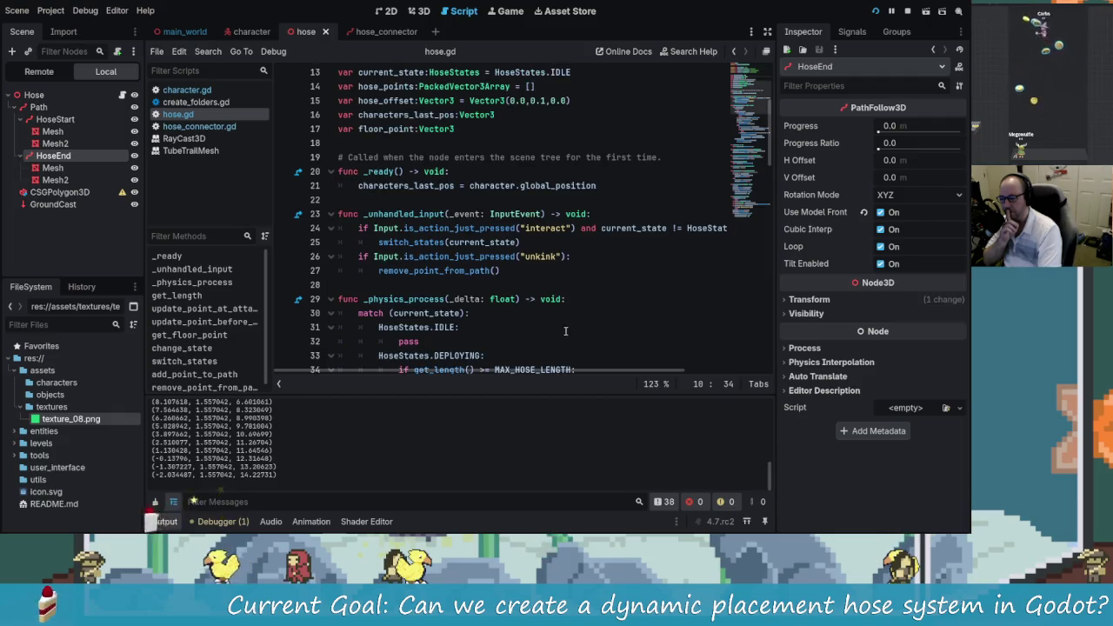
{"action": "scroll", "coordinate": [569, 334], "scroll_direction": "up", "scroll_amount": 2}
{"action": "scroll", "coordinate": [578, 343], "scroll_direction": "right", "scroll_amount": 2}
{"action": "scroll", "coordinate": [583, 348], "scroll_direction": "left", "scroll_amount": 2}
{"action": "scroll", "coordinate": [590, 355], "scroll_direction": "right", "scroll_amount": 2}
{"action": "scroll", "coordinate": [551, 350], "scroll_direction": "left", "scroll_amount": 2}
{"action": "scroll", "coordinate": [550, 350], "scroll_direction": "right", "scroll_amount": 2}
{"action": "scroll", "coordinate": [576, 357], "scroll_direction": "left", "scroll_amount": 2}
{"action": "scroll", "coordinate": [521, 308], "scroll_direction": "down", "scroll_amount": 2}
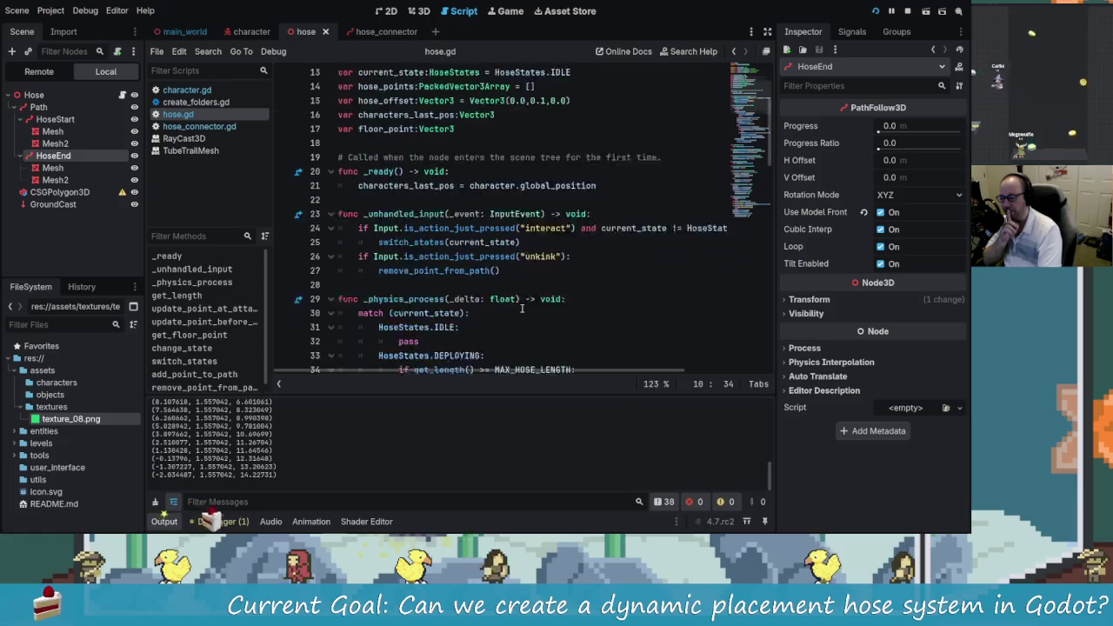
{"action": "scroll", "coordinate": [522, 308], "scroll_direction": "down", "scroll_amount": 2}
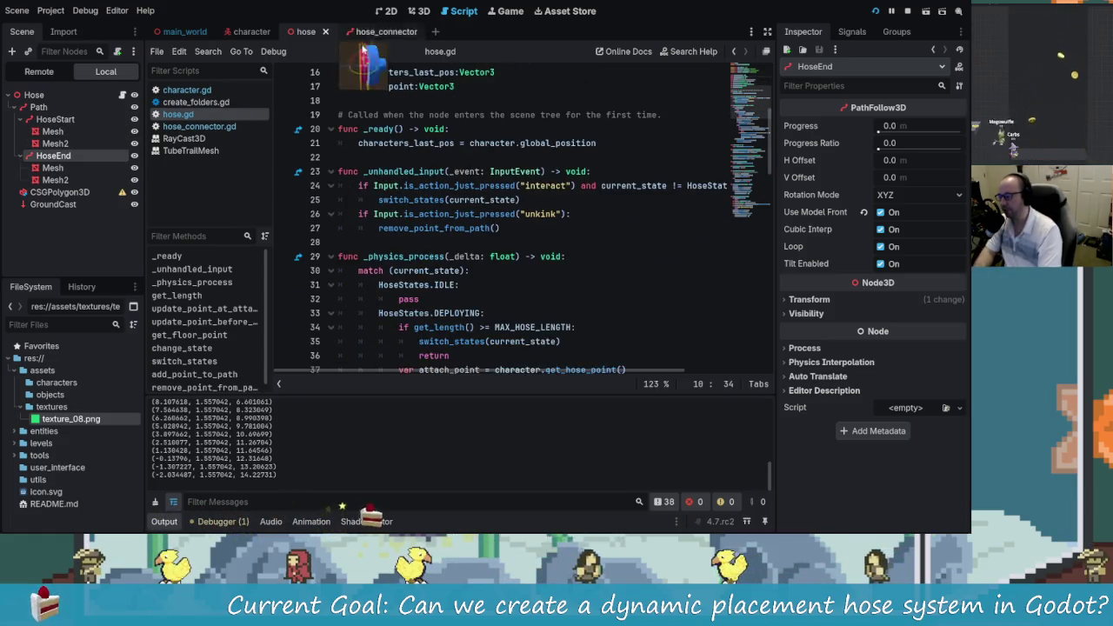
{"action": "scroll", "coordinate": [600, 329], "scroll_direction": "down", "scroll_amount": 2}
{"action": "scroll", "coordinate": [600, 329], "scroll_direction": "up", "scroll_amount": 6}
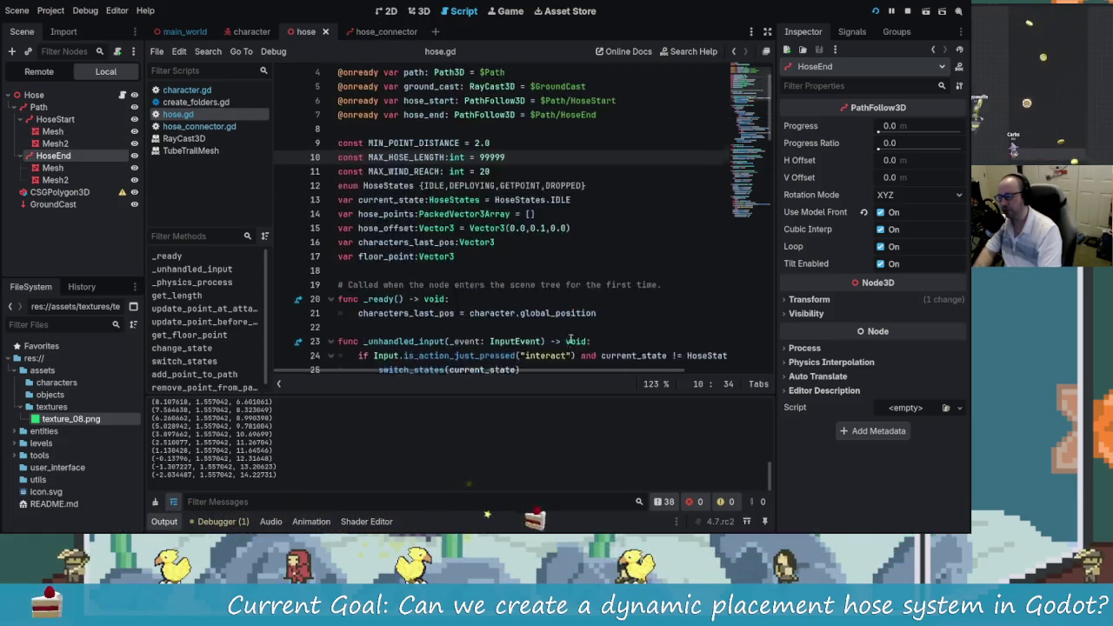
{"action": "scroll", "coordinate": [552, 296], "scroll_direction": "down", "scroll_amount": 5}
{"action": "scroll", "coordinate": [559, 297], "scroll_direction": "down", "scroll_amount": 5}
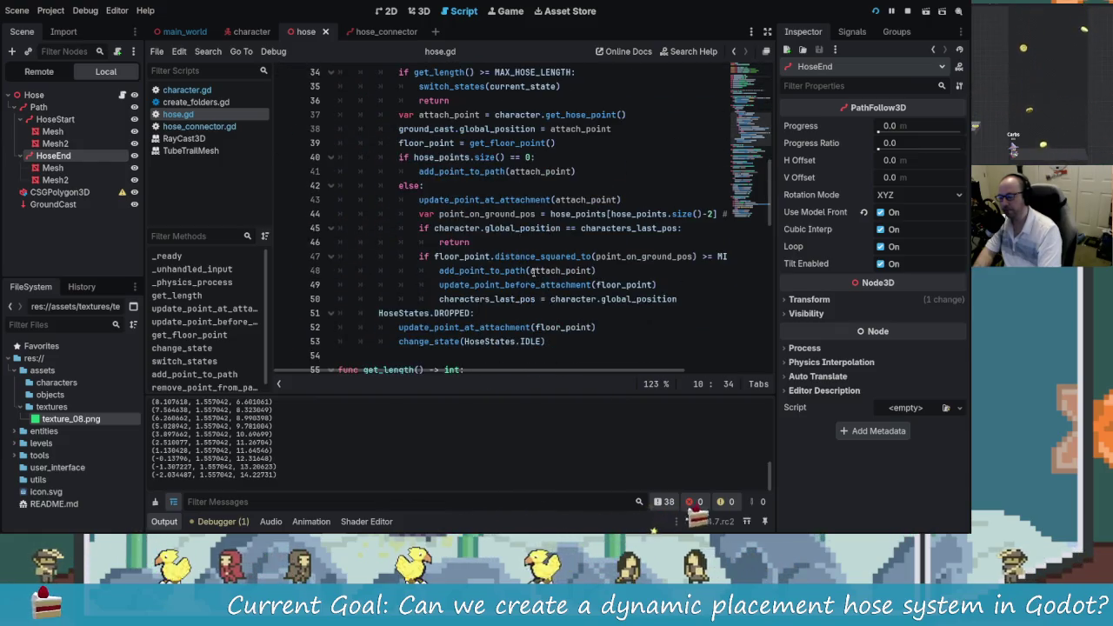
{"action": "scroll", "coordinate": [534, 269], "scroll_direction": "up", "scroll_amount": 4}
{"action": "scroll", "coordinate": [534, 284], "scroll_direction": "up", "scroll_amount": 2}
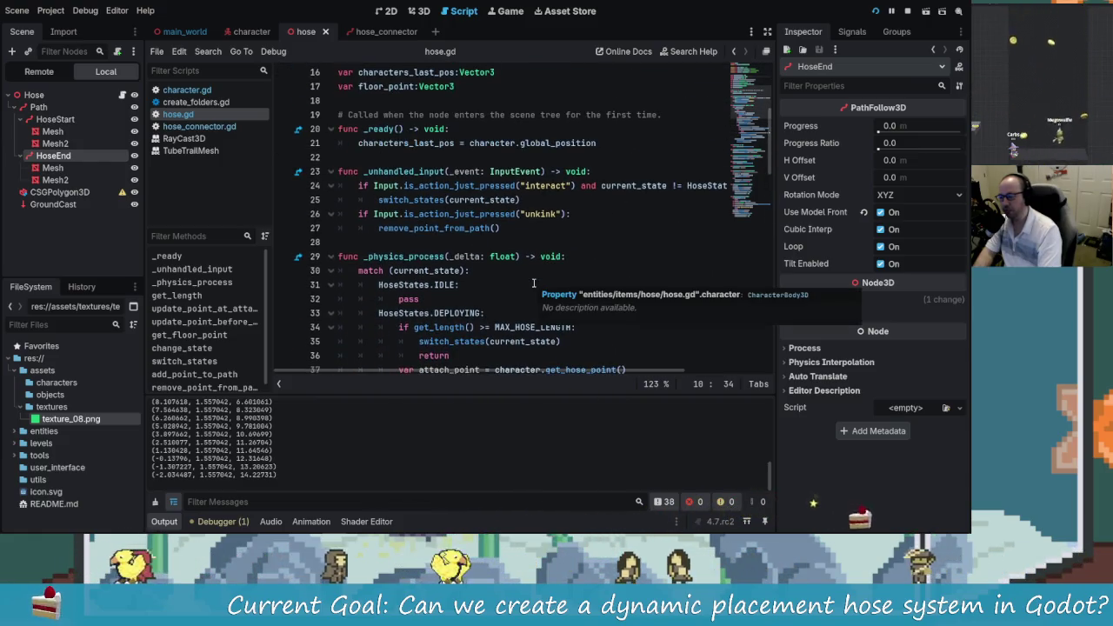
{"action": "left_click", "coordinate": [452, 143]}
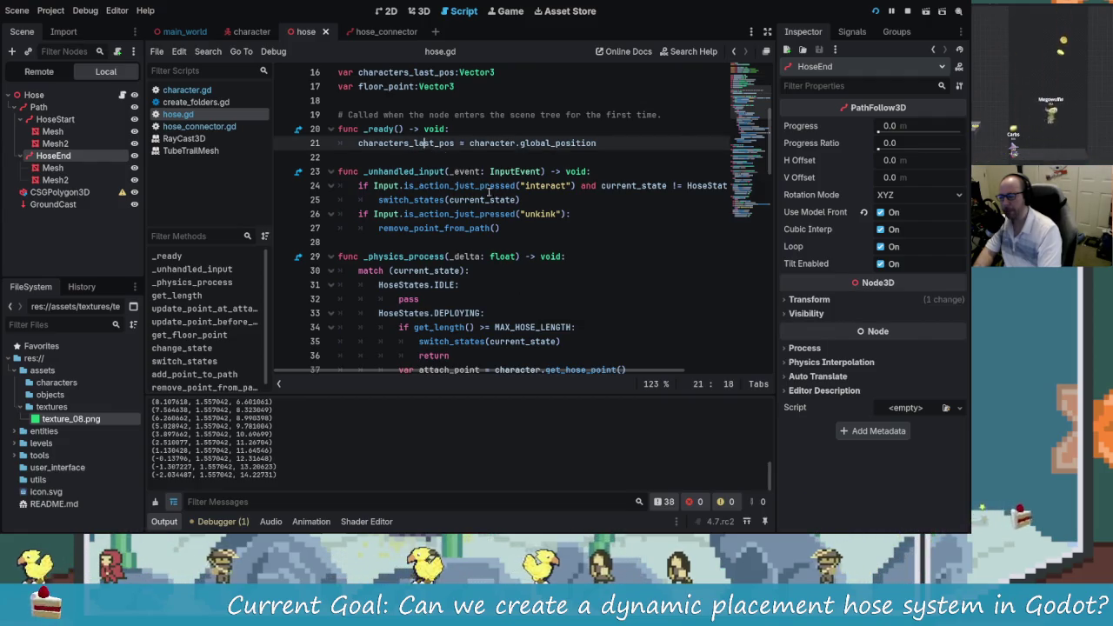
{"action": "scroll", "coordinate": [554, 269], "scroll_direction": "down", "scroll_amount": 4}
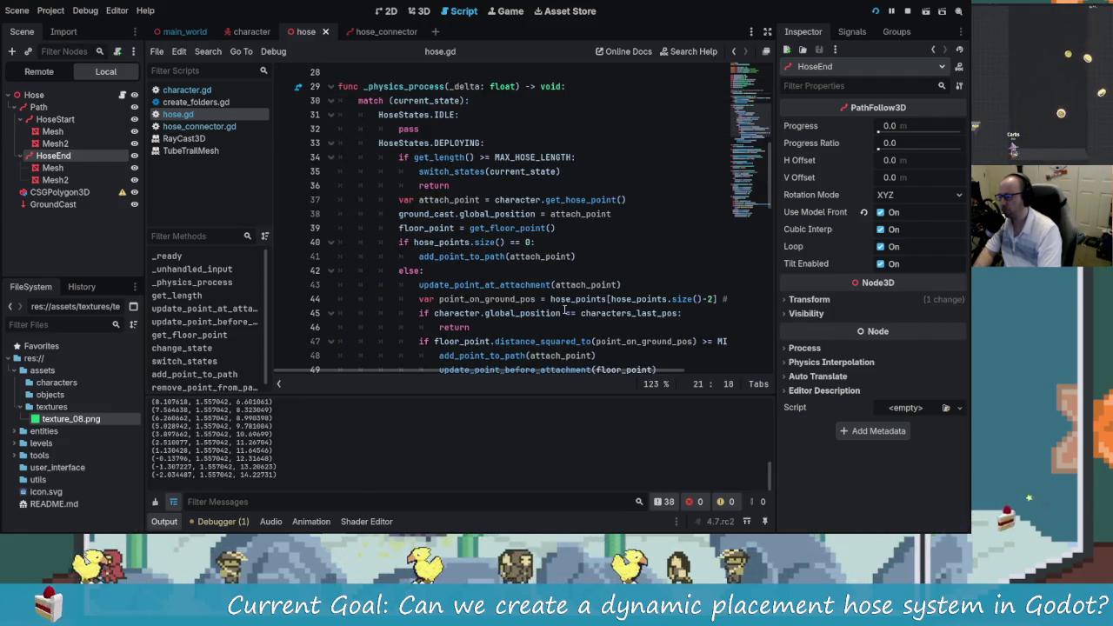
{"action": "scroll", "coordinate": [566, 309], "scroll_direction": "up", "scroll_amount": 7}
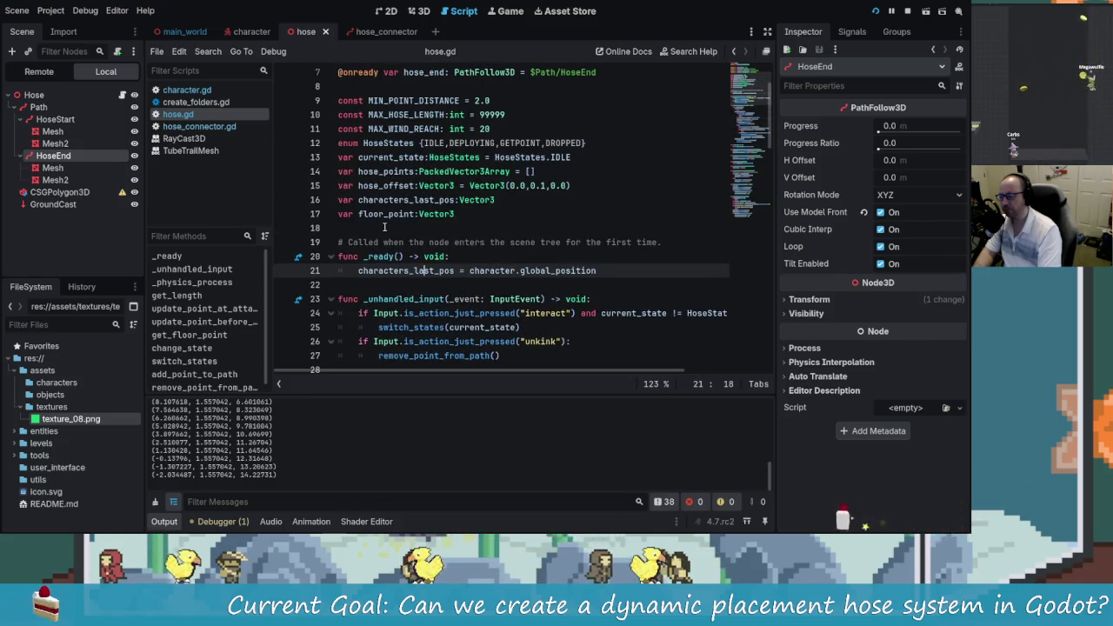
{"action": "scroll", "coordinate": [470, 213], "scroll_direction": "up", "scroll_amount": 1}
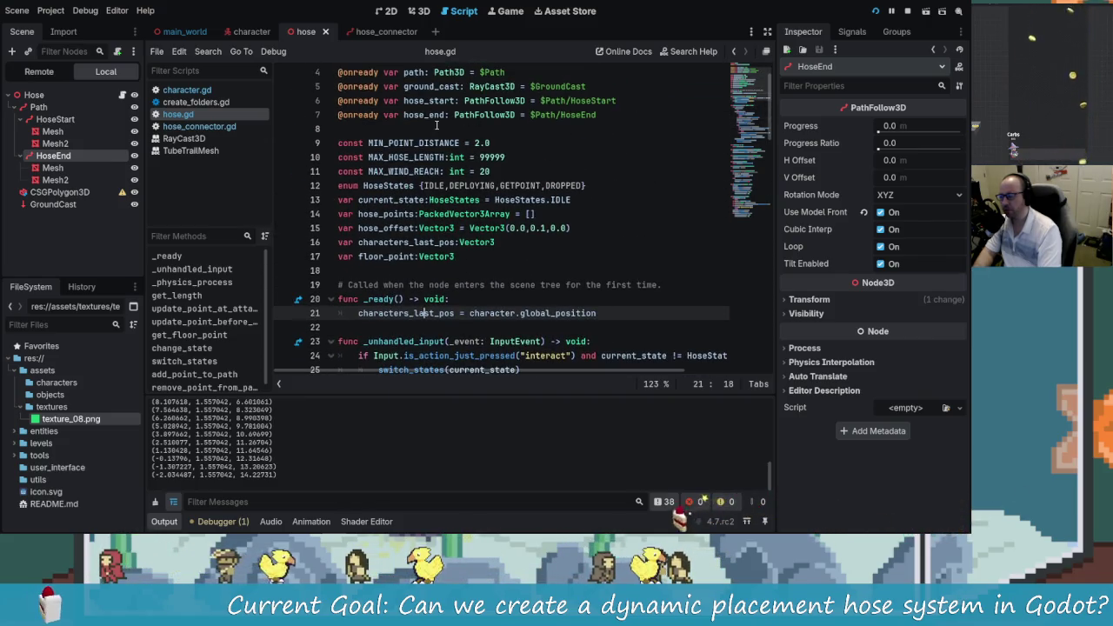
{"action": "scroll", "coordinate": [437, 125], "scroll_direction": "up", "scroll_amount": 1}
{"action": "double_click", "coordinate": [425, 158]}
Step: Find hose_end in hose.gd, delete the print(pos) debug line, and save
{"action": "key", "text": "ctrl+f"}
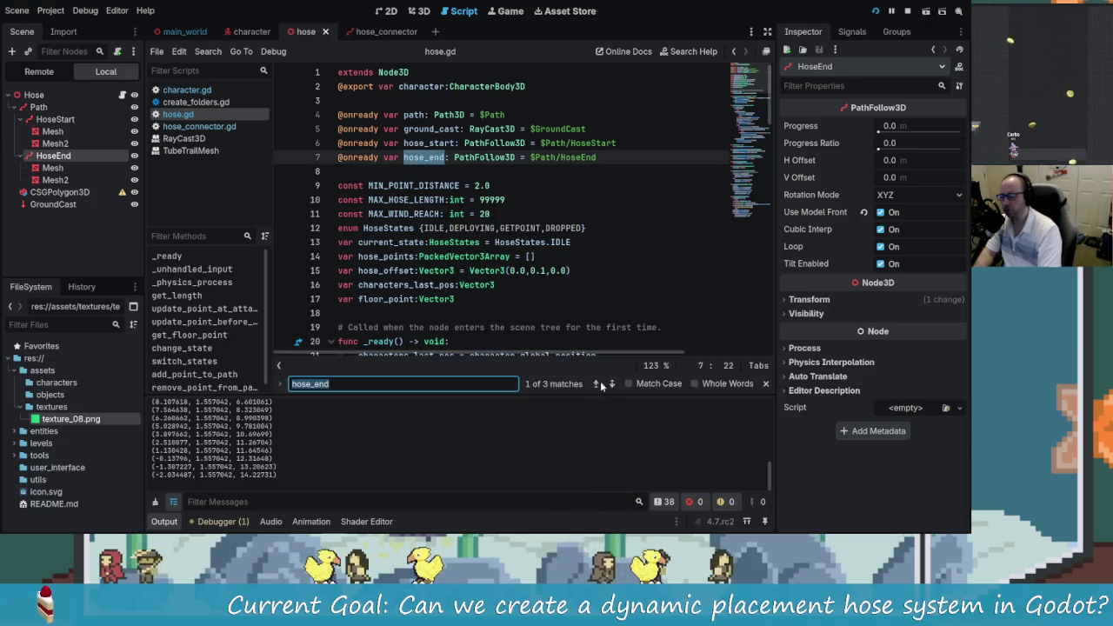
{"action": "left_click", "coordinate": [612, 384]}
{"action": "scroll", "coordinate": [426, 266], "scroll_direction": "up", "scroll_amount": 1}
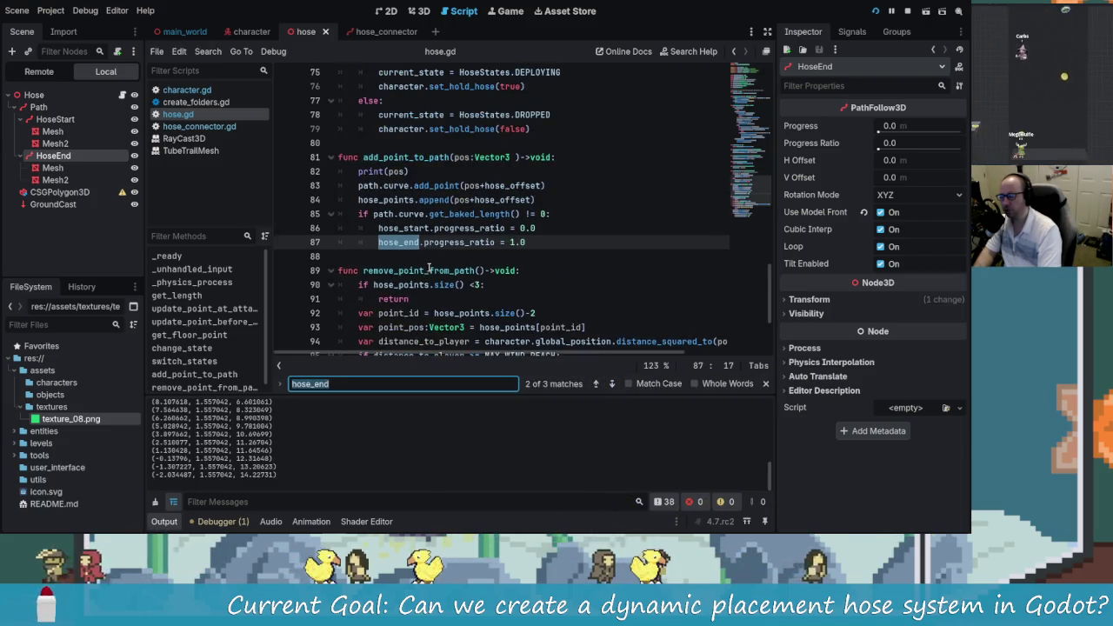
{"action": "left_click", "coordinate": [397, 158]}
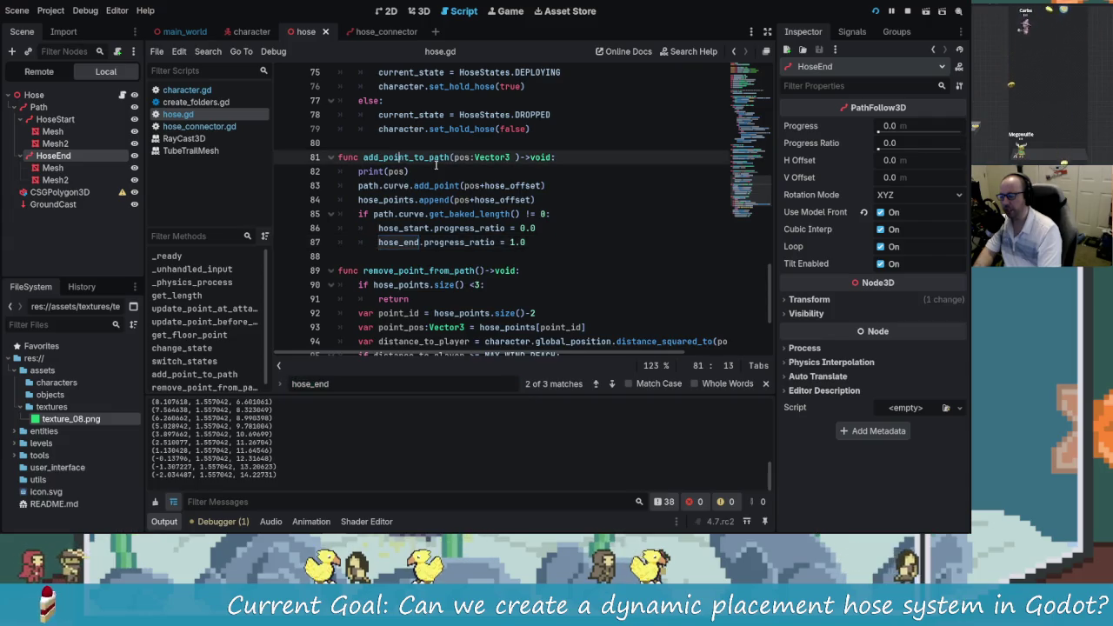
{"action": "left_click", "coordinate": [473, 243]}
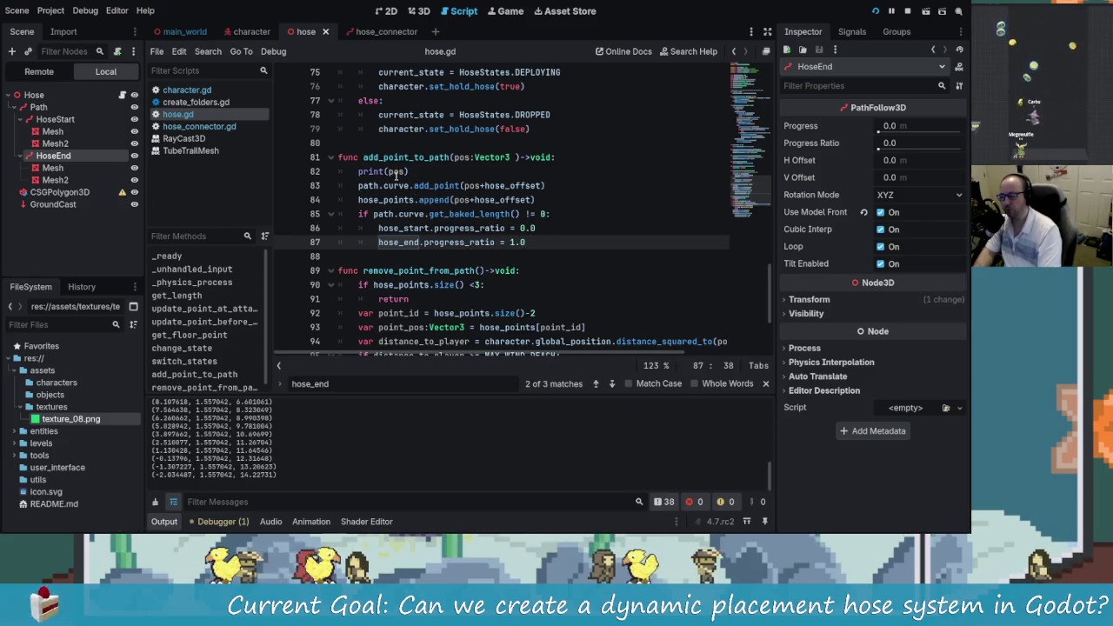
{"action": "scroll", "coordinate": [397, 174], "scroll_direction": "up", "scroll_amount": 1}
{"action": "left_click", "coordinate": [423, 217]}
{"action": "triple_click", "coordinate": [423, 215]}
{"action": "key", "text": "BackSpace"}
{"action": "key", "text": "BackSpace"}
{"action": "key", "text": "ctrl+s"}
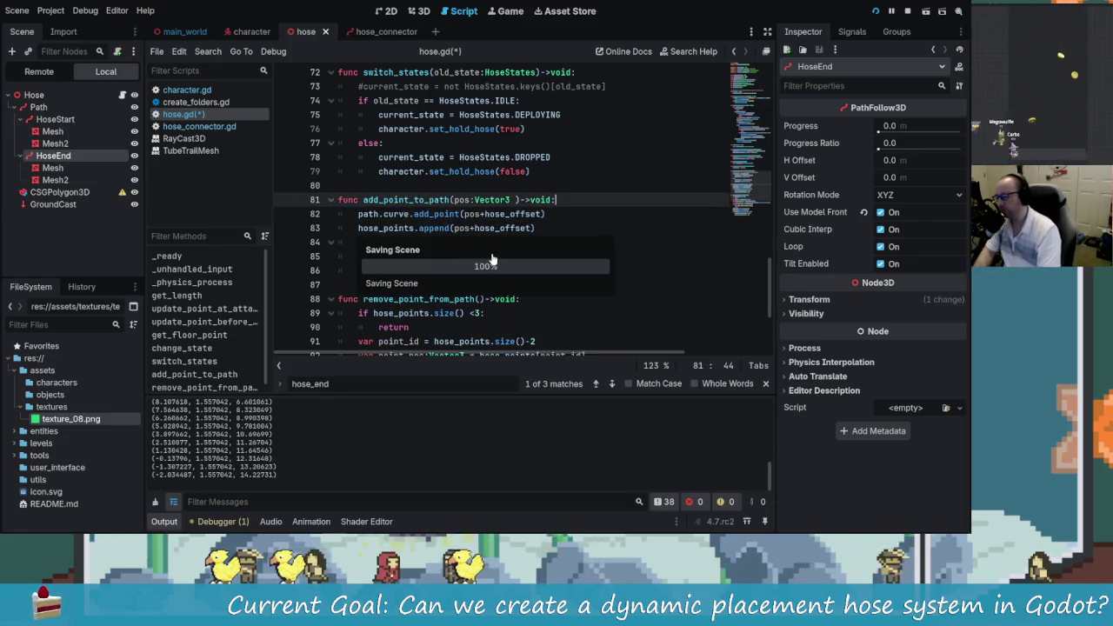
Step: Cut the hose_start/hose_end progress-ratio reset block out of add_point_to_path
{"action": "scroll", "coordinate": [486, 252], "scroll_direction": "down", "scroll_amount": 2}
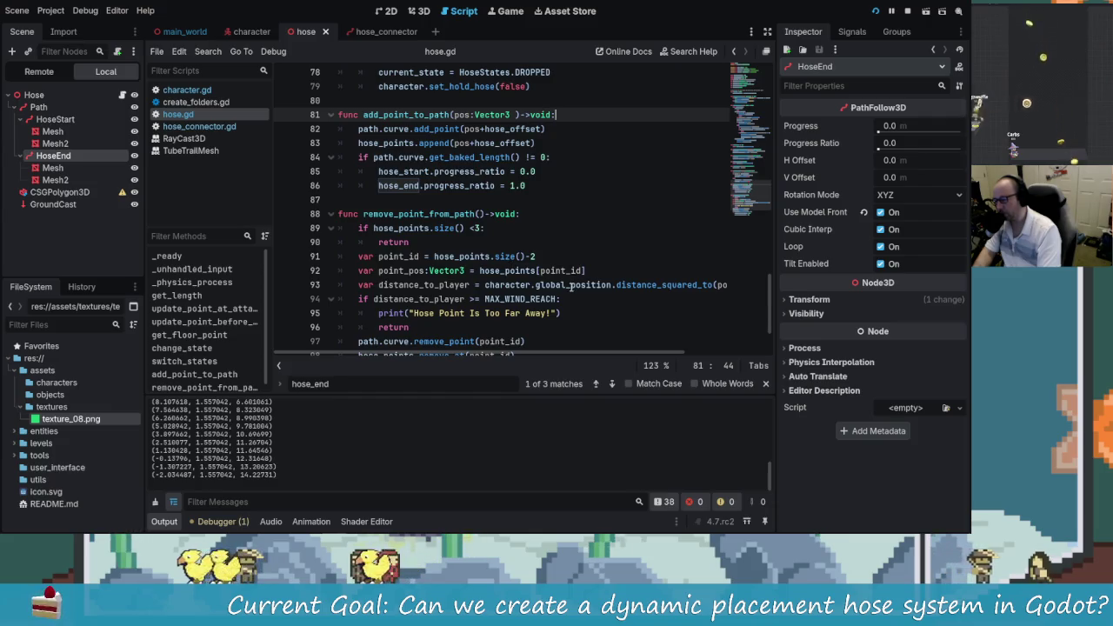
{"action": "scroll", "coordinate": [566, 286], "scroll_direction": "up", "scroll_amount": 2}
{"action": "scroll", "coordinate": [435, 202], "scroll_direction": "up", "scroll_amount": 10}
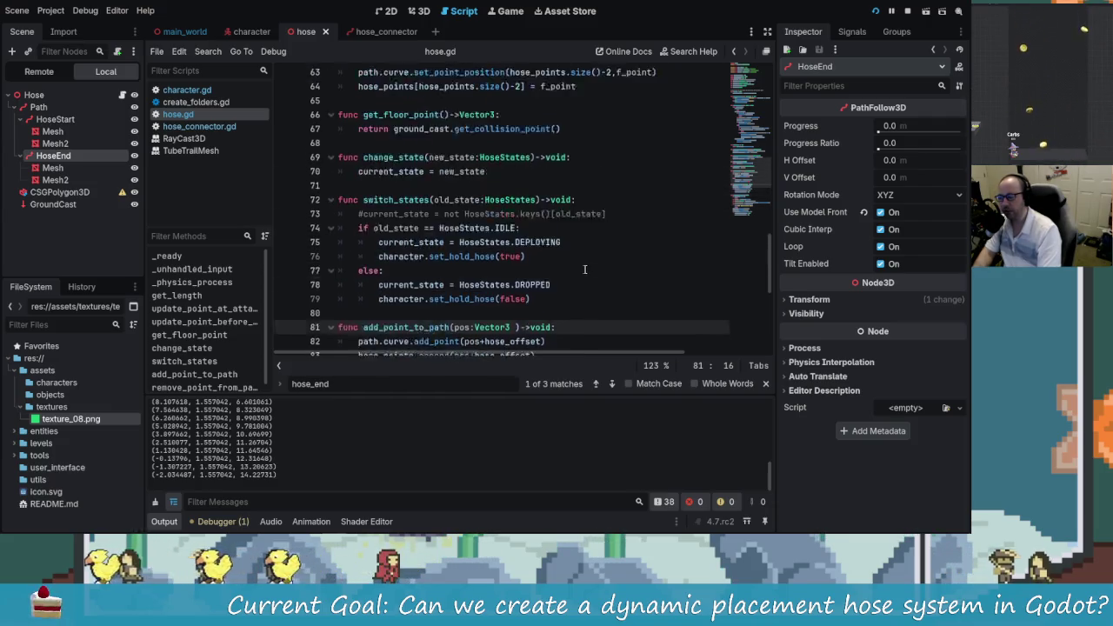
{"action": "scroll", "coordinate": [601, 298], "scroll_direction": "up", "scroll_amount": 2}
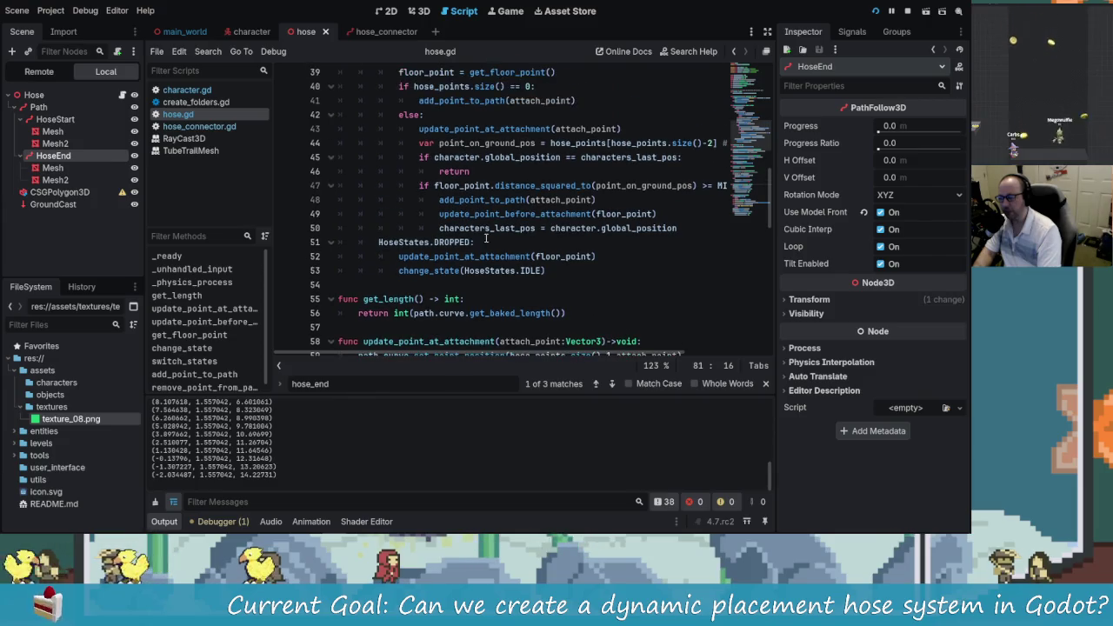
{"action": "scroll", "coordinate": [501, 225], "scroll_direction": "up", "scroll_amount": 1}
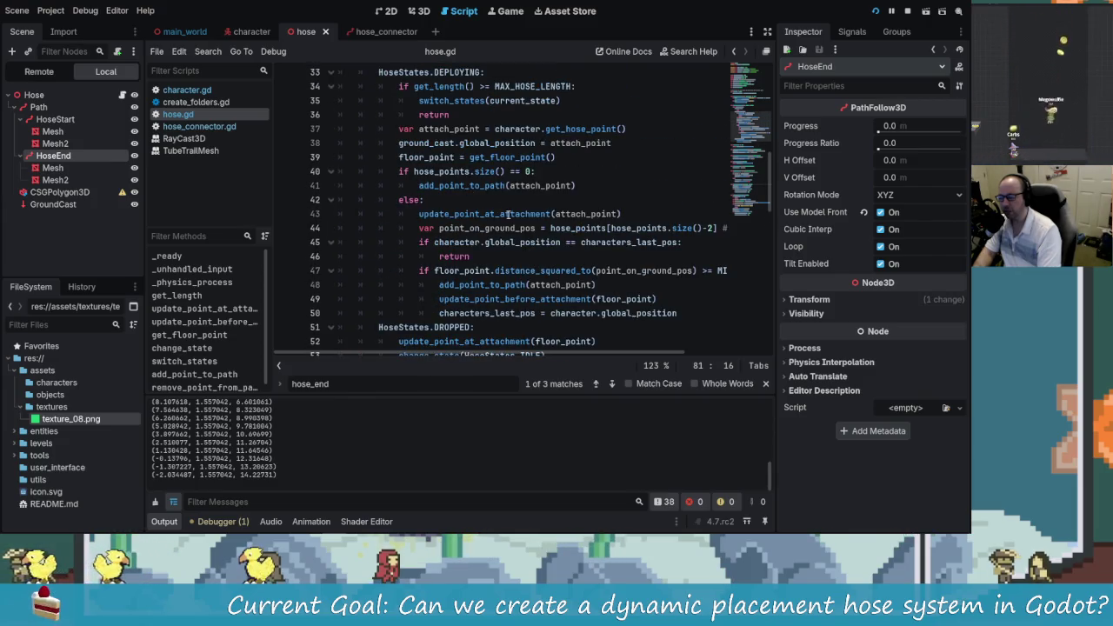
{"action": "scroll", "coordinate": [498, 215], "scroll_direction": "down", "scroll_amount": 2}
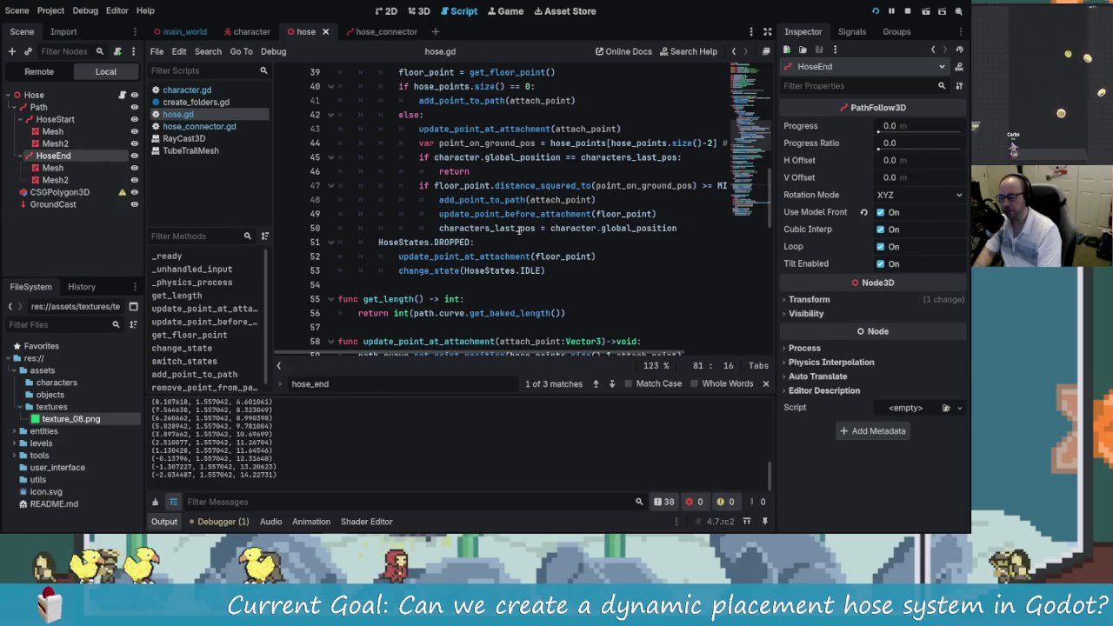
{"action": "scroll", "coordinate": [514, 227], "scroll_direction": "up", "scroll_amount": 1}
{"action": "left_click", "coordinate": [502, 171]}
{"action": "scroll", "coordinate": [521, 208], "scroll_direction": "down", "scroll_amount": 14}
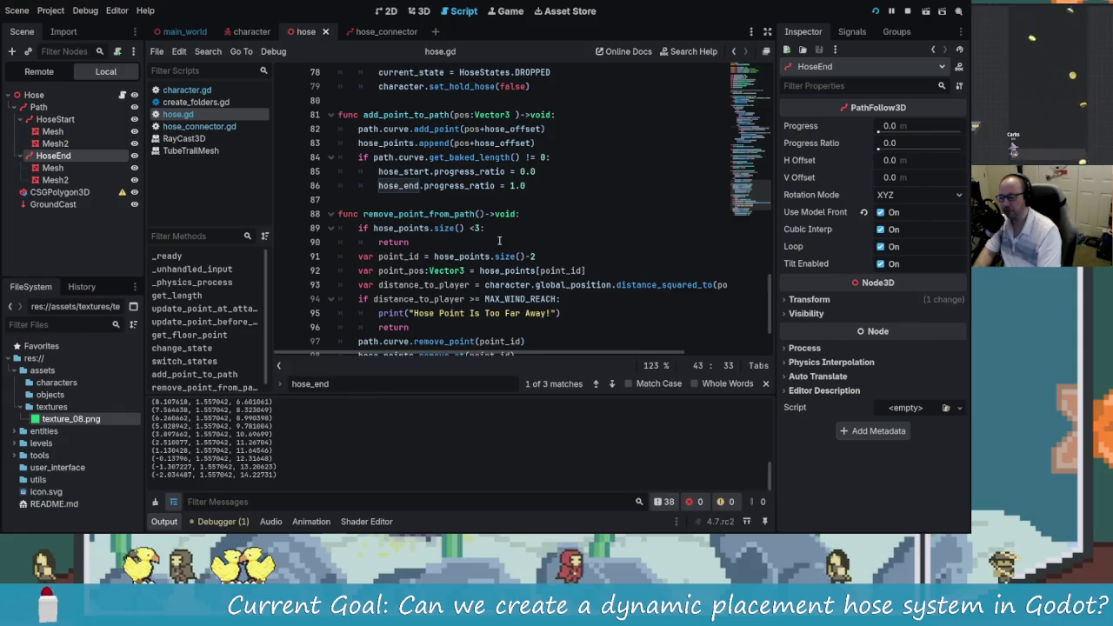
{"action": "scroll", "coordinate": [500, 240], "scroll_direction": "up", "scroll_amount": 1}
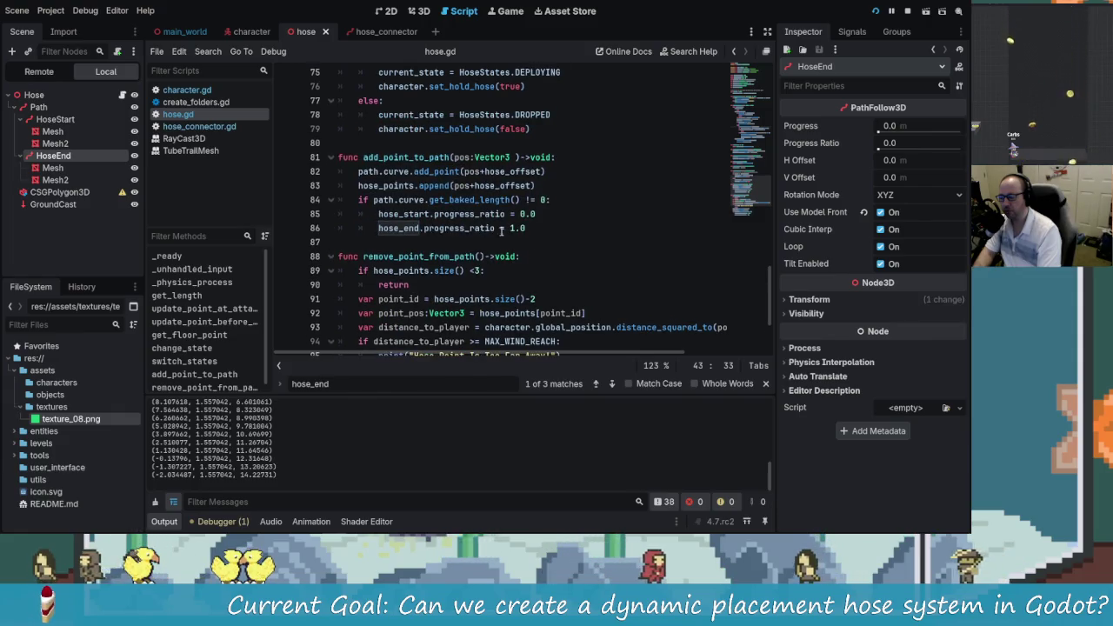
{"action": "mouse_move", "coordinate": [524, 228]}
{"action": "left_mouse_down"}
{"action": "mouse_move", "coordinate": [391, 228]}
{"action": "mouse_move", "coordinate": [325, 203]}
{"action": "left_mouse_up"}
{"action": "key", "text": "ctrl+c"}
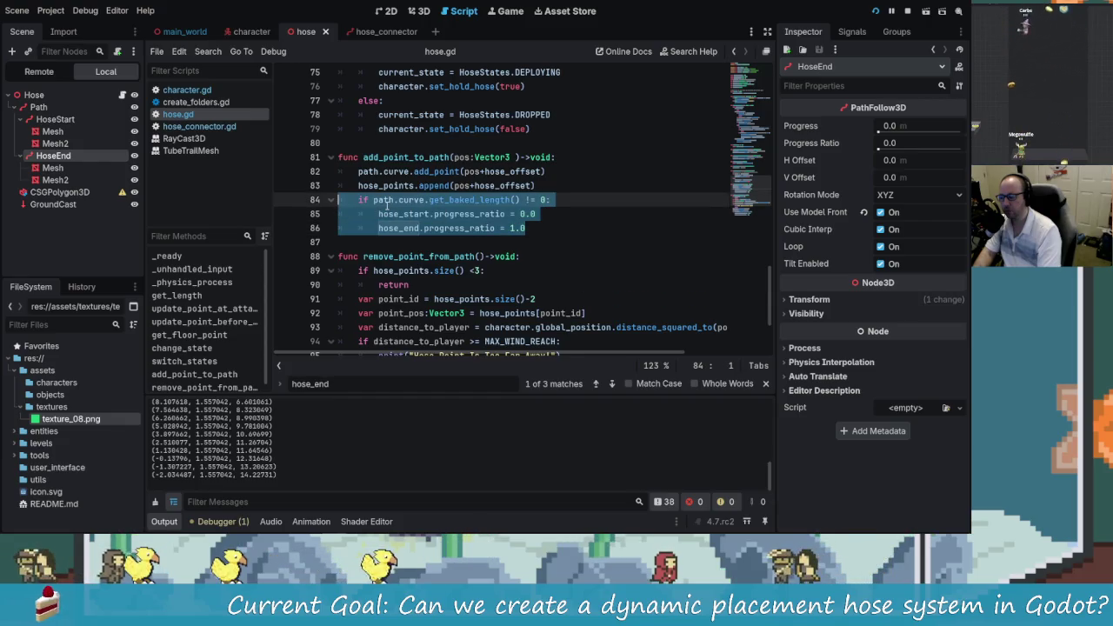
{"action": "key", "text": "BackSpace"}
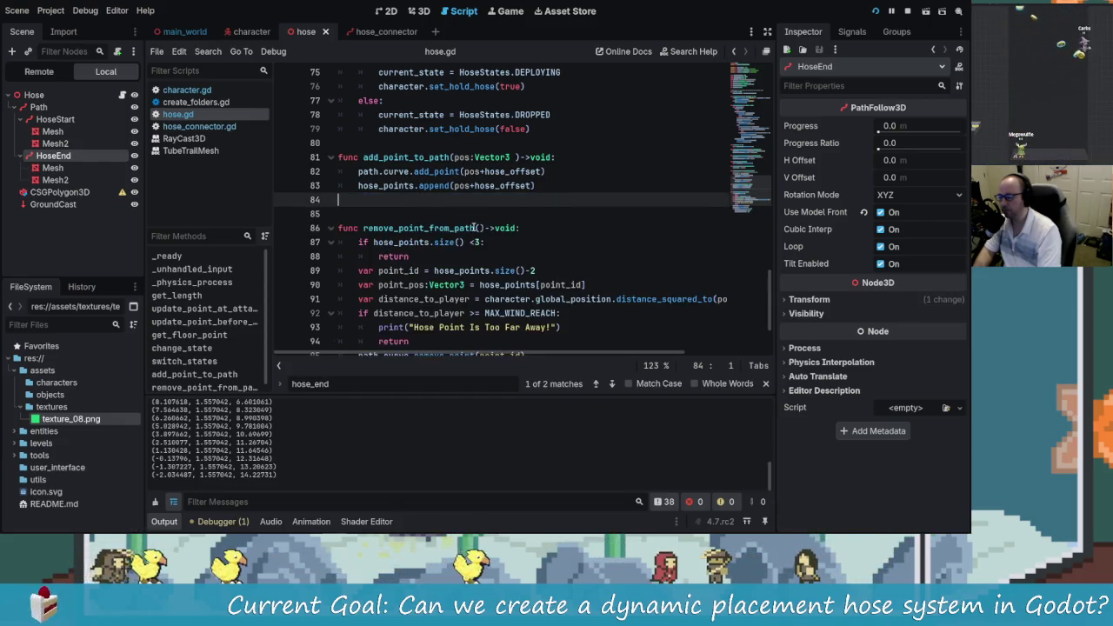
{"action": "key", "text": "BackSpace"}
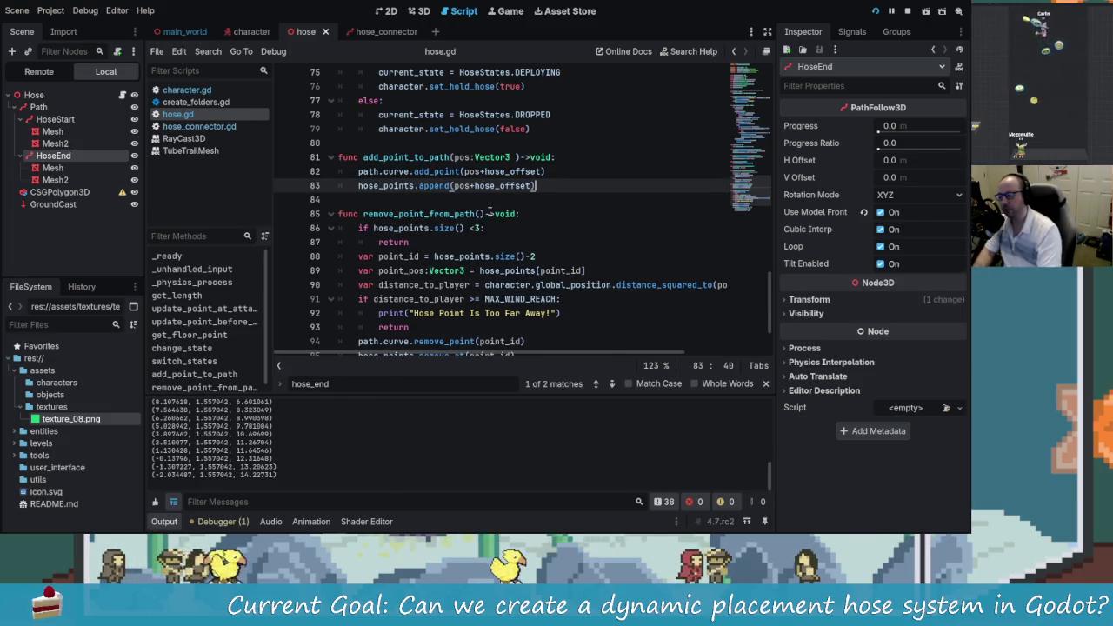
Step: Paste the reset block after line 60 in update_point_at_attachment, fix its indent, save and rerun
{"action": "scroll", "coordinate": [489, 211], "scroll_direction": "up", "scroll_amount": 10}
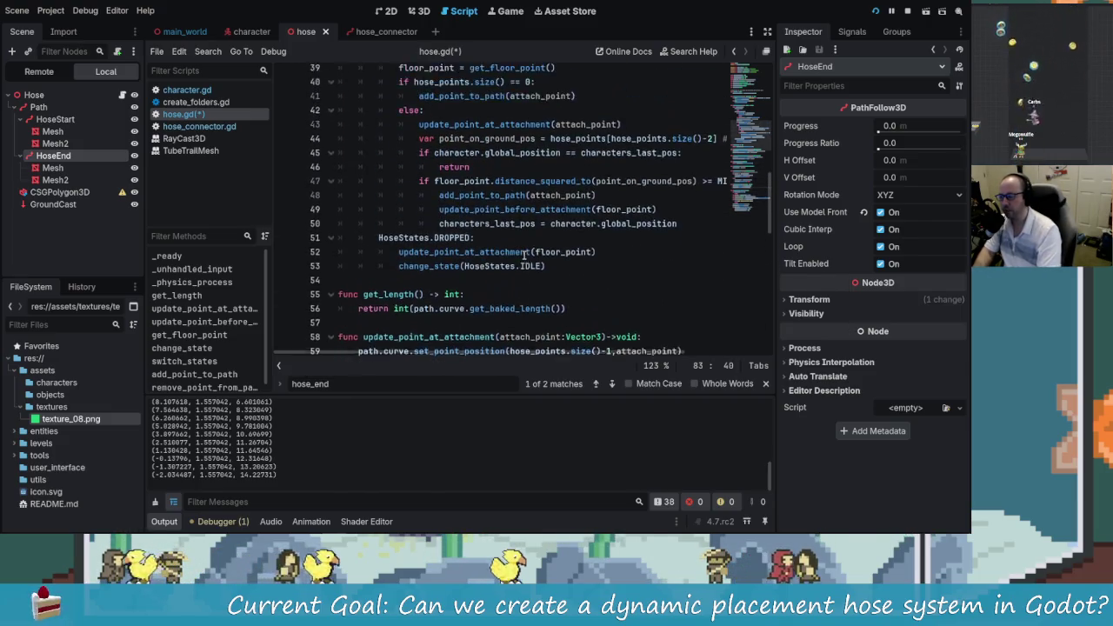
{"action": "scroll", "coordinate": [524, 253], "scroll_direction": "down", "scroll_amount": 4}
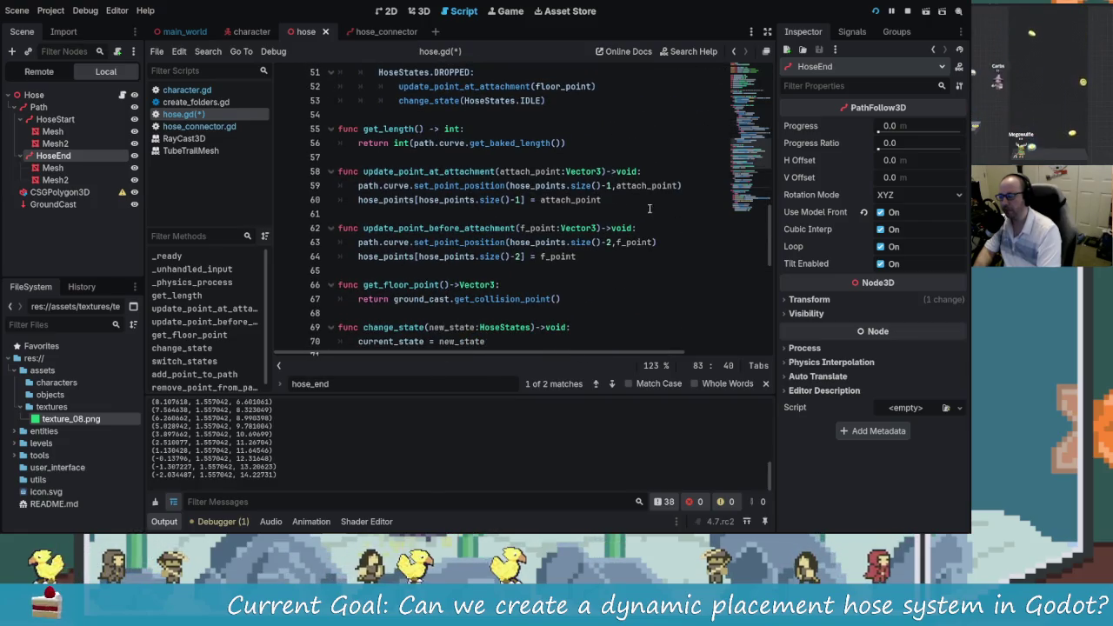
{"action": "left_click", "coordinate": [643, 205]}
{"action": "key", "text": "Return"}
{"action": "key", "text": "ctrl+v"}
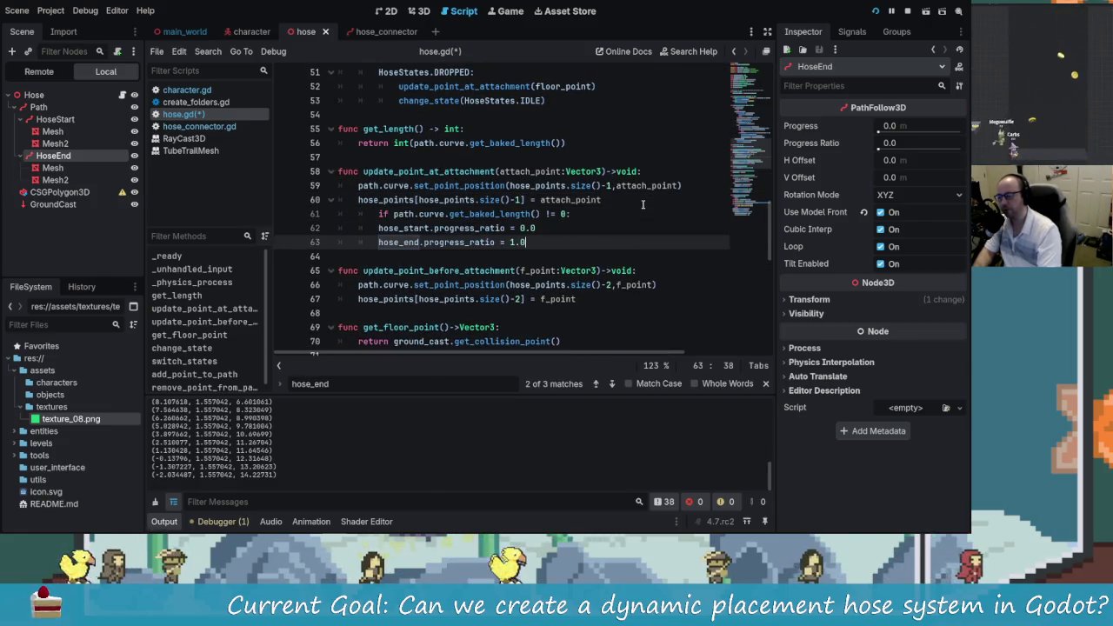
{"action": "left_click", "coordinate": [378, 214]}
{"action": "key", "text": "BackSpace"}
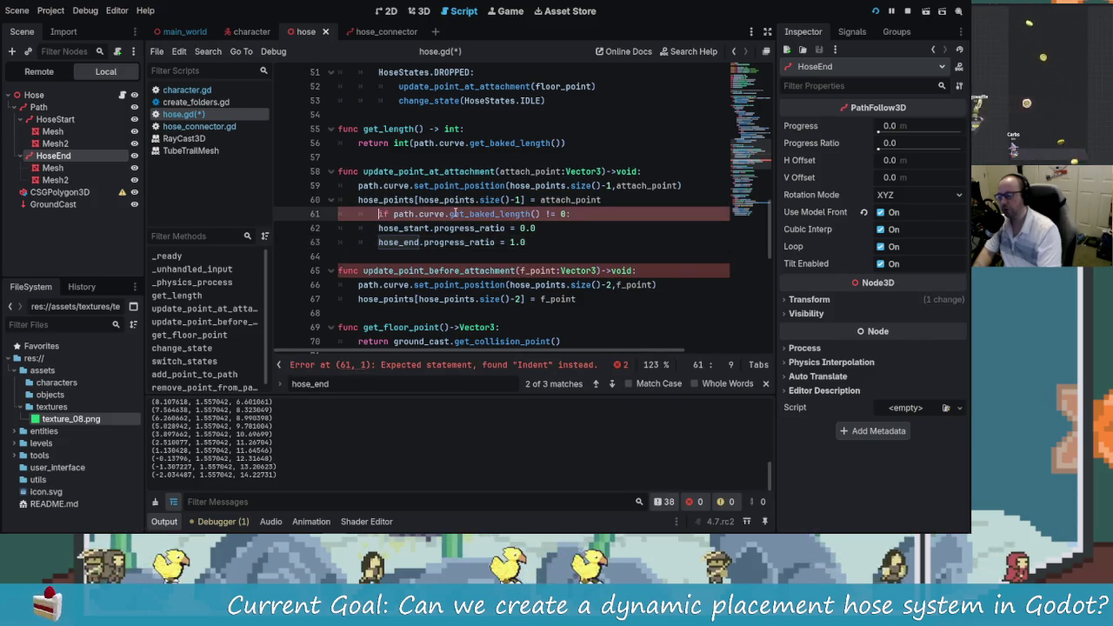
{"action": "key", "text": "ctrl+s"}
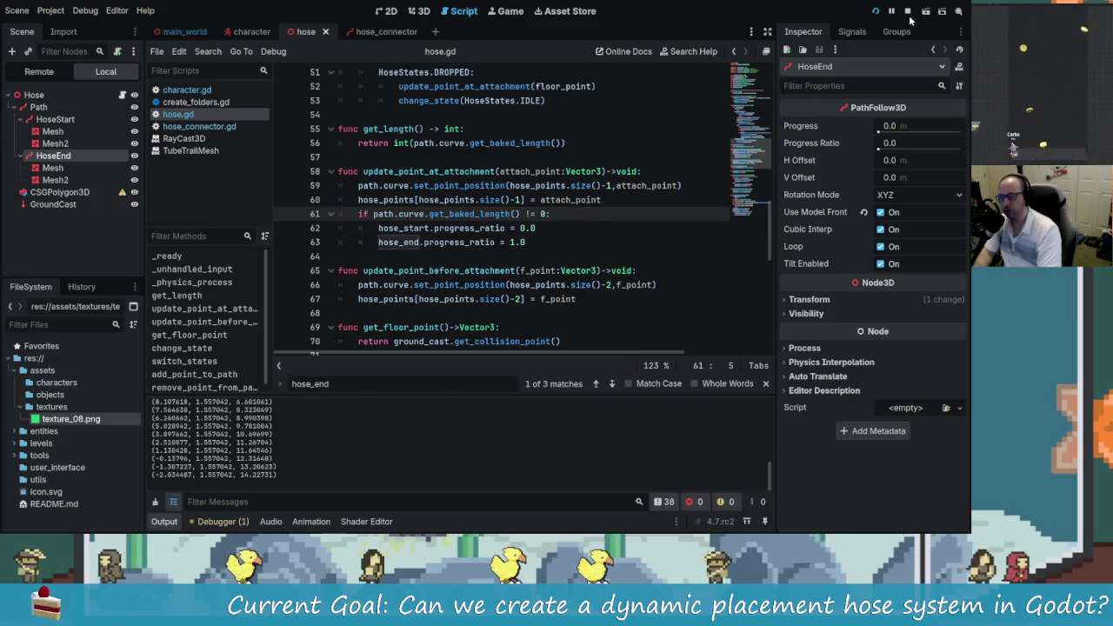
{"action": "key", "text": "F5"}
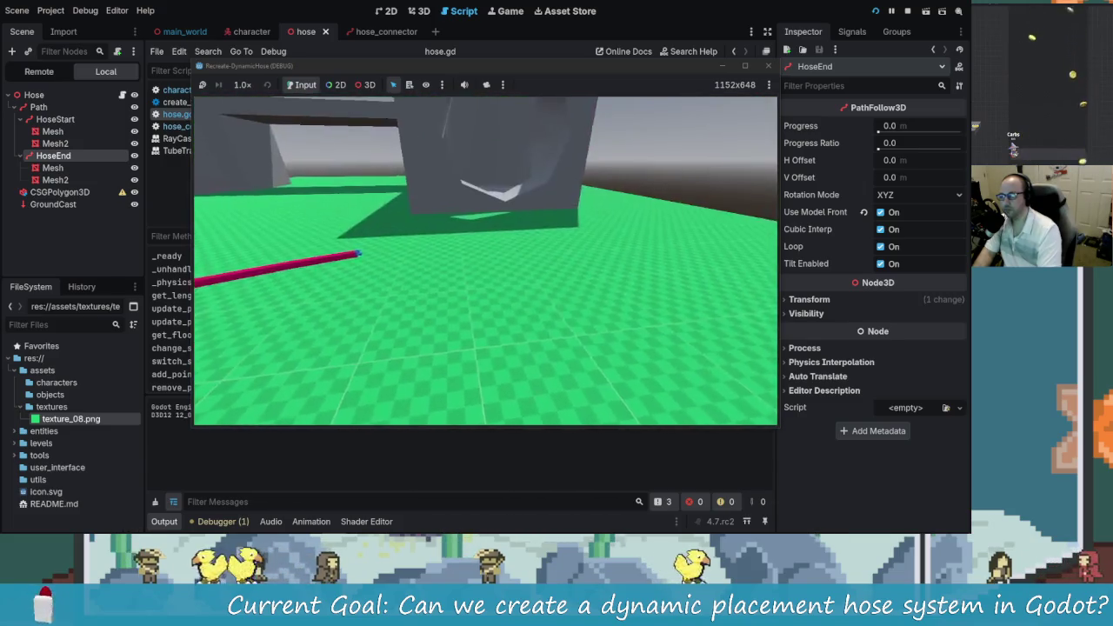
Step: Bring the editor back over the running game and open the hose_connector.gd script
{"action": "key", "text": "alt+Tab"}
{"action": "left_click", "coordinate": [387, 200]}
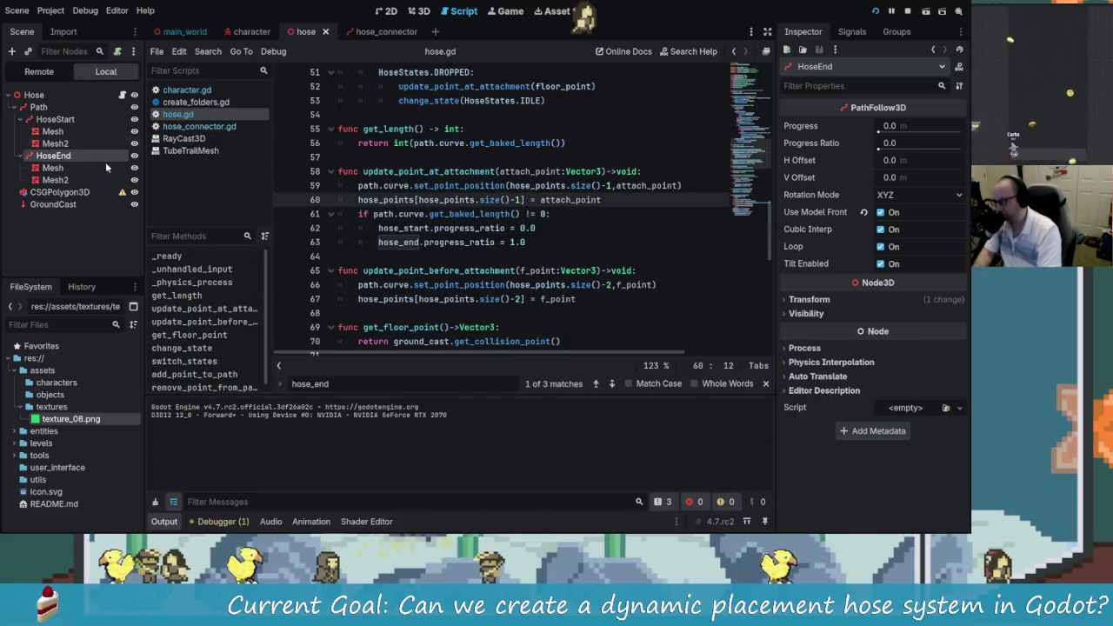
{"action": "left_click", "coordinate": [187, 127]}
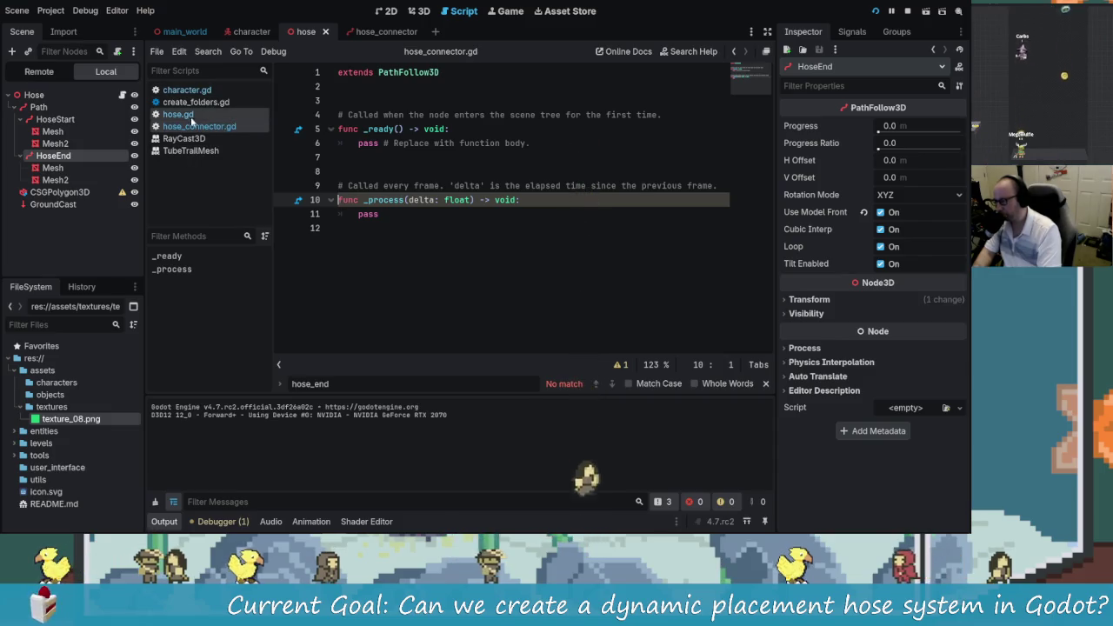
Step: Review hose.gd again, scrolling through it and placing the caret on line 82
{"action": "left_click", "coordinate": [185, 114]}
{"action": "scroll", "coordinate": [485, 252], "scroll_direction": "up", "scroll_amount": 1}
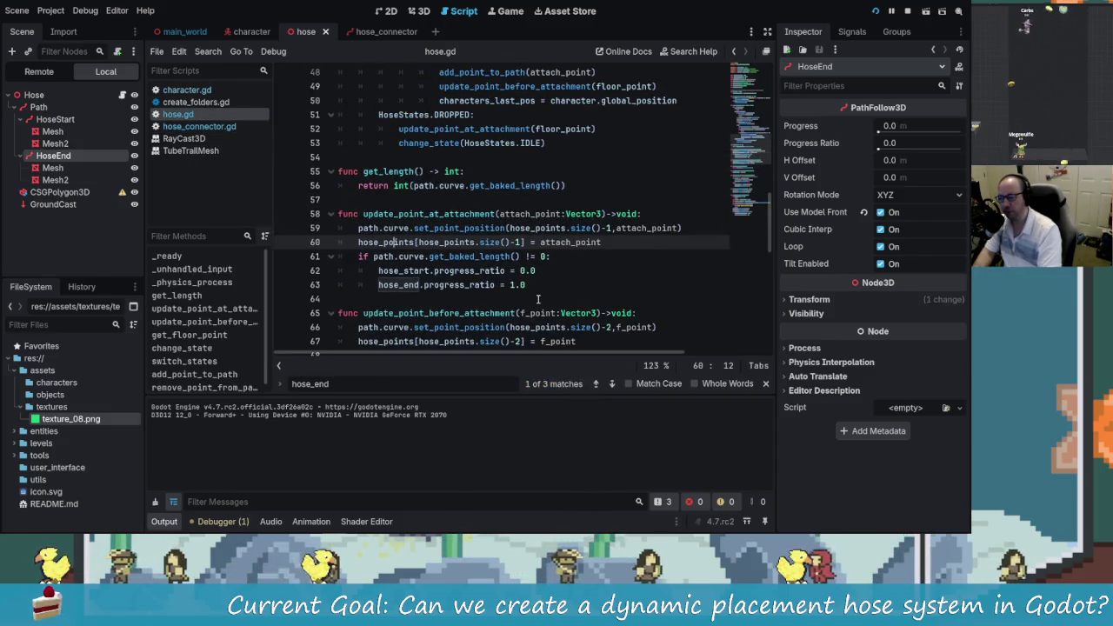
{"action": "scroll", "coordinate": [536, 298], "scroll_direction": "up", "scroll_amount": 4}
{"action": "scroll", "coordinate": [522, 269], "scroll_direction": "down", "scroll_amount": 13}
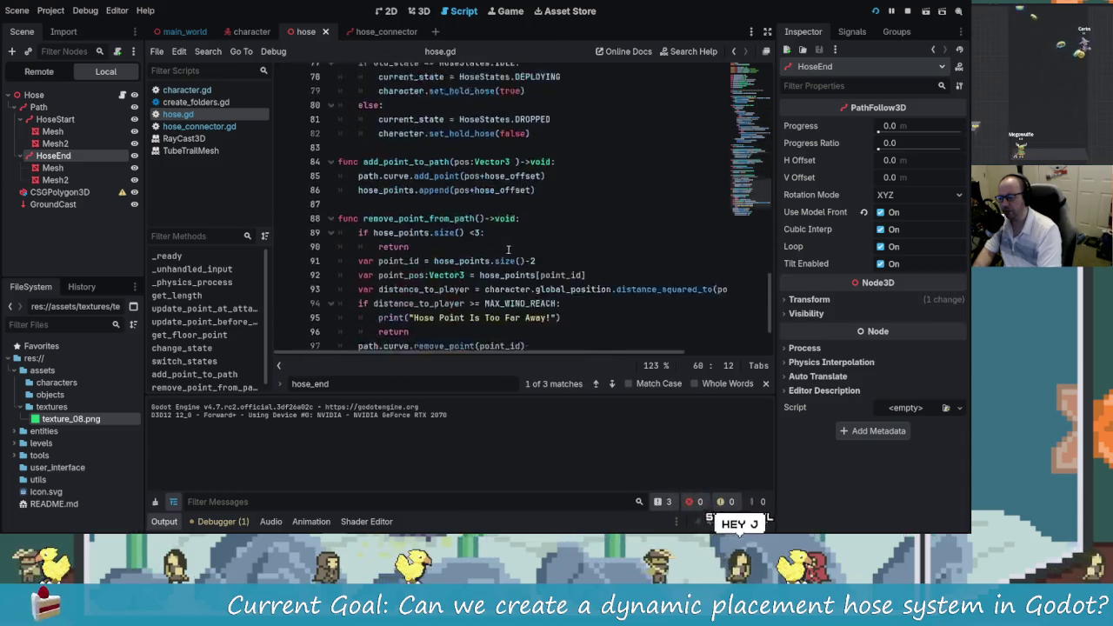
{"action": "scroll", "coordinate": [510, 251], "scroll_direction": "down", "scroll_amount": 3}
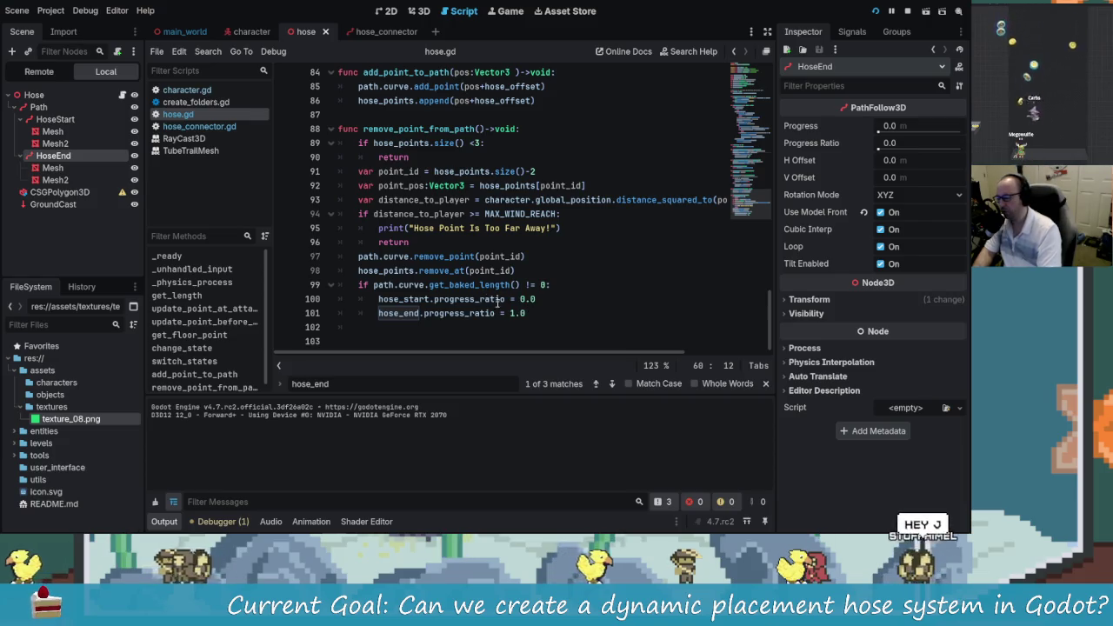
{"action": "scroll", "coordinate": [427, 209], "scroll_direction": "up", "scroll_amount": 1}
{"action": "scroll", "coordinate": [427, 208], "scroll_direction": "up", "scroll_amount": 3}
{"action": "scroll", "coordinate": [474, 236], "scroll_direction": "up", "scroll_amount": 1}
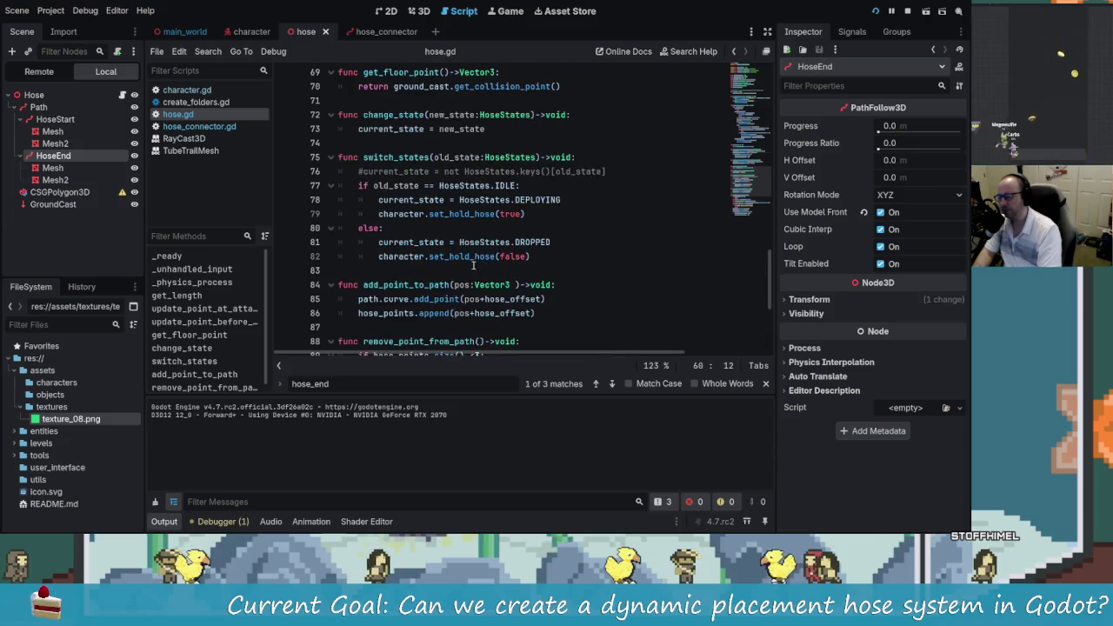
{"action": "left_click", "coordinate": [474, 257]}
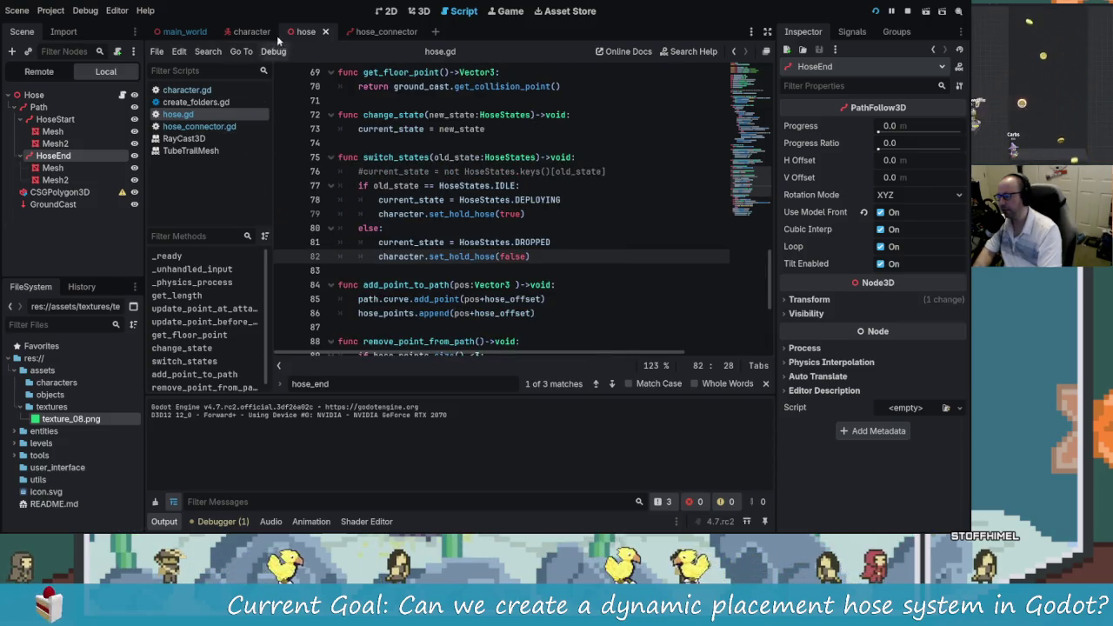
Step: Switch to the character scene's character.gd and place the caret at line 68
{"action": "left_click", "coordinate": [251, 32]}
{"action": "scroll", "coordinate": [397, 291], "scroll_direction": "down", "scroll_amount": 12}
{"action": "scroll", "coordinate": [397, 291], "scroll_direction": "down", "scroll_amount": 4}
{"action": "left_click", "coordinate": [355, 327]}
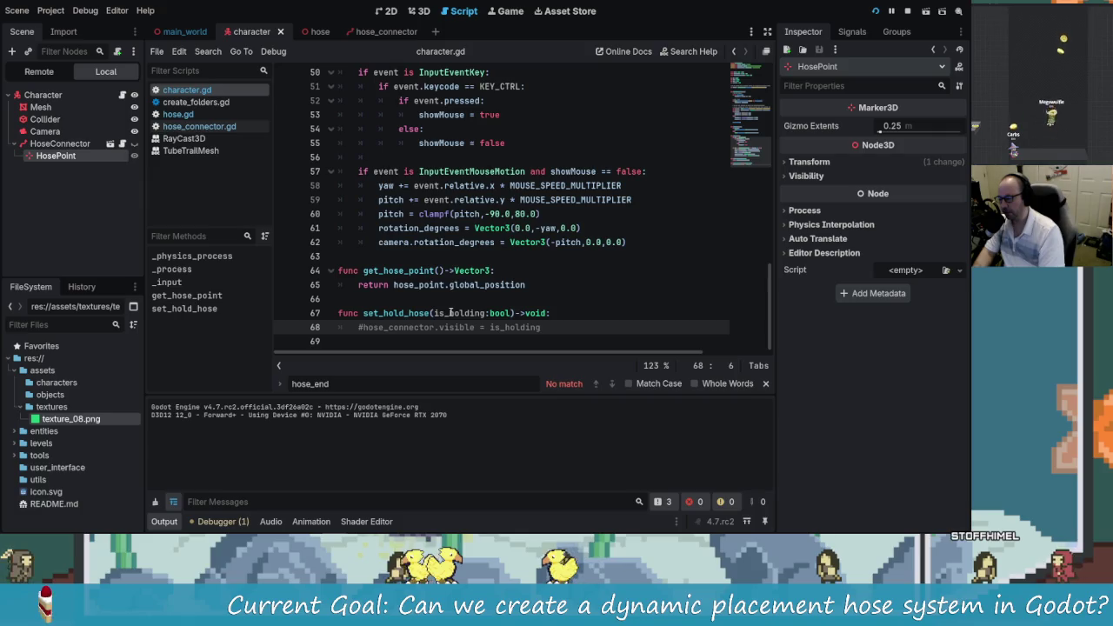
Step: Add an indented pass line below the commented visibility line in set_hold_hose
{"action": "key", "text": "Right"}
{"action": "key", "text": "Right"}
{"action": "key", "text": "Right"}
{"action": "key", "text": "Down"}
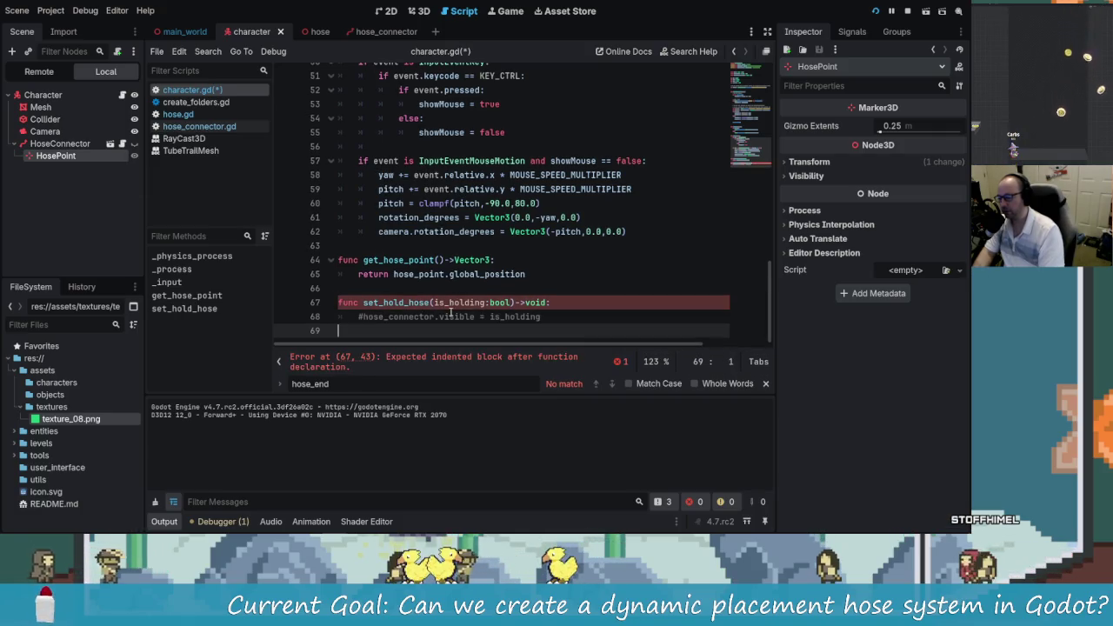
{"action": "key", "text": "BackSpace"}
{"action": "key", "text": "Return"}
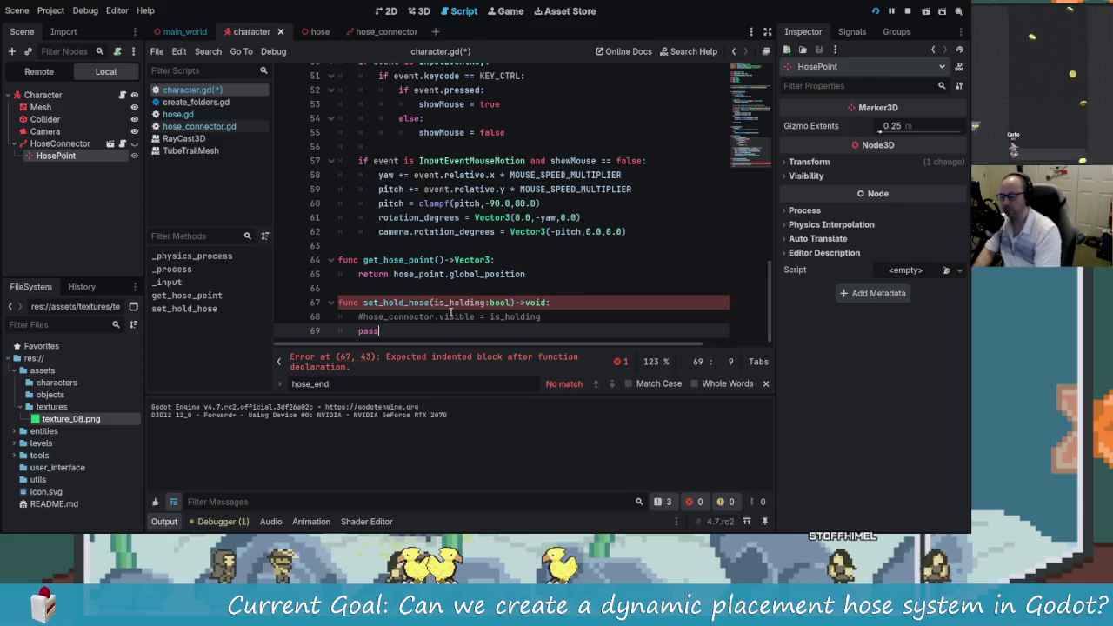
{"action": "type", "text": "ss"}
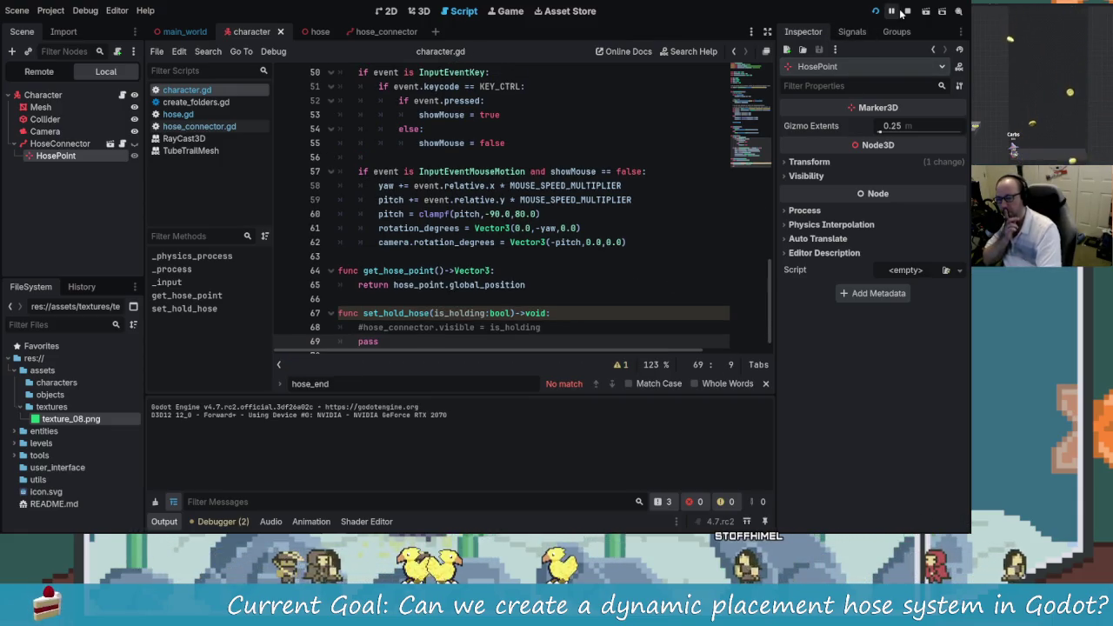
Step: Stop and relaunch the game to test the hose, then return to the script editor
{"action": "left_click", "coordinate": [907, 11]}
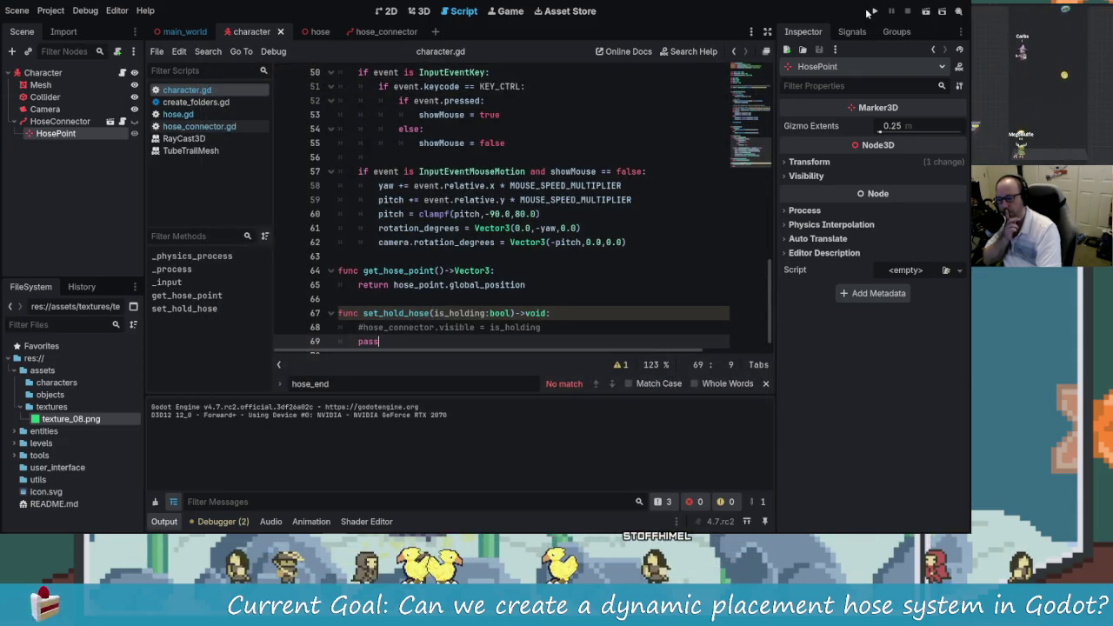
{"action": "left_click", "coordinate": [870, 12]}
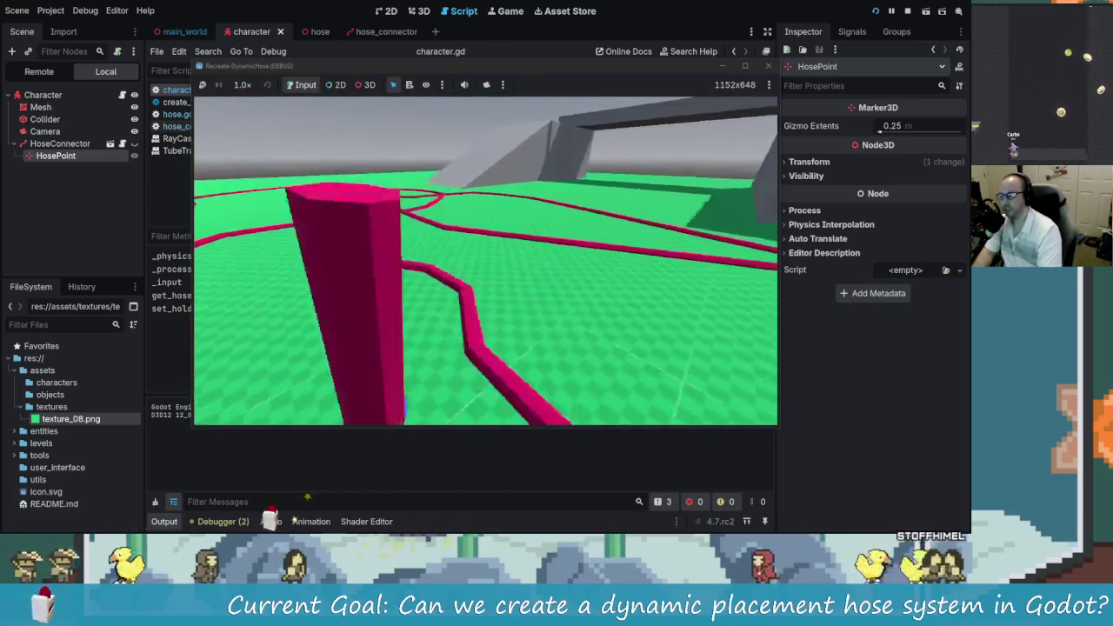
{"action": "left_click", "coordinate": [398, 328]}
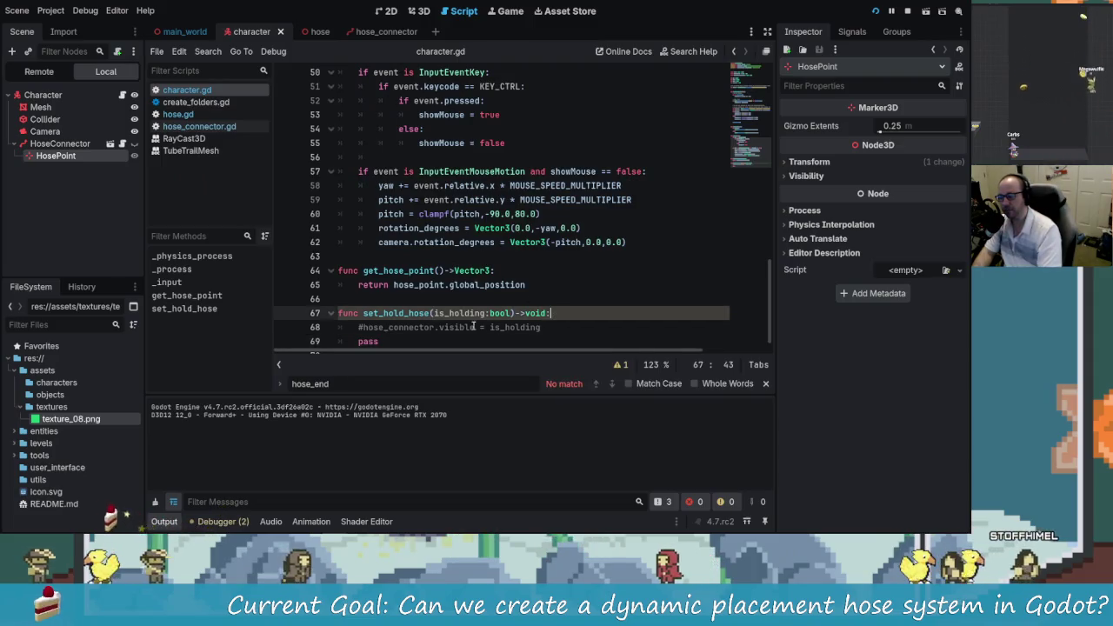
Step: Remove the pass line, uncomment hose_connector.visible = is_holding, and save the script and hose scene
{"action": "key", "text": "BackSpace"}
{"action": "key", "text": "BackSpace"}
{"action": "key", "text": "BackSpace"}
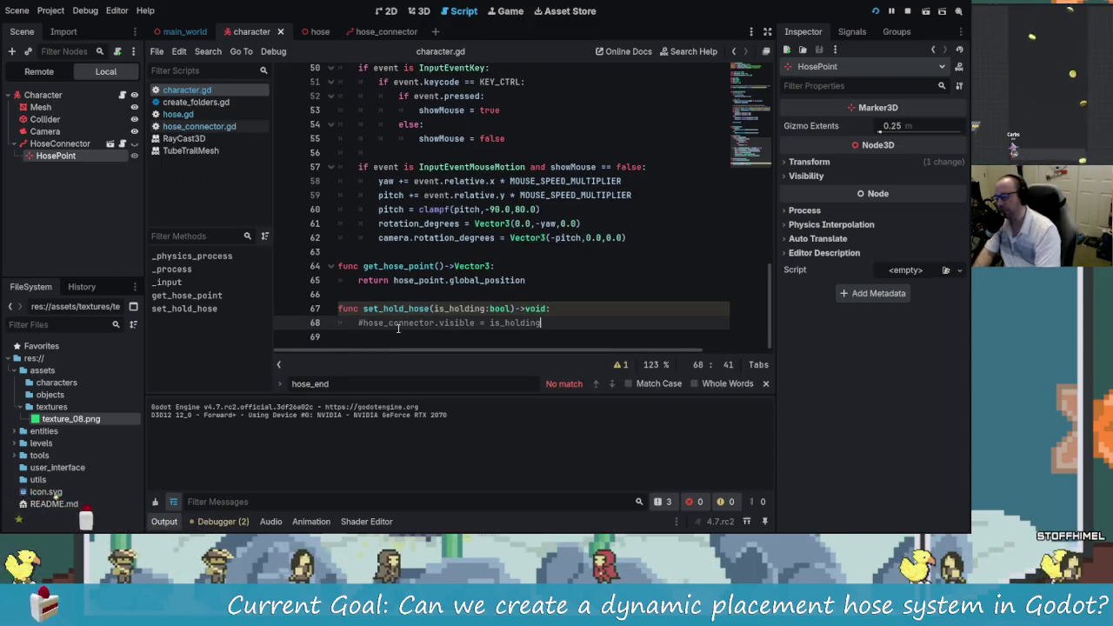
{"action": "key", "text": "ctrl+Left"}
{"action": "key", "text": "ctrl+Left"}
{"action": "key", "text": "ctrl+Left"}
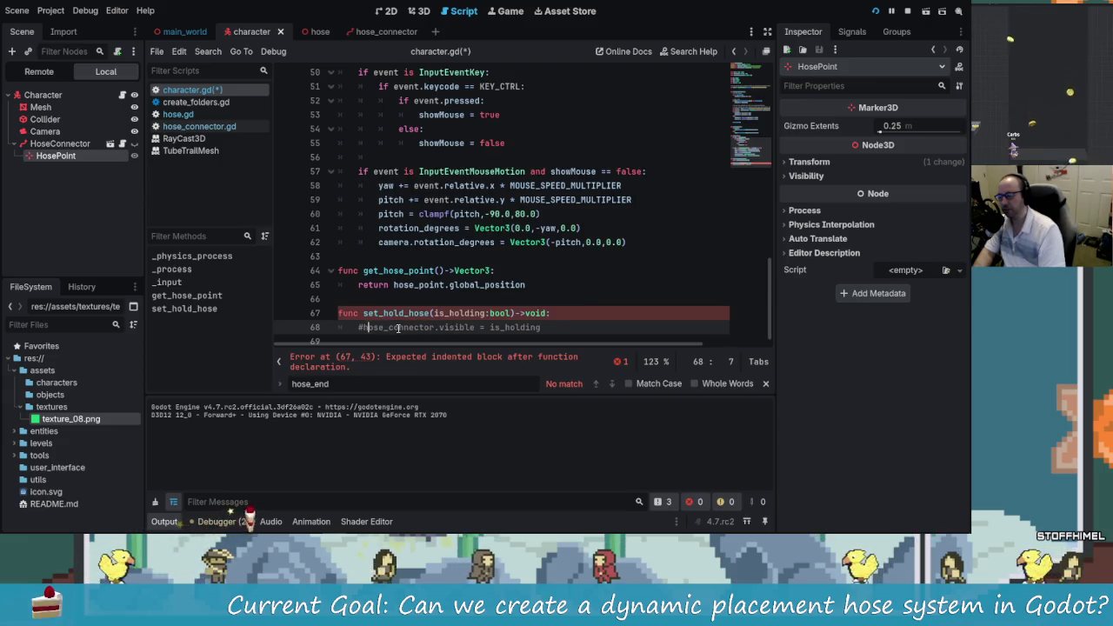
{"action": "key", "text": "BackSpace"}
{"action": "key", "text": "ctrl+s"}
{"action": "left_click", "coordinate": [322, 33]}
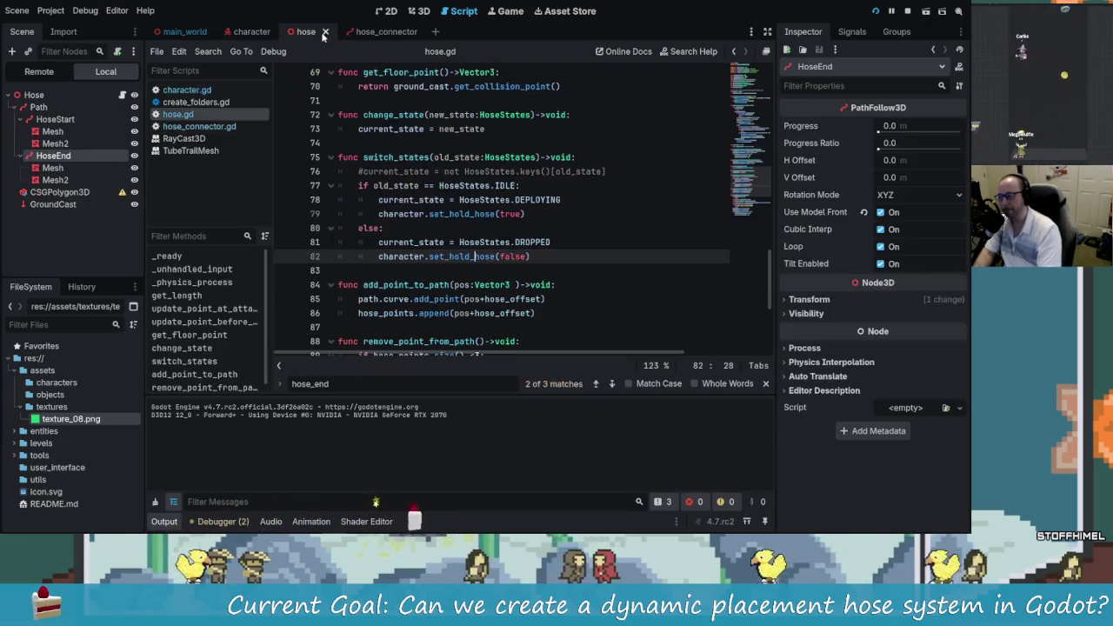
{"action": "key", "text": "ctrl+s"}
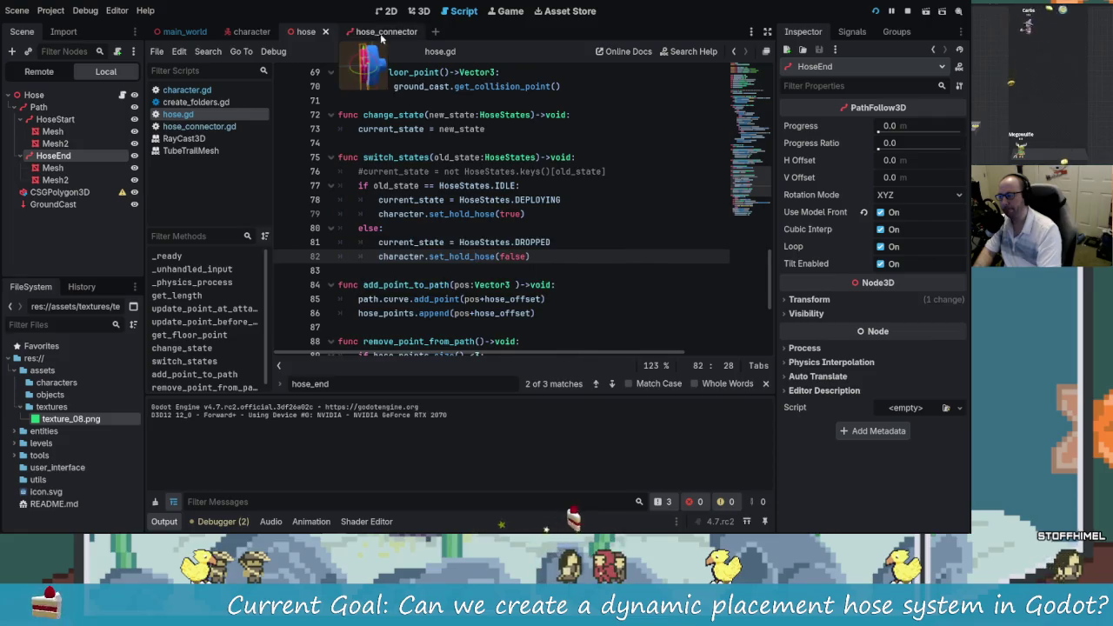
{"action": "key", "text": "ctrl+Tab"}
{"action": "left_click", "coordinate": [305, 31]}
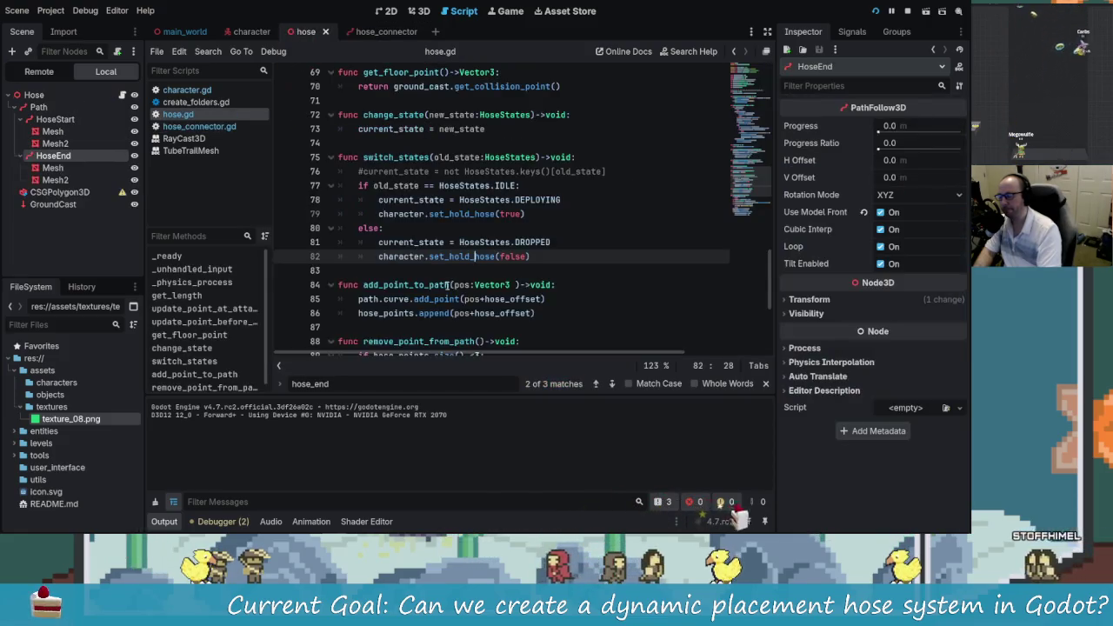
Step: In switch_states, add hose_end.visible = false after line 79 and hose_end.visible = true after line 83, then run
{"action": "scroll", "coordinate": [449, 287], "scroll_direction": "down", "scroll_amount": 5}
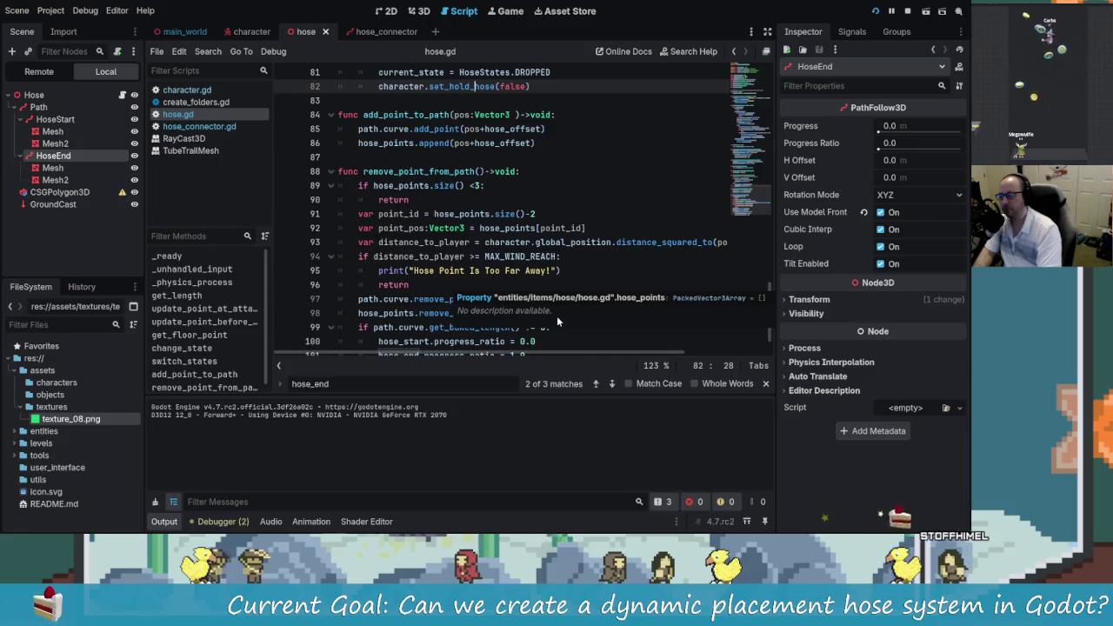
{"action": "scroll", "coordinate": [500, 276], "scroll_direction": "up", "scroll_amount": 4}
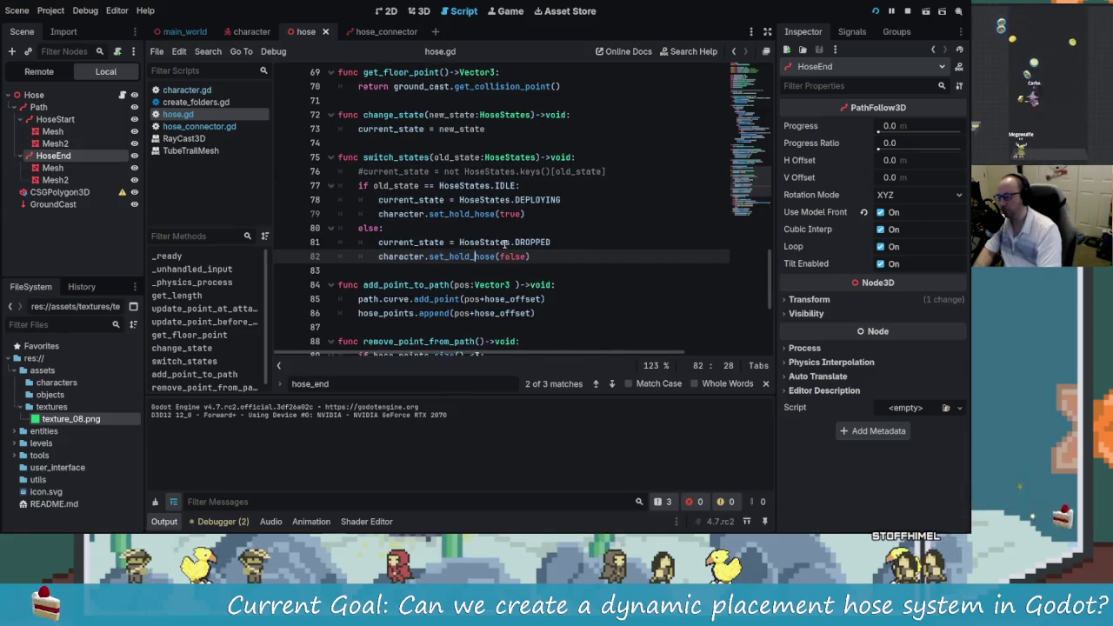
{"action": "scroll", "coordinate": [501, 244], "scroll_direction": "up", "scroll_amount": 2}
{"action": "scroll", "coordinate": [523, 268], "scroll_direction": "down", "scroll_amount": 2}
{"action": "scroll", "coordinate": [472, 209], "scroll_direction": "up", "scroll_amount": 1}
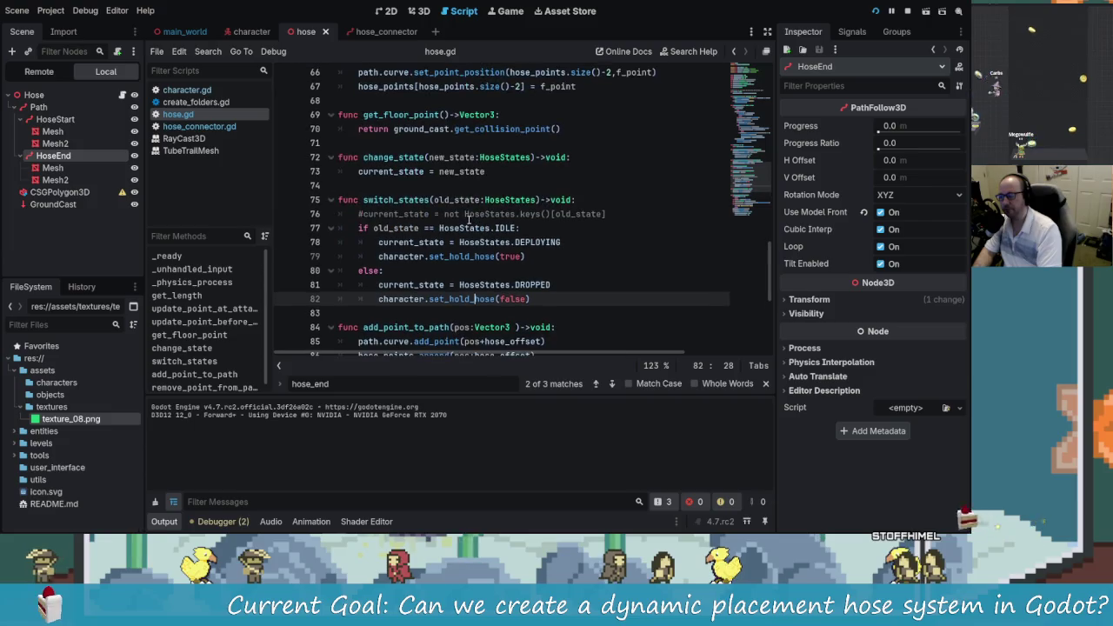
{"action": "left_click", "coordinate": [548, 257]}
{"action": "scroll", "coordinate": [555, 219], "scroll_direction": "down", "scroll_amount": 1}
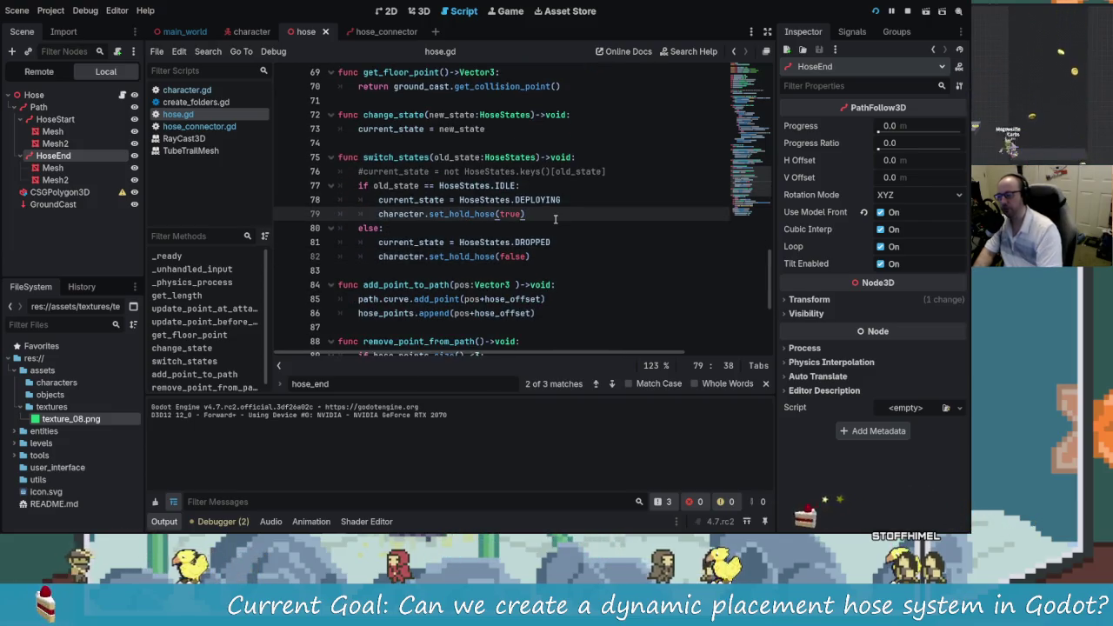
{"action": "key", "text": "Return"}
{"action": "type", "text": "end"}
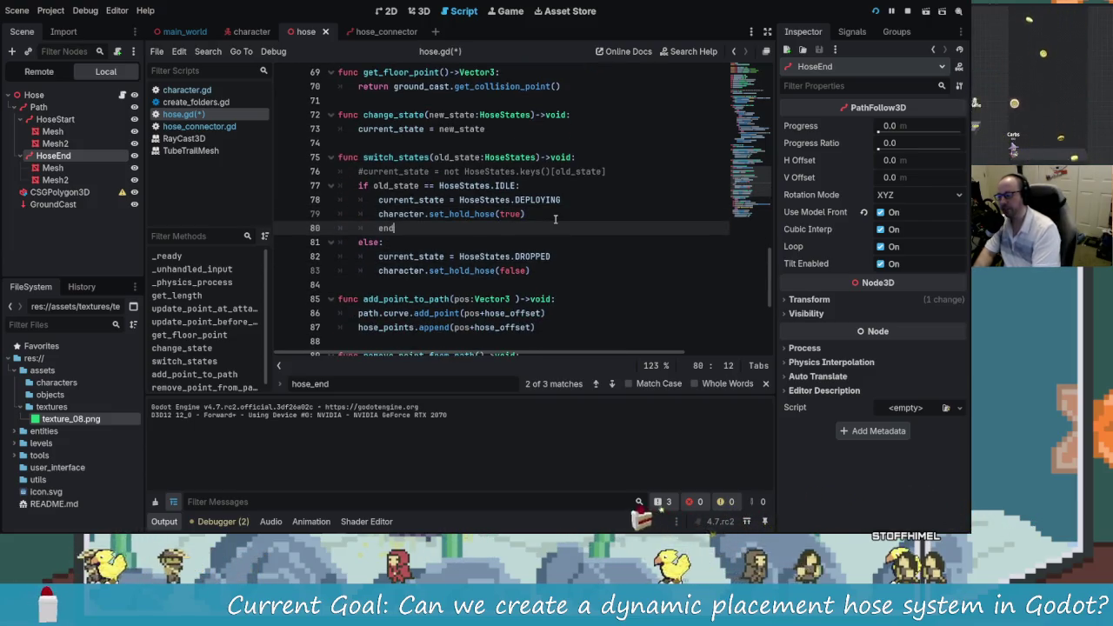
{"action": "key", "text": "Return"}
{"action": "type", "text": "."}
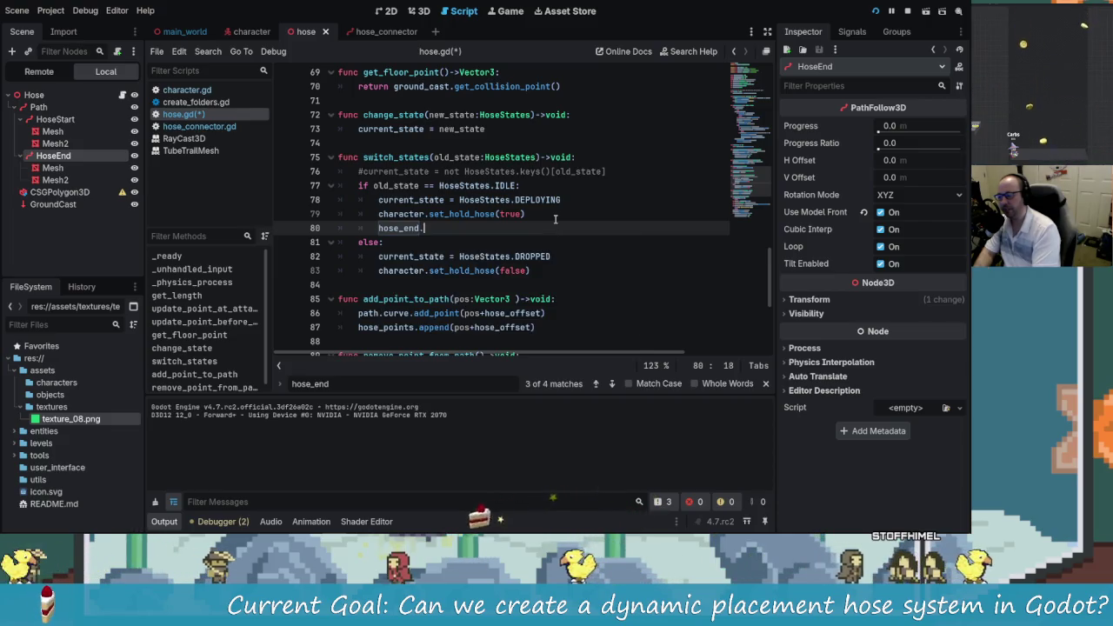
{"action": "type", "text": "visible = "}
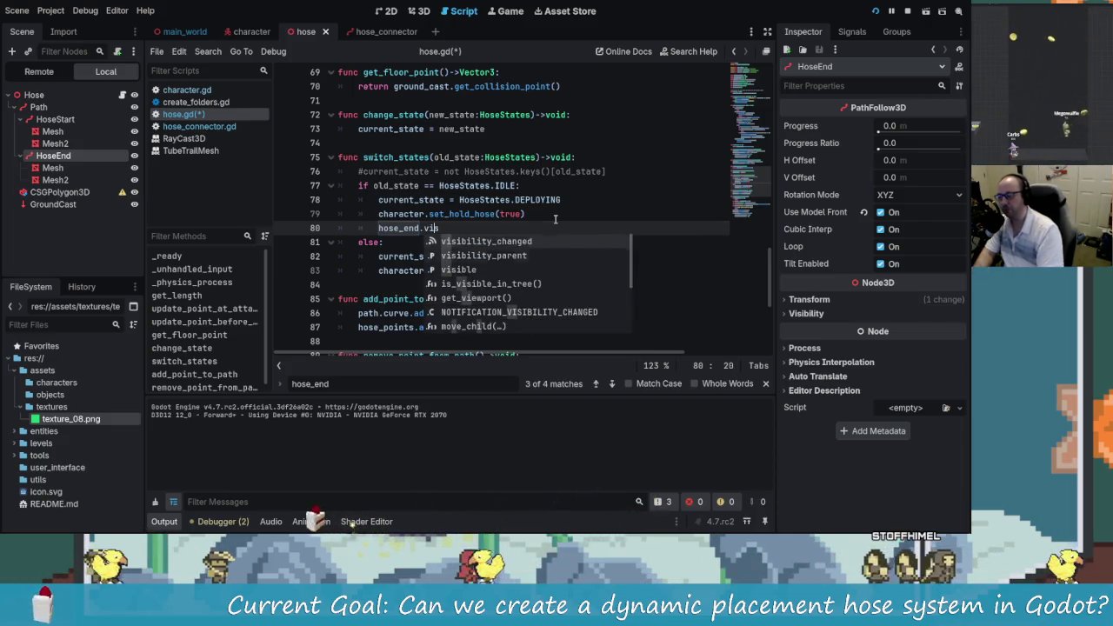
{"action": "type", "text": "false"}
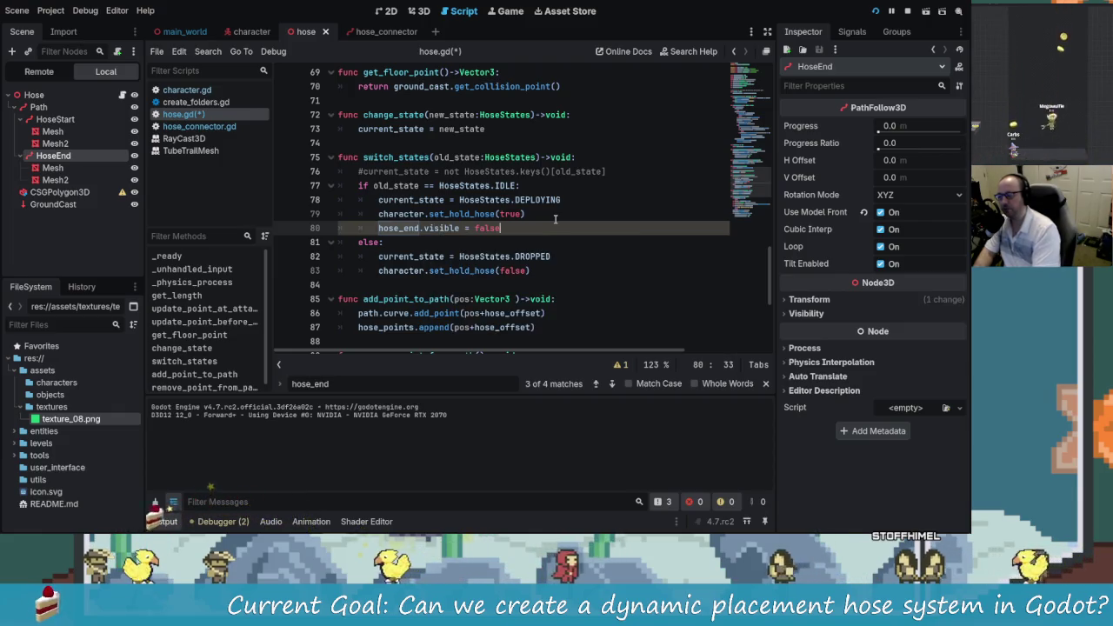
{"action": "key", "text": "Down"}
{"action": "key", "text": "Down"}
{"action": "key", "text": "Down"}
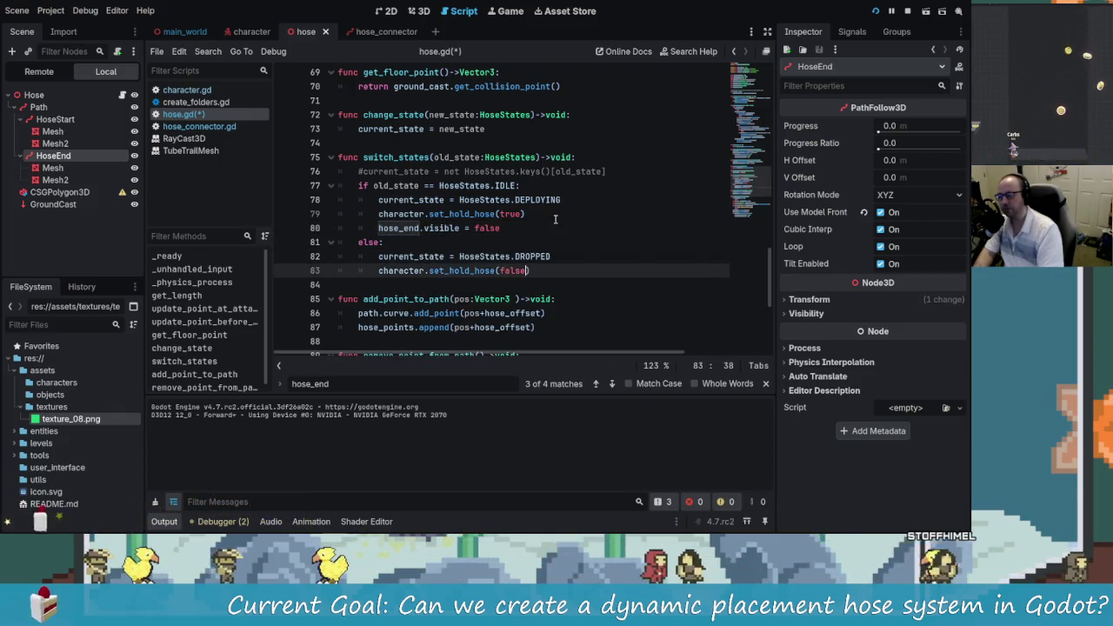
{"action": "key", "text": "Return"}
{"action": "type", "text": "hose_"}
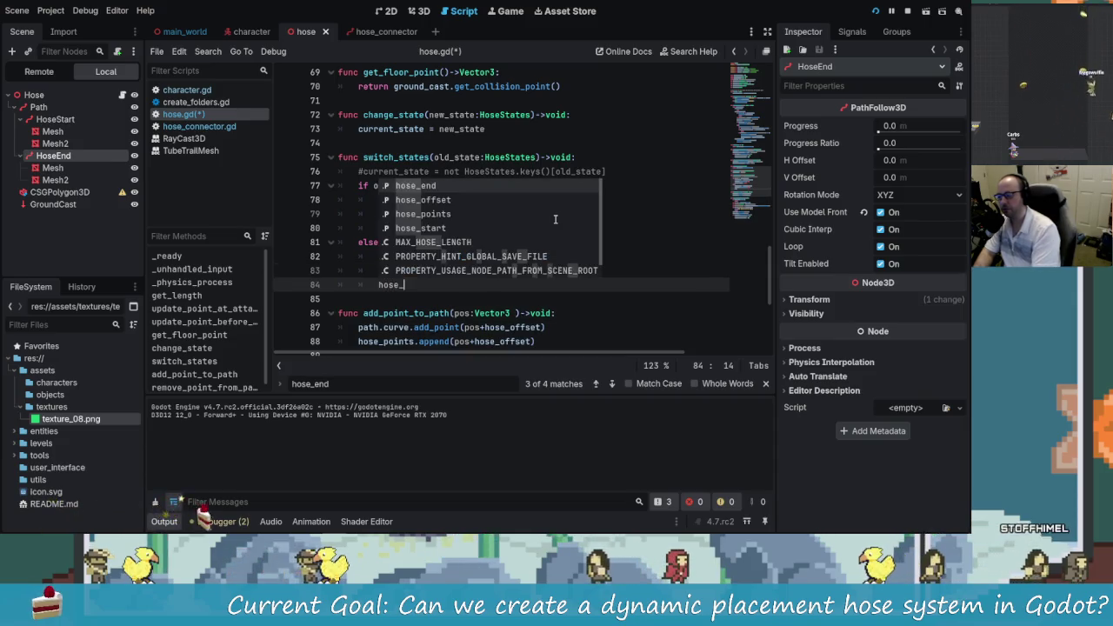
{"action": "type", "text": "end.vis"}
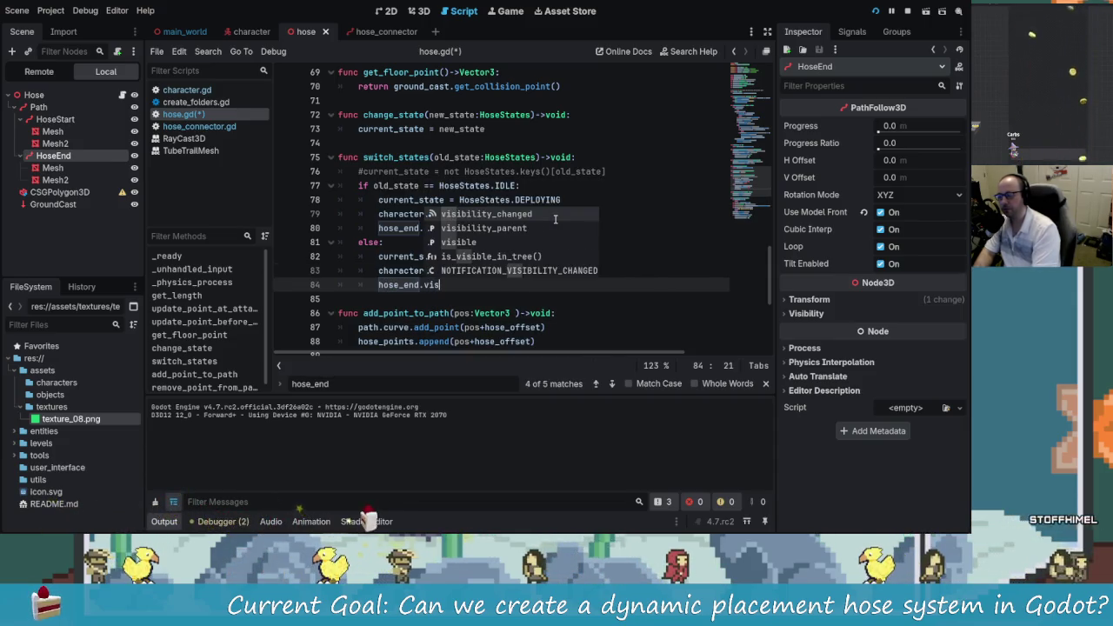
{"action": "type", "text": "ible = true"}
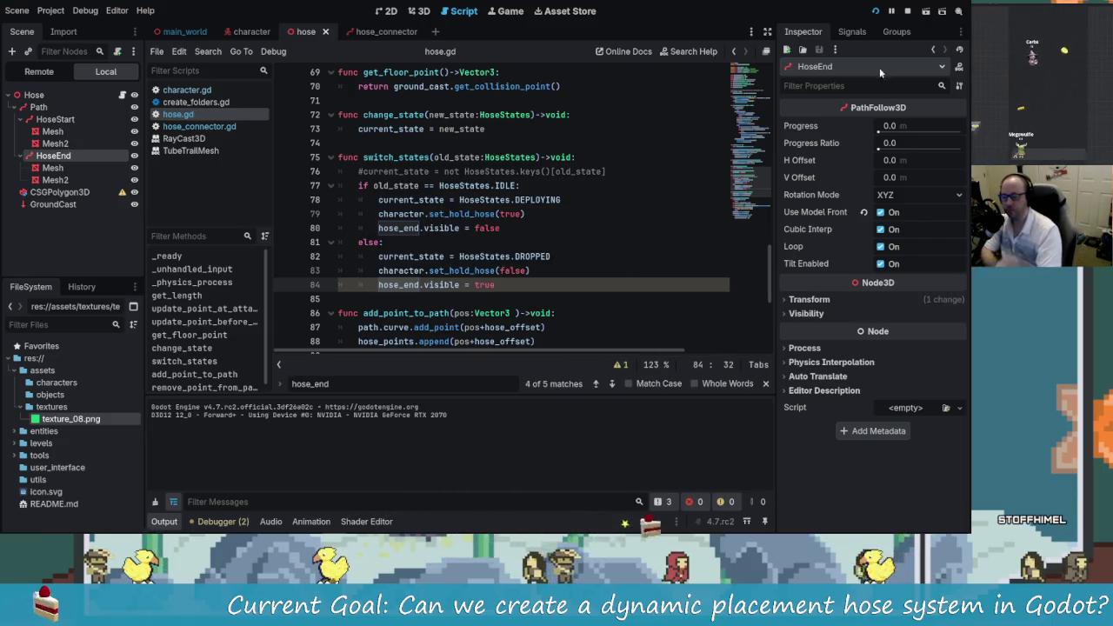
{"action": "key", "text": "F5"}
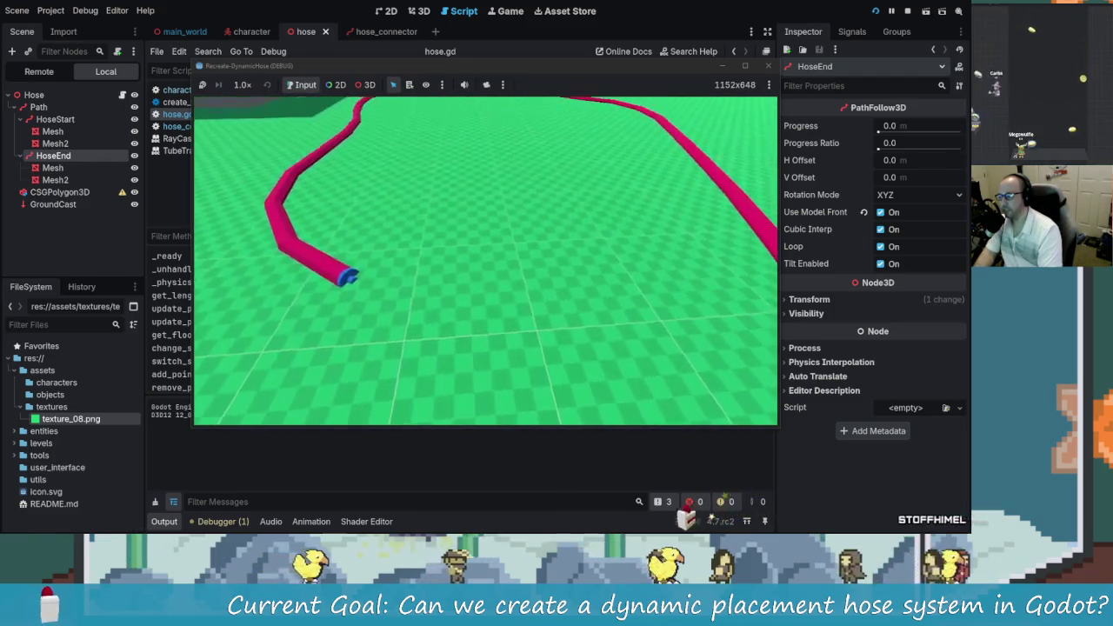
Step: Watch the winding pink hose with its blue end in the game, then return to hose.gd
{"action": "key", "text": "alt+Tab"}
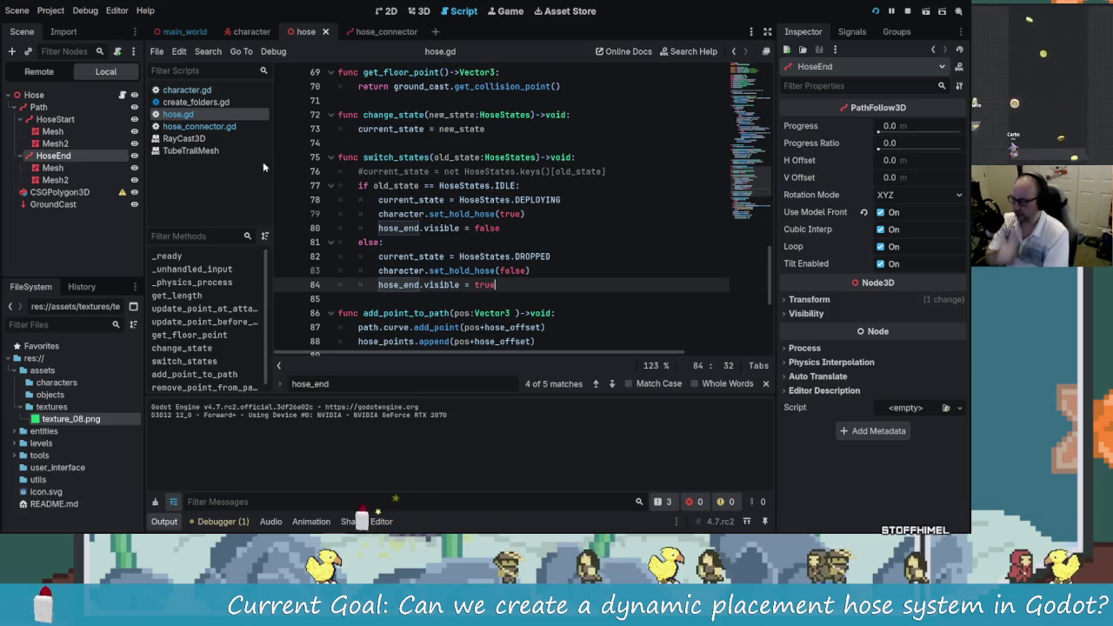
Step: Stretch the hose_connector's pink Mesh3 cylinder into a longer tube, then return to the character scene
{"action": "left_click", "coordinate": [366, 33]}
{"action": "left_click", "coordinate": [419, 11]}
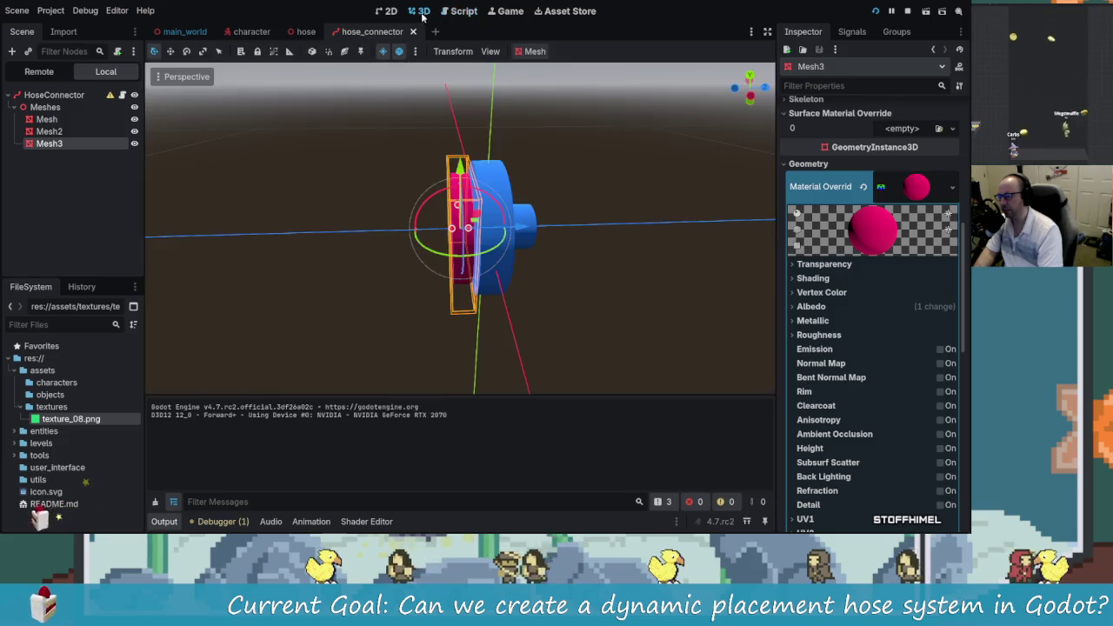
{"action": "scroll", "coordinate": [404, 203], "scroll_direction": "up", "scroll_amount": 2}
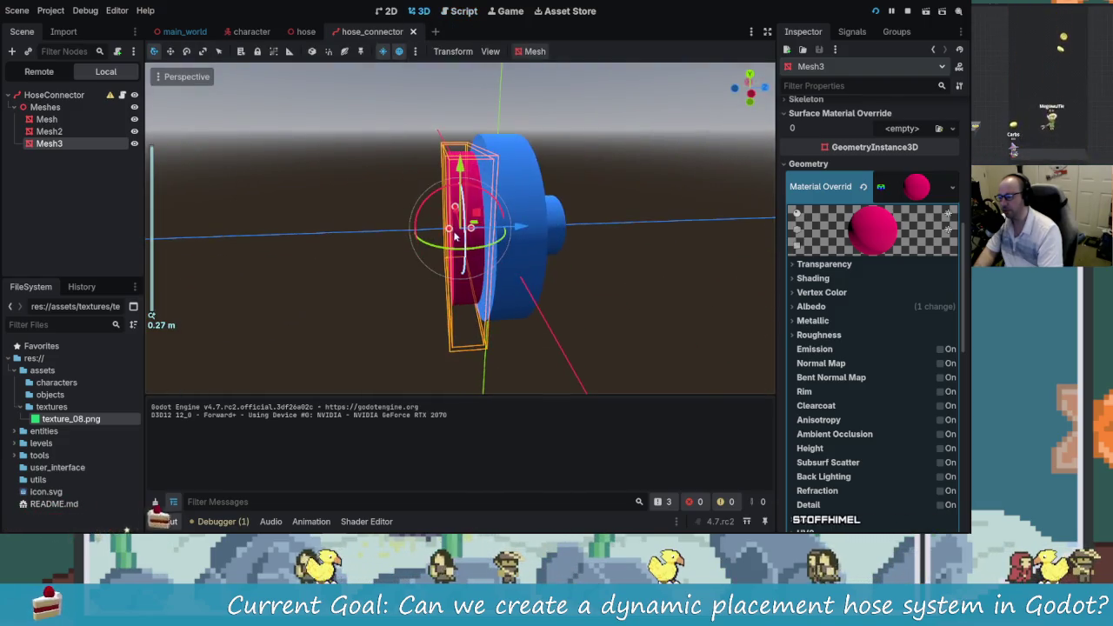
{"action": "mouse_move", "coordinate": [448, 230]}
{"action": "left_mouse_down"}
{"action": "mouse_move", "coordinate": [291, 249]}
{"action": "mouse_move", "coordinate": [324, 253]}
{"action": "left_mouse_up"}
{"action": "scroll", "coordinate": [321, 247], "scroll_direction": "down", "scroll_amount": 5}
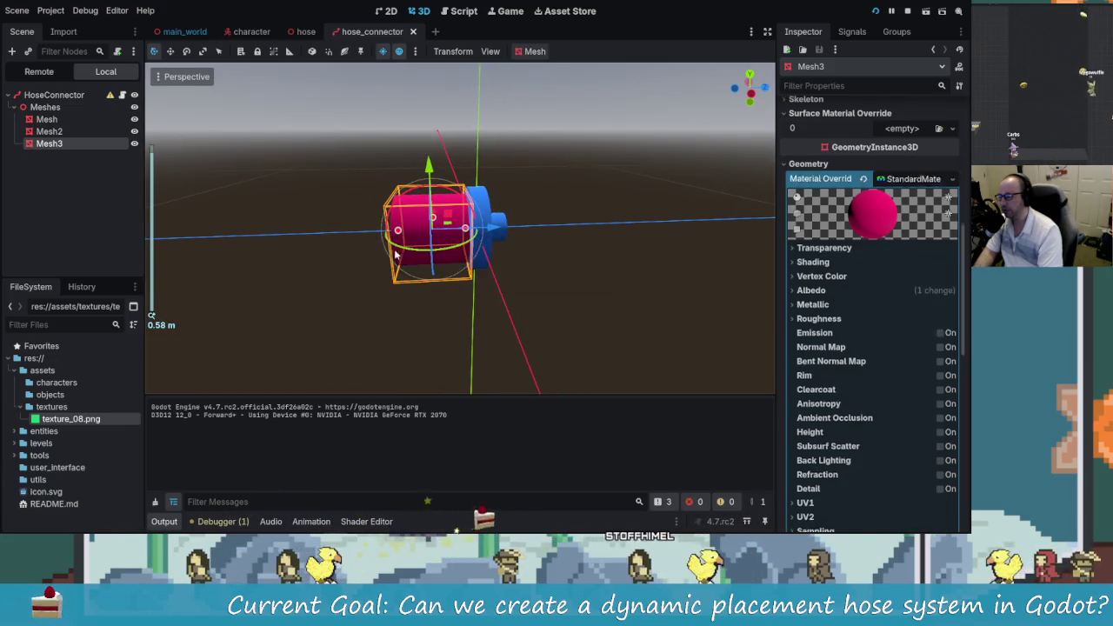
{"action": "left_click", "coordinate": [251, 31]}
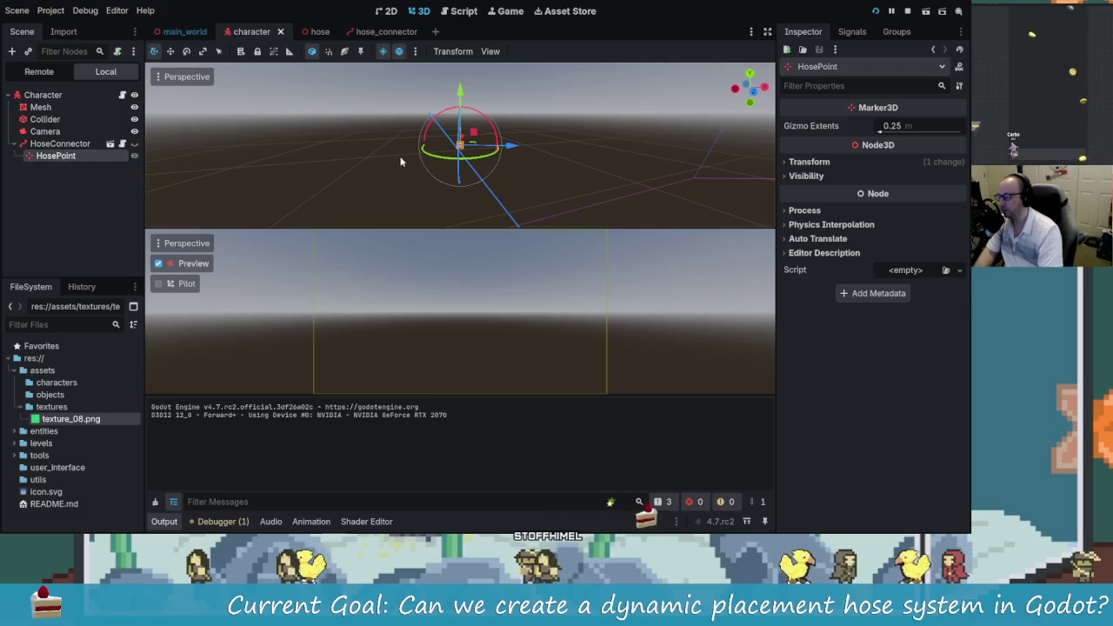
Step: Show HoseConnector on the character, move HosePoint left along the hose, and save the scene
{"action": "scroll", "coordinate": [499, 160], "scroll_direction": "down", "scroll_amount": 5}
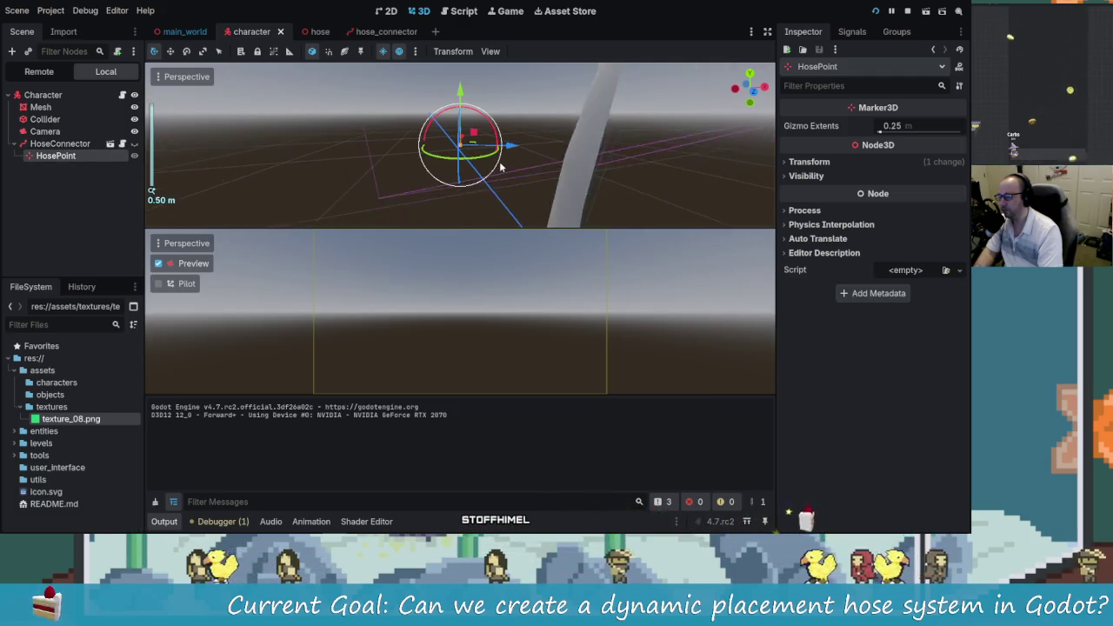
{"action": "scroll", "coordinate": [502, 165], "scroll_direction": "up", "scroll_amount": 5}
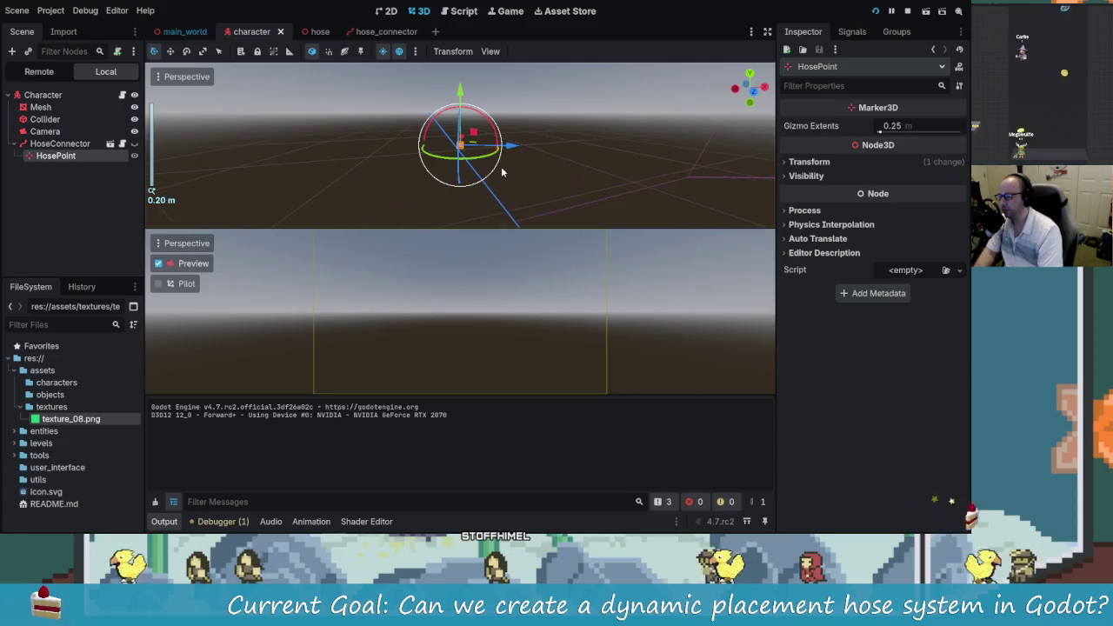
{"action": "left_click", "coordinate": [134, 144]}
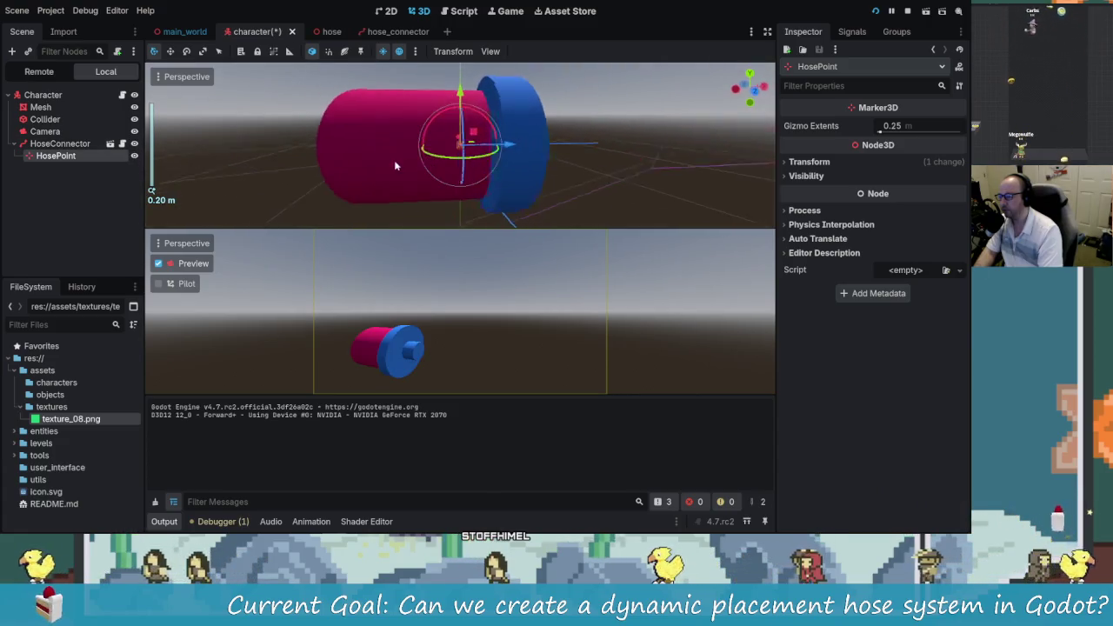
{"action": "left_click_drag", "start_coordinate": [504, 144], "coordinate": [381, 167]}
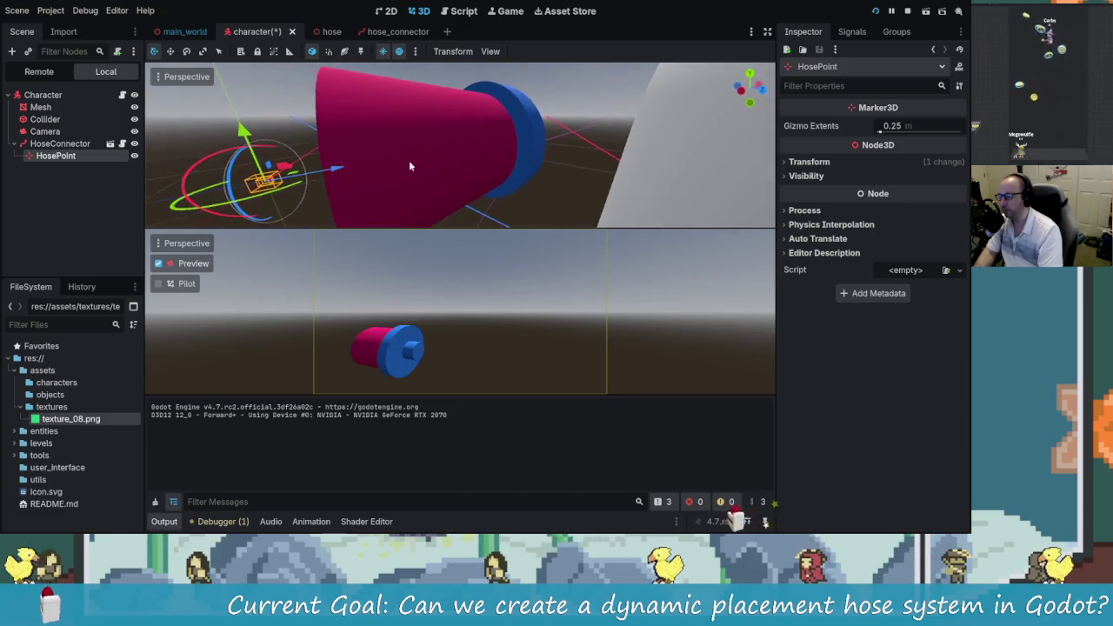
{"action": "scroll", "coordinate": [408, 161], "scroll_direction": "down", "scroll_amount": 3}
{"action": "scroll", "coordinate": [424, 165], "scroll_direction": "up", "scroll_amount": 3}
{"action": "left_click_drag", "start_coordinate": [446, 154], "coordinate": [453, 157]}
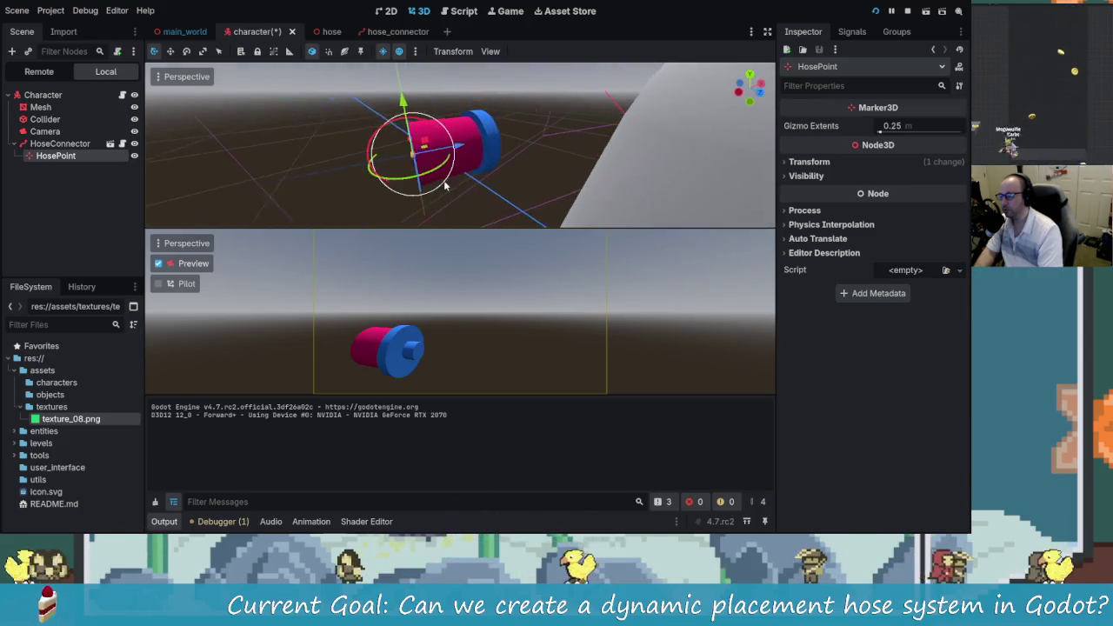
{"action": "scroll", "coordinate": [445, 161], "scroll_direction": "up", "scroll_amount": 3}
{"action": "mouse_move", "coordinate": [445, 161]}
{"action": "left_mouse_down"}
{"action": "mouse_move", "coordinate": [538, 165]}
{"action": "mouse_move", "coordinate": [476, 161]}
{"action": "left_mouse_up"}
{"action": "key", "text": "ctrl+s"}
Step: Lengthen the pink Mesh3 cylinder further in the hose_connector scene
{"action": "left_click", "coordinate": [487, 173]}
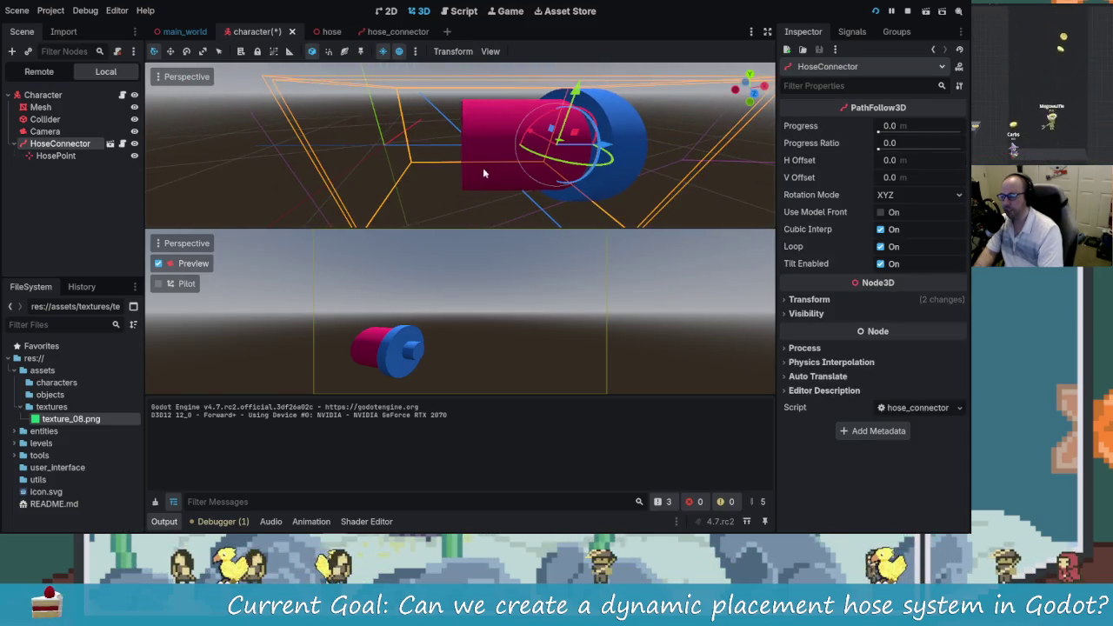
{"action": "left_click", "coordinate": [56, 156]}
{"action": "left_click", "coordinate": [60, 144]}
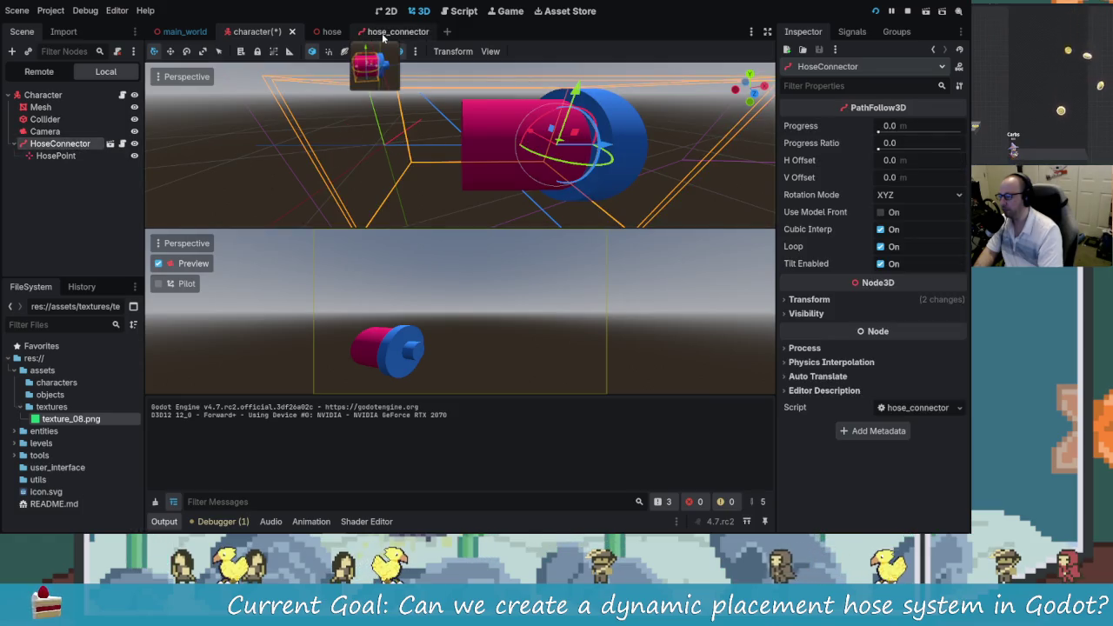
{"action": "left_click", "coordinate": [387, 31]}
{"action": "mouse_move", "coordinate": [398, 230]}
{"action": "left_mouse_down"}
{"action": "mouse_move", "coordinate": [329, 250]}
{"action": "mouse_move", "coordinate": [345, 250]}
{"action": "left_mouse_up"}
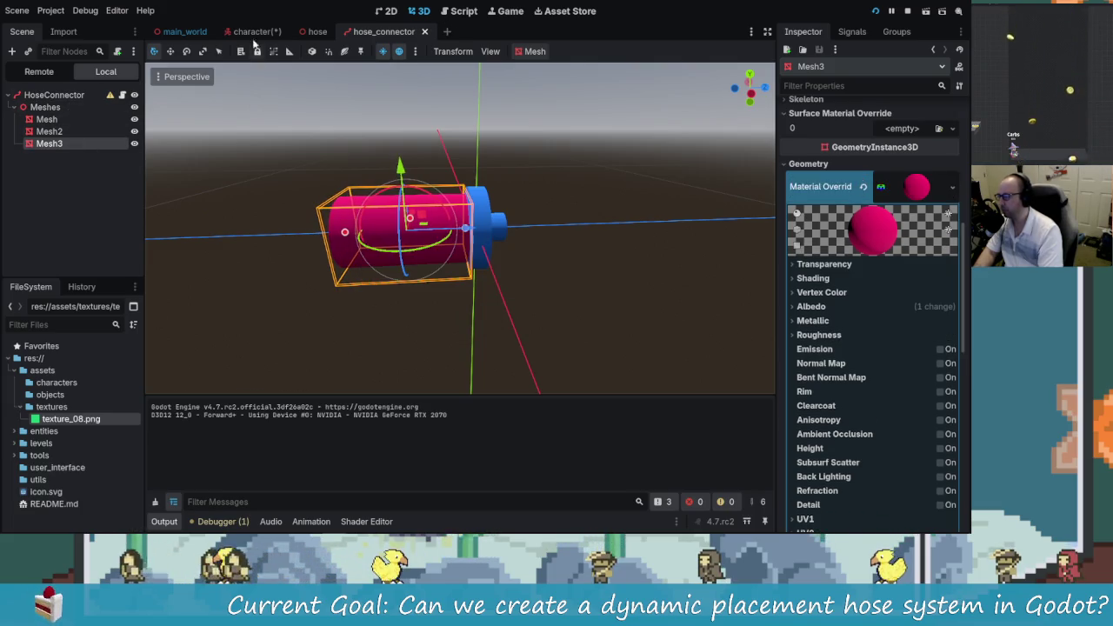
Step: Back in the character scene, select HosePoint and view the lengthened tube from the side
{"action": "left_click", "coordinate": [253, 33]}
{"action": "mouse_move", "coordinate": [382, 178]}
{"action": "left_mouse_down"}
{"action": "mouse_move", "coordinate": [463, 177]}
{"action": "mouse_move", "coordinate": [426, 185]}
{"action": "mouse_move", "coordinate": [455, 148]}
{"action": "mouse_move", "coordinate": [527, 183]}
{"action": "mouse_move", "coordinate": [328, 185]}
{"action": "mouse_move", "coordinate": [439, 159]}
{"action": "left_mouse_up"}
{"action": "left_click", "coordinate": [61, 155]}
{"action": "scroll", "coordinate": [527, 184], "scroll_direction": "up", "scroll_amount": 3}
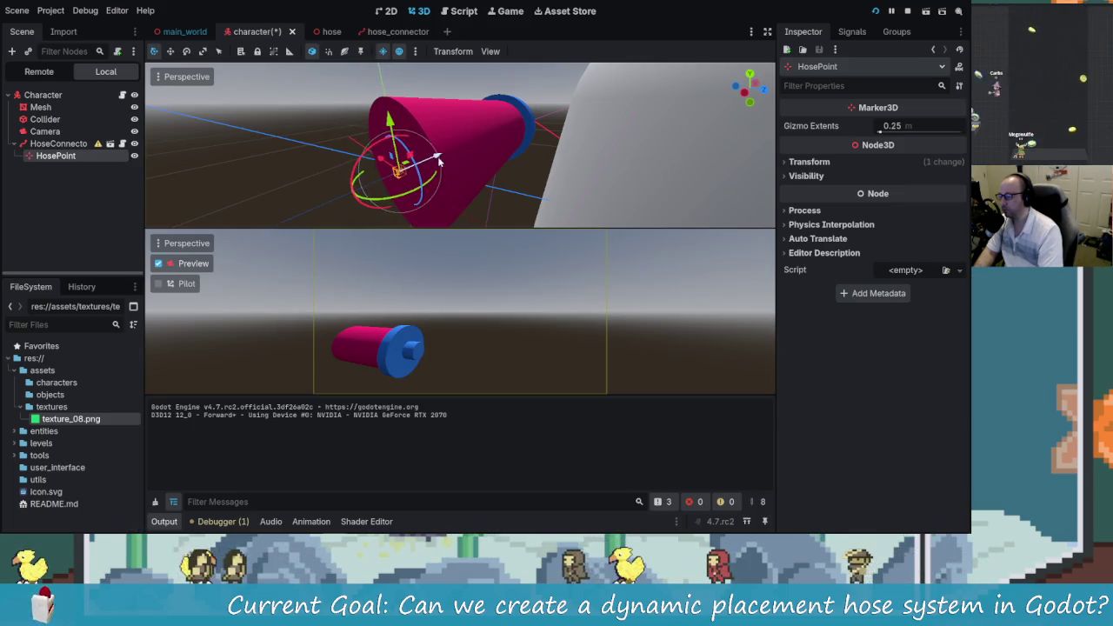
{"action": "scroll", "coordinate": [460, 160], "scroll_direction": "down", "scroll_amount": 3}
{"action": "left_click_drag", "start_coordinate": [568, 161], "coordinate": [492, 84]}
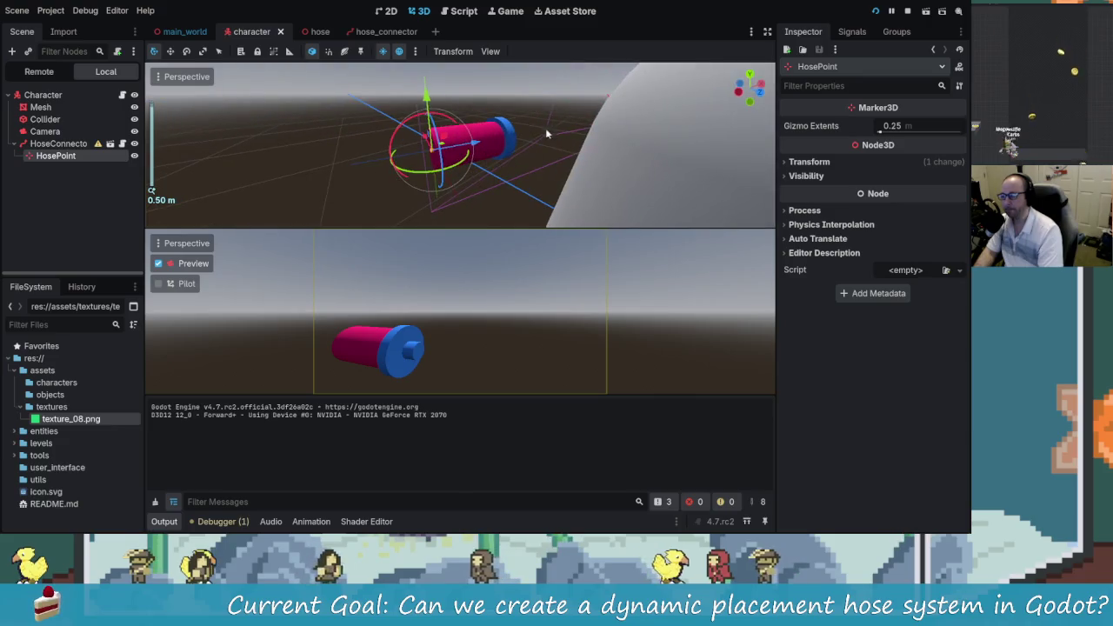
{"action": "left_click", "coordinate": [907, 11]}
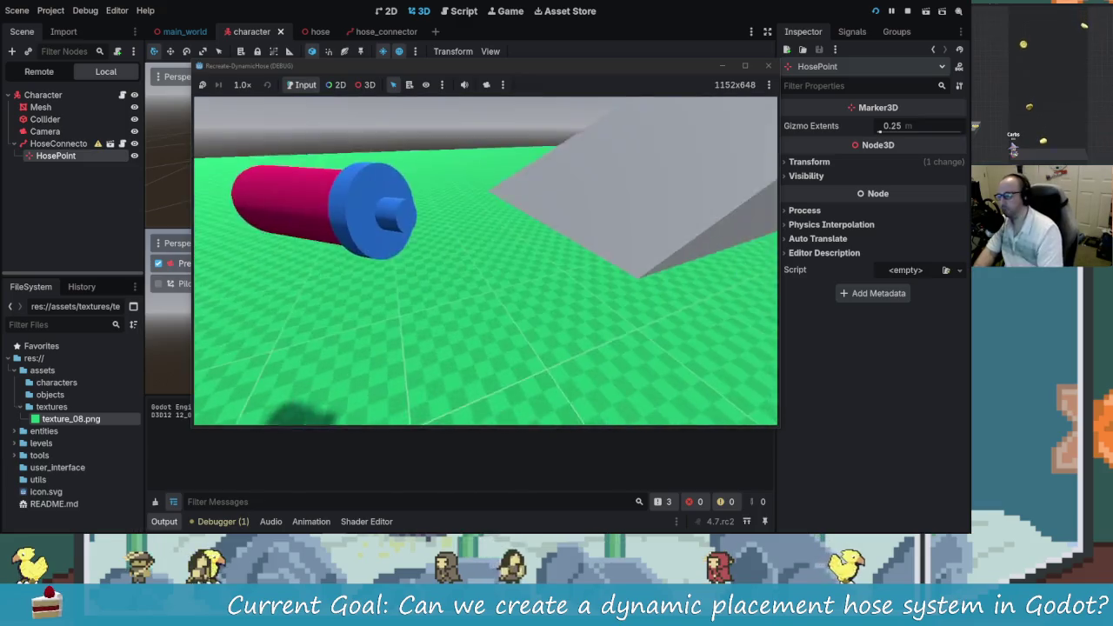
{"action": "key", "text": "w"}
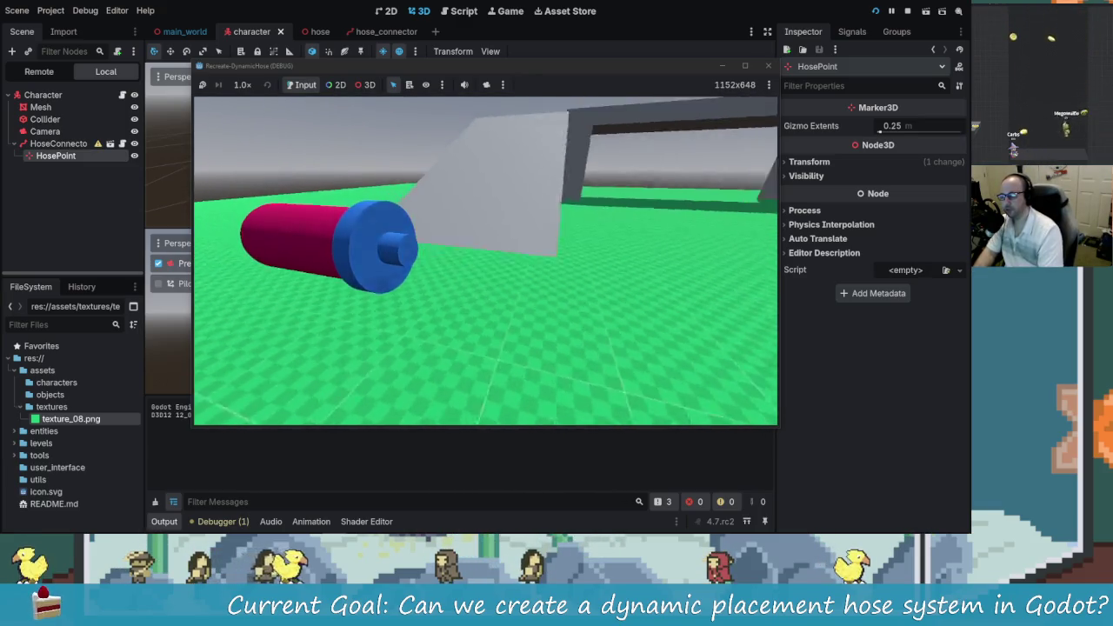
{"action": "key", "text": "w"}
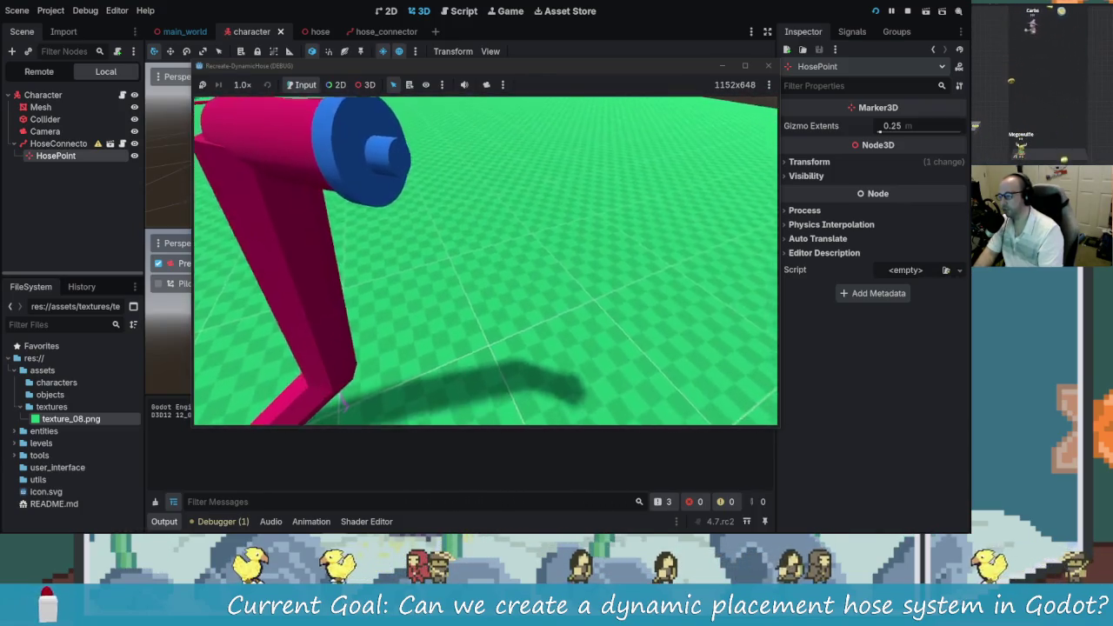
{"action": "key", "text": "F8"}
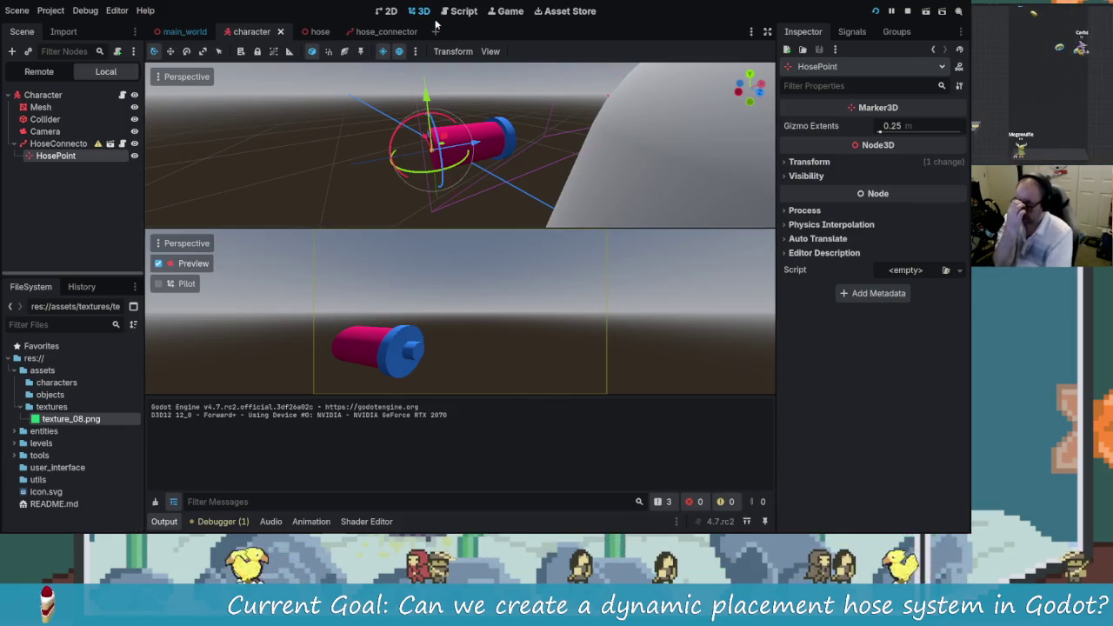
Step: Open hose.gd in the Script editor, then select the hose scene's Path node to see its curve
{"action": "left_click", "coordinate": [464, 11]}
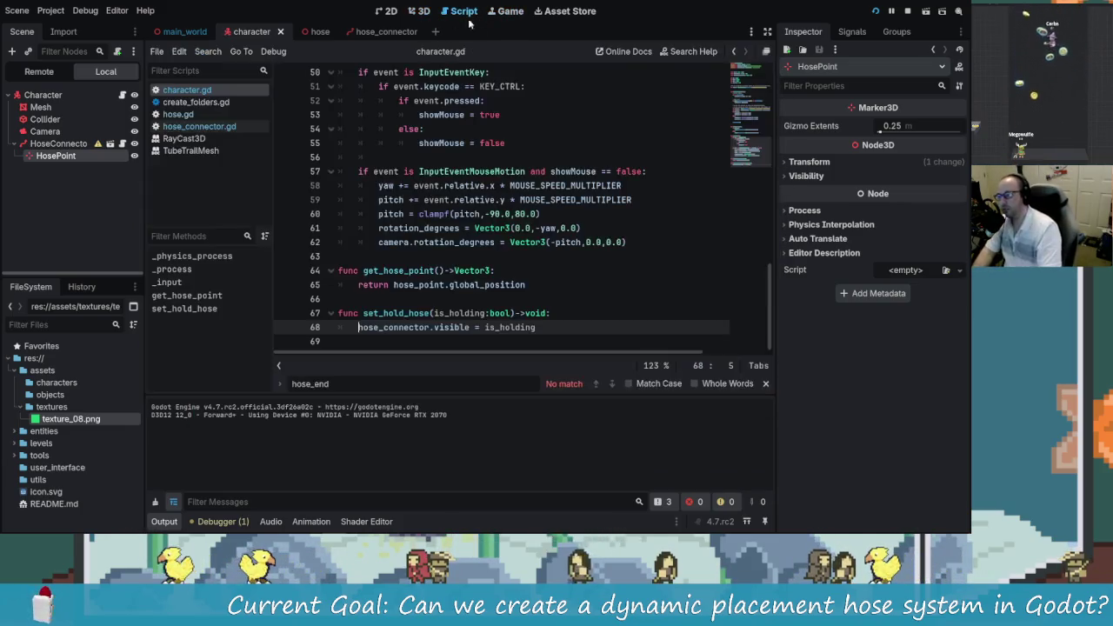
{"action": "left_click", "coordinate": [492, 257]}
{"action": "scroll", "coordinate": [617, 321], "scroll_direction": "up", "scroll_amount": 12}
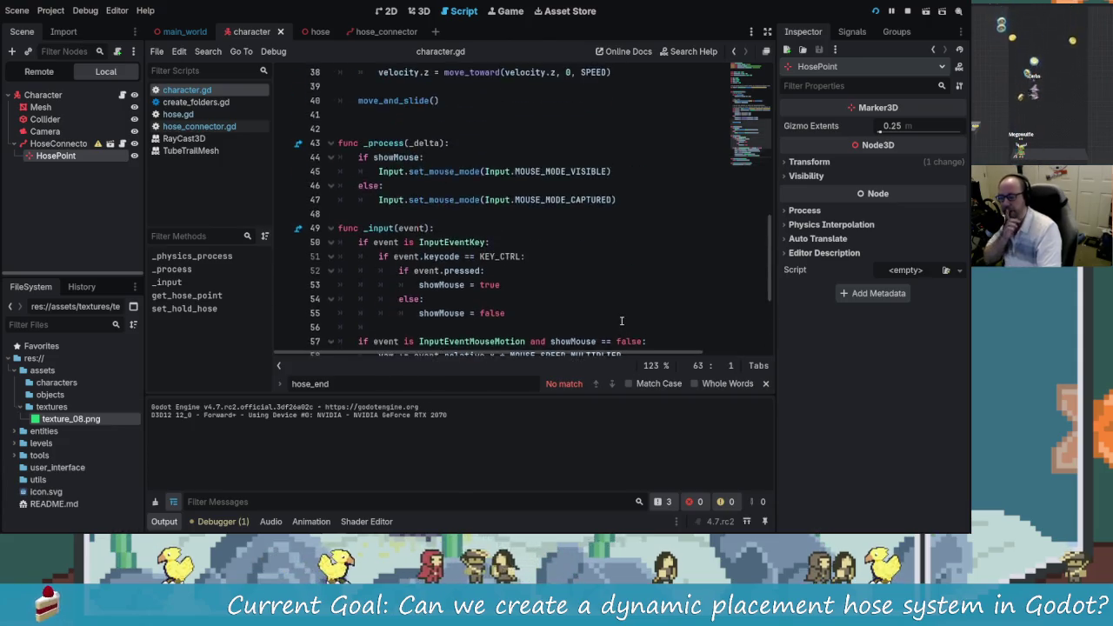
{"action": "scroll", "coordinate": [623, 317], "scroll_direction": "down", "scroll_amount": 12}
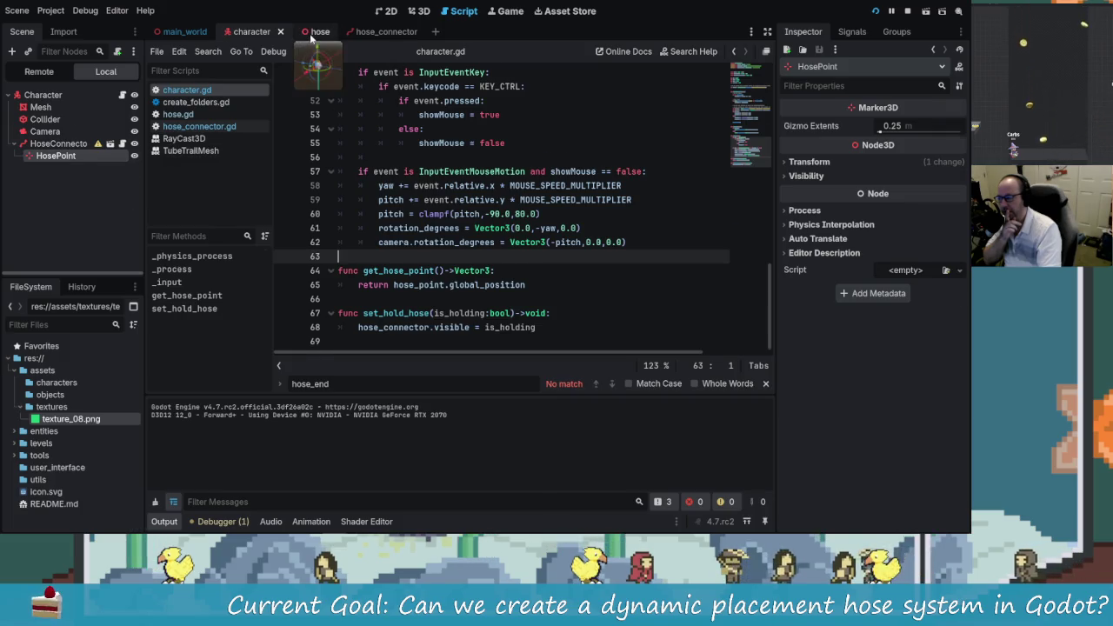
{"action": "left_click", "coordinate": [315, 32]}
{"action": "left_click", "coordinate": [52, 108]}
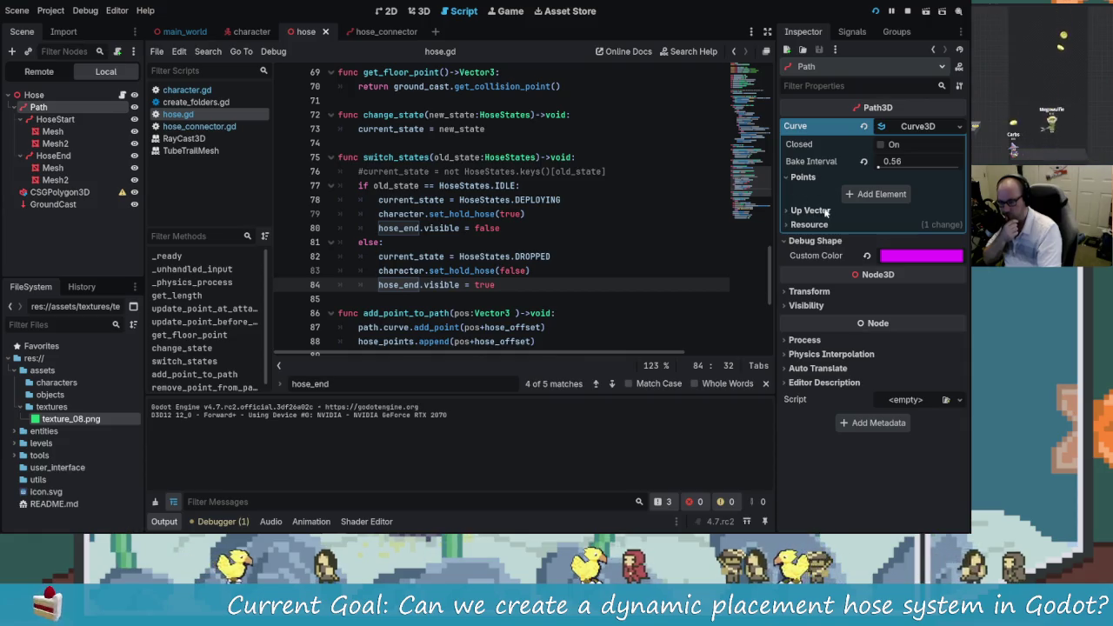
Step: Select CSGPolygon3D and review Path Interval Type and Path Rotation, keeping Distance and PathFollow
{"action": "left_click", "coordinate": [76, 192]}
{"action": "scroll", "coordinate": [819, 359], "scroll_direction": "up", "scroll_amount": 4}
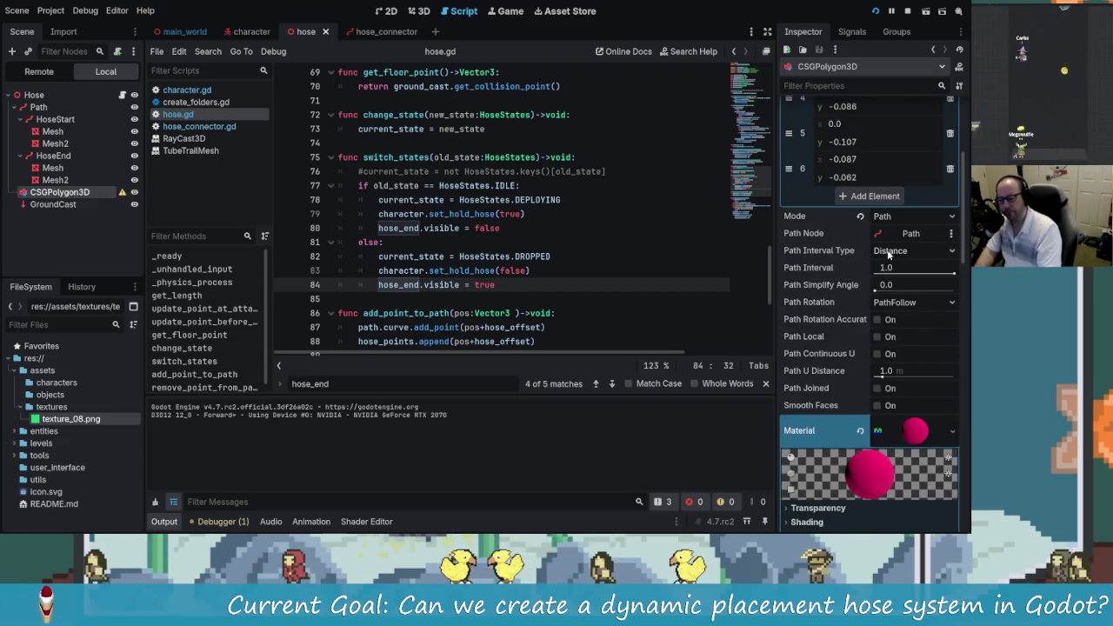
{"action": "left_click", "coordinate": [888, 251]}
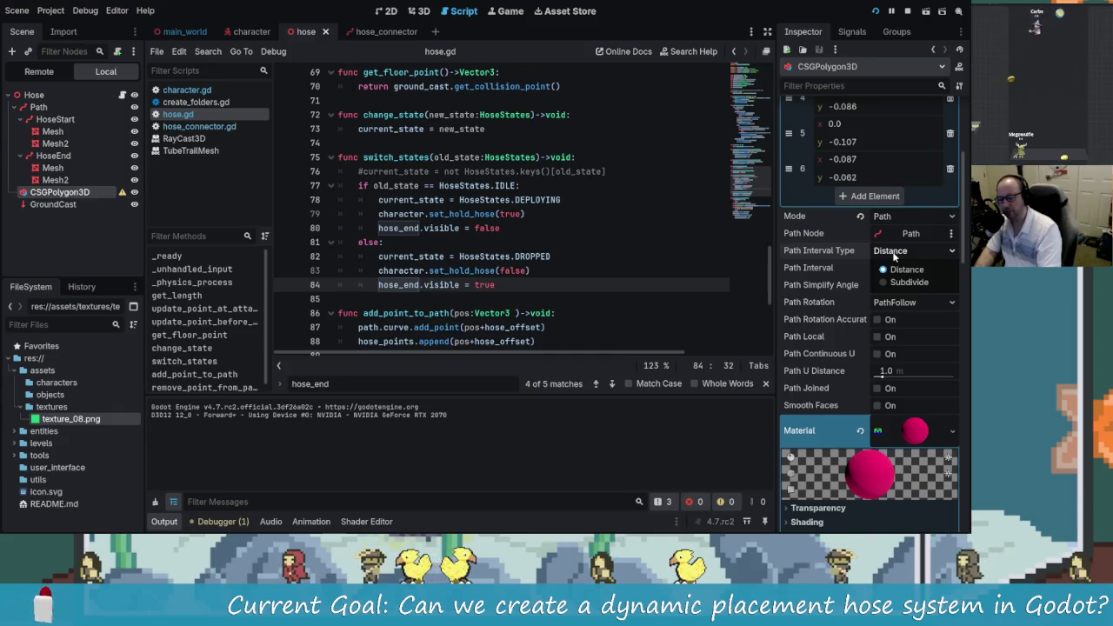
{"action": "left_click", "coordinate": [827, 255]}
{"action": "left_click", "coordinate": [909, 252]}
{"action": "left_click", "coordinate": [870, 259]}
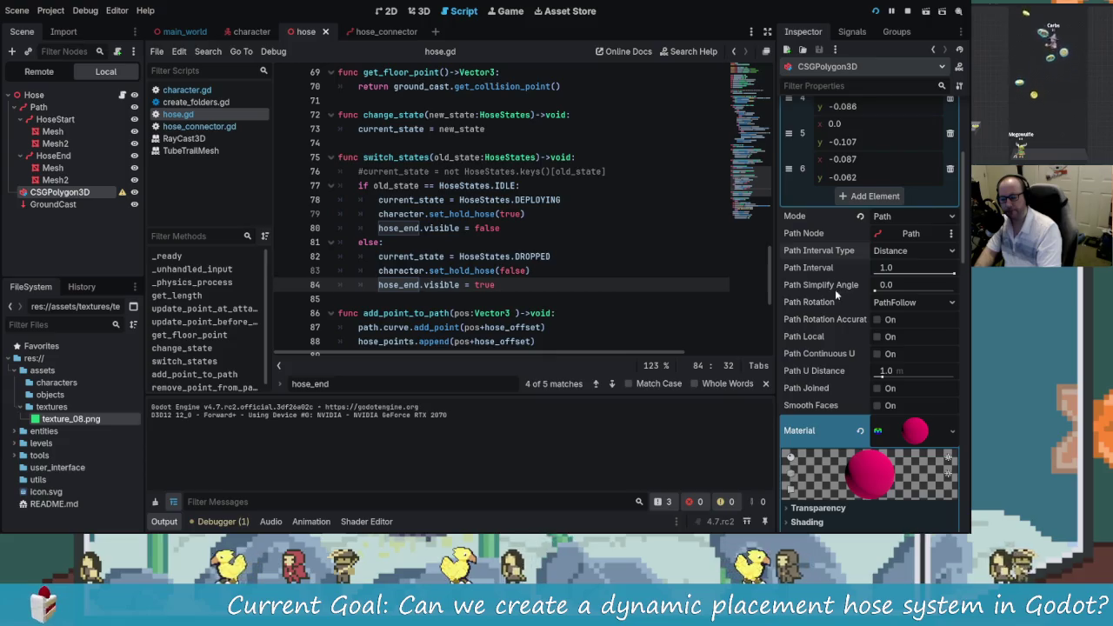
{"action": "left_click", "coordinate": [893, 302]}
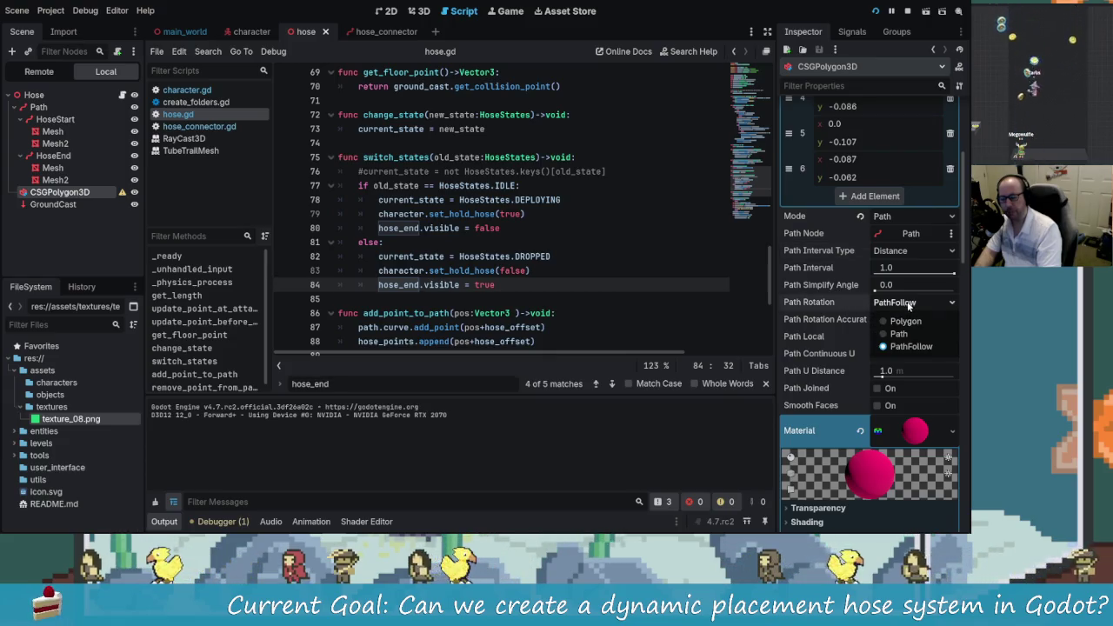
{"action": "left_click", "coordinate": [895, 347]}
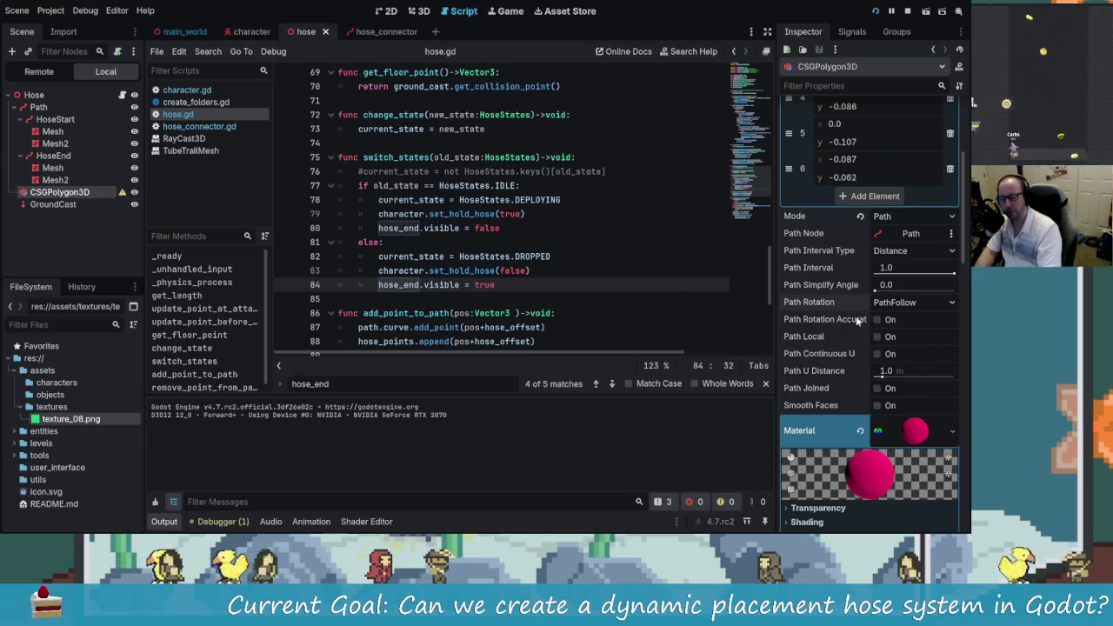
Step: Look over the remaining CSGPolygon3D extrusion properties in the Inspector
{"action": "mouse_move", "coordinate": [857, 320]}
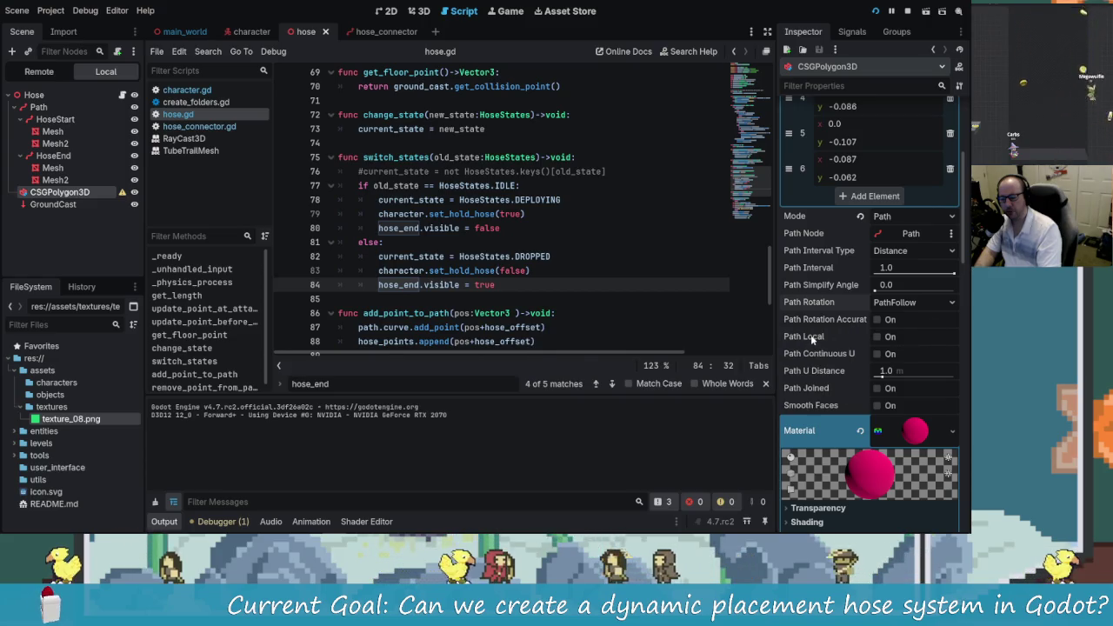
{"action": "mouse_move", "coordinate": [812, 340]}
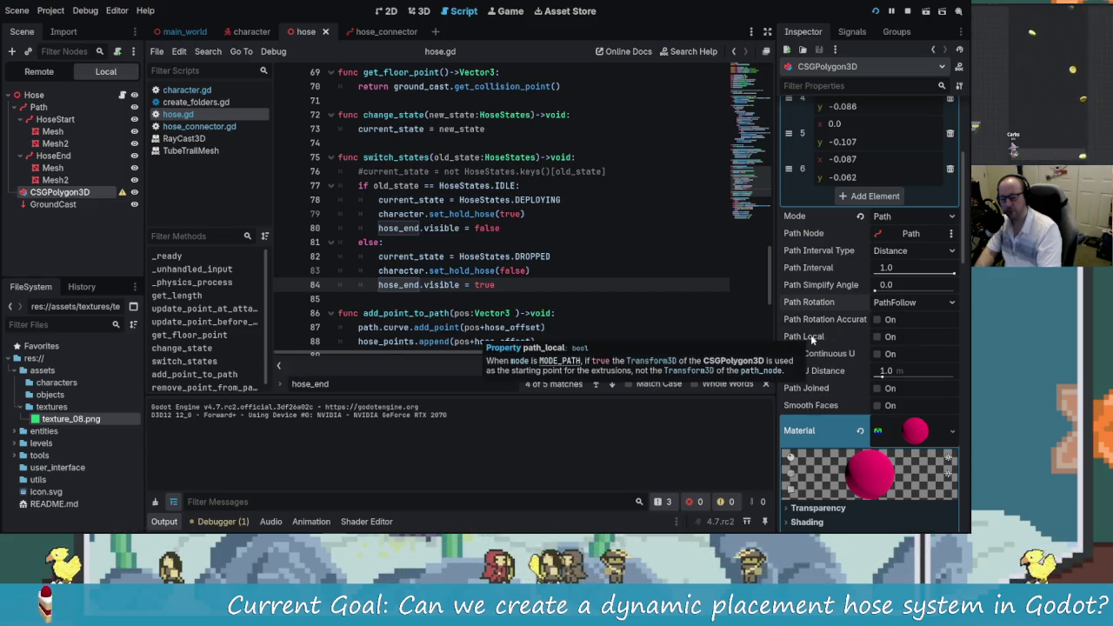
{"action": "mouse_move", "coordinate": [820, 395]}
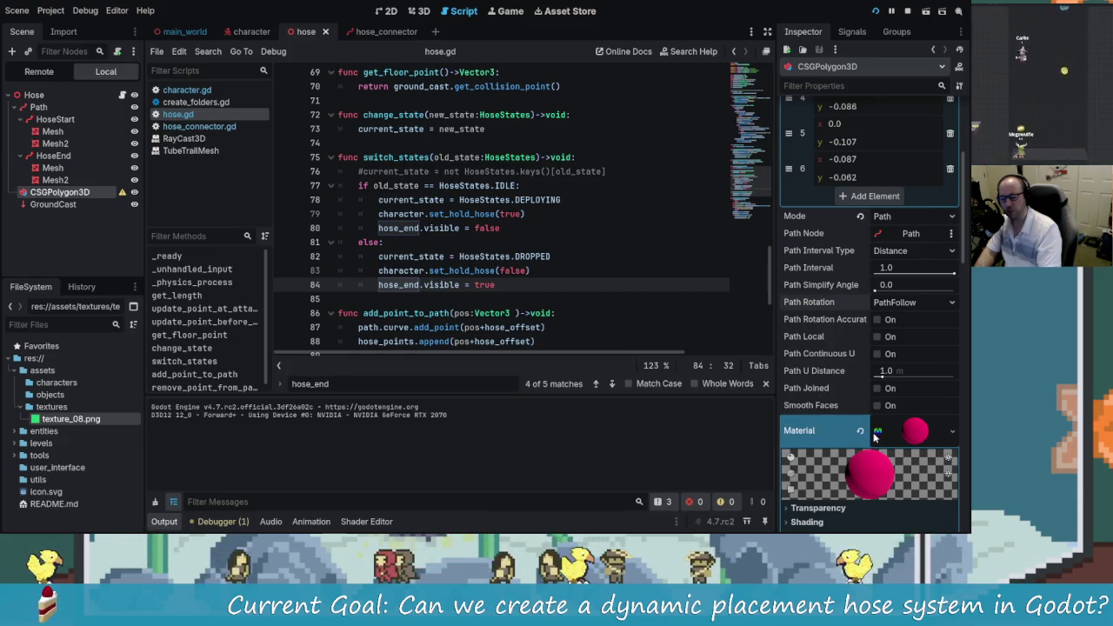
{"action": "mouse_move", "coordinate": [818, 376]}
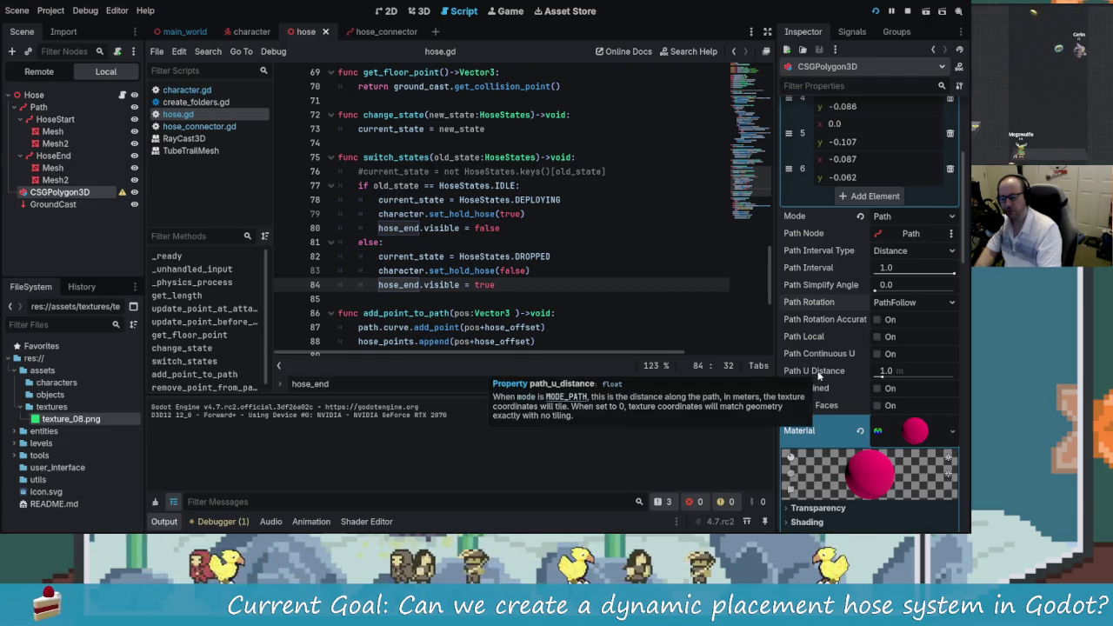
{"action": "scroll", "coordinate": [855, 398], "scroll_direction": "down", "scroll_amount": 3}
{"action": "scroll", "coordinate": [861, 407], "scroll_direction": "up", "scroll_amount": 3}
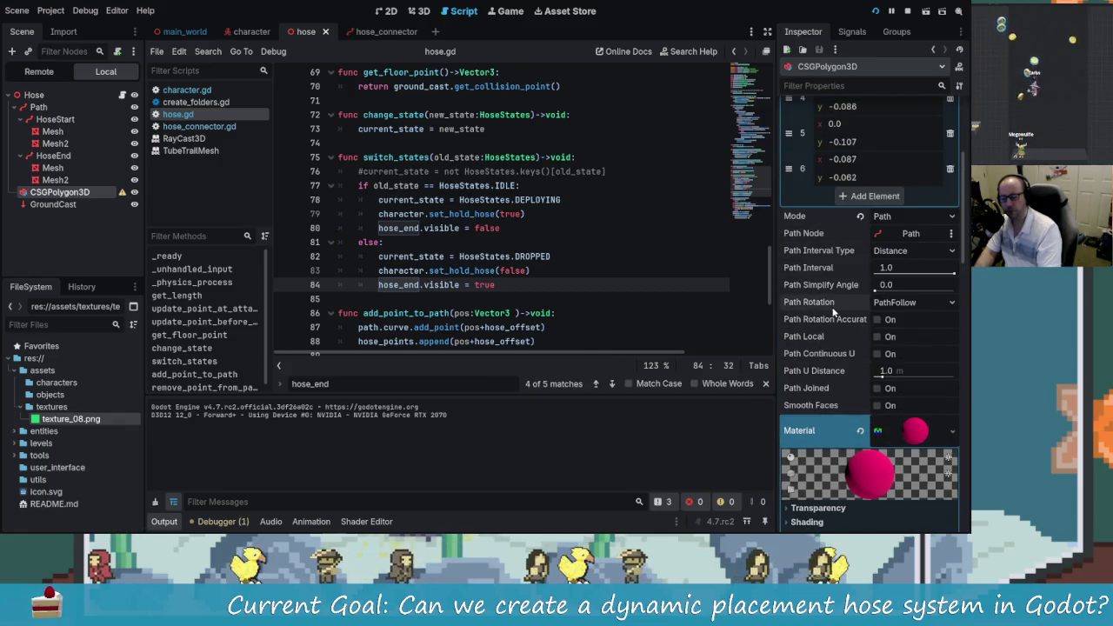
{"action": "scroll", "coordinate": [839, 291], "scroll_direction": "up", "scroll_amount": 2}
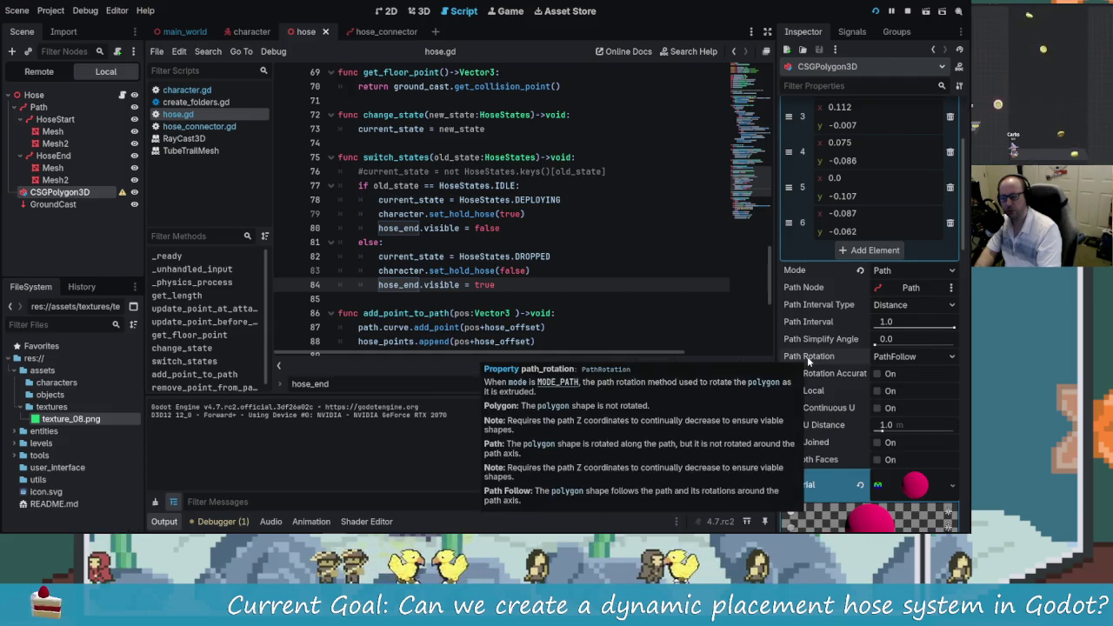
{"action": "scroll", "coordinate": [828, 373], "scroll_direction": "up", "scroll_amount": 3}
{"action": "scroll", "coordinate": [826, 386], "scroll_direction": "down", "scroll_amount": 6}
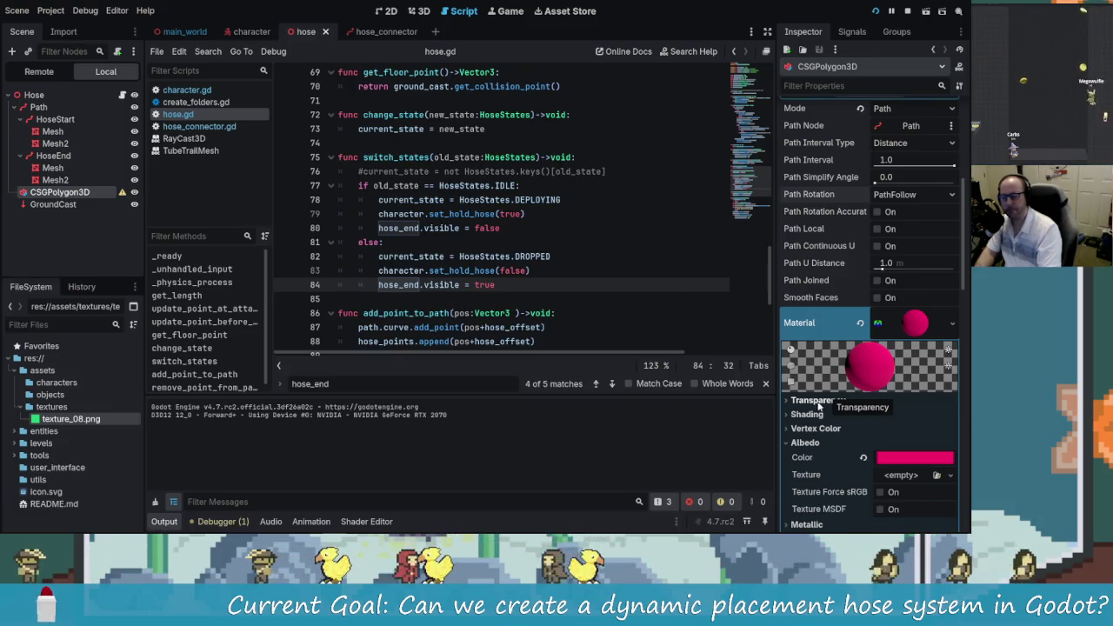
{"action": "scroll", "coordinate": [809, 331], "scroll_direction": "up", "scroll_amount": 1}
{"action": "scroll", "coordinate": [808, 330], "scroll_direction": "up", "scroll_amount": 2}
{"action": "scroll", "coordinate": [689, 294], "scroll_direction": "up", "scroll_amount": 1}
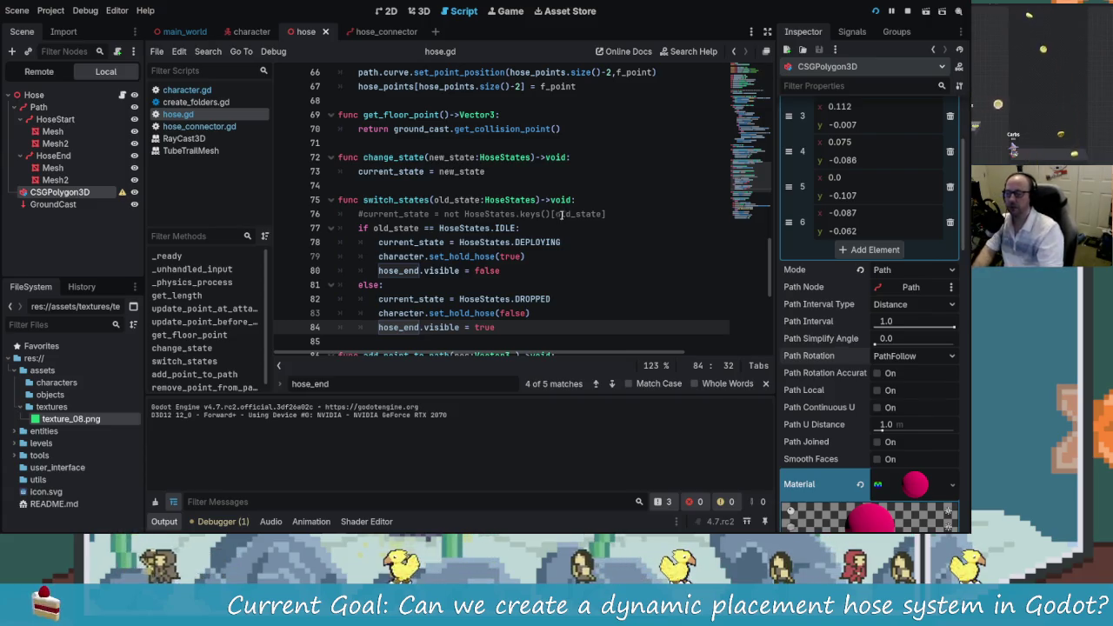
{"action": "scroll", "coordinate": [557, 226], "scroll_direction": "up", "scroll_amount": 10}
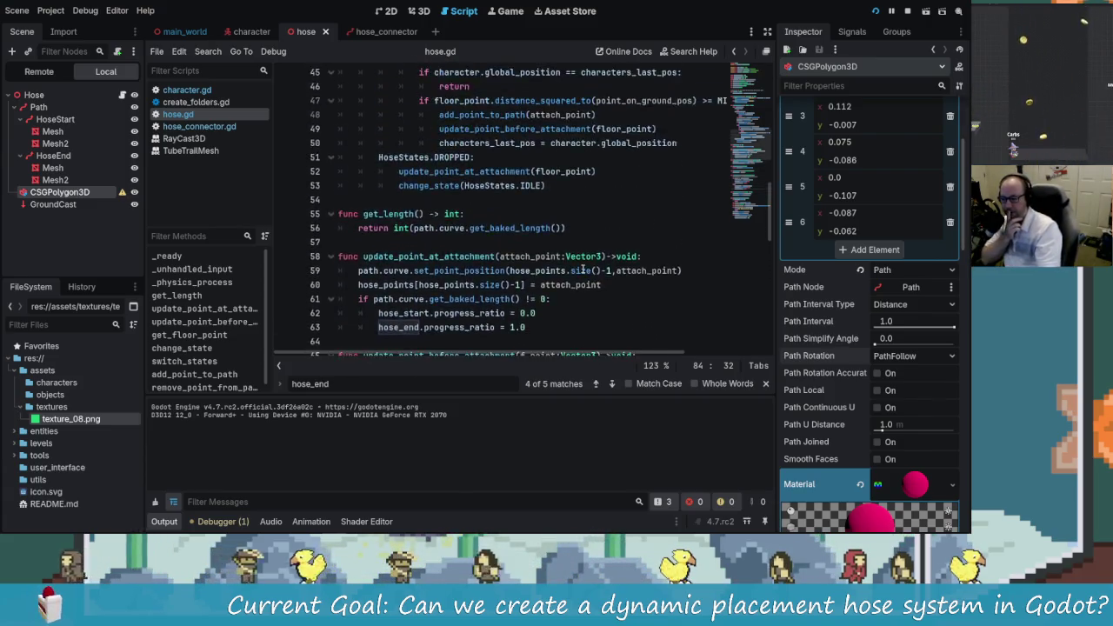
{"action": "scroll", "coordinate": [583, 271], "scroll_direction": "up", "scroll_amount": 12}
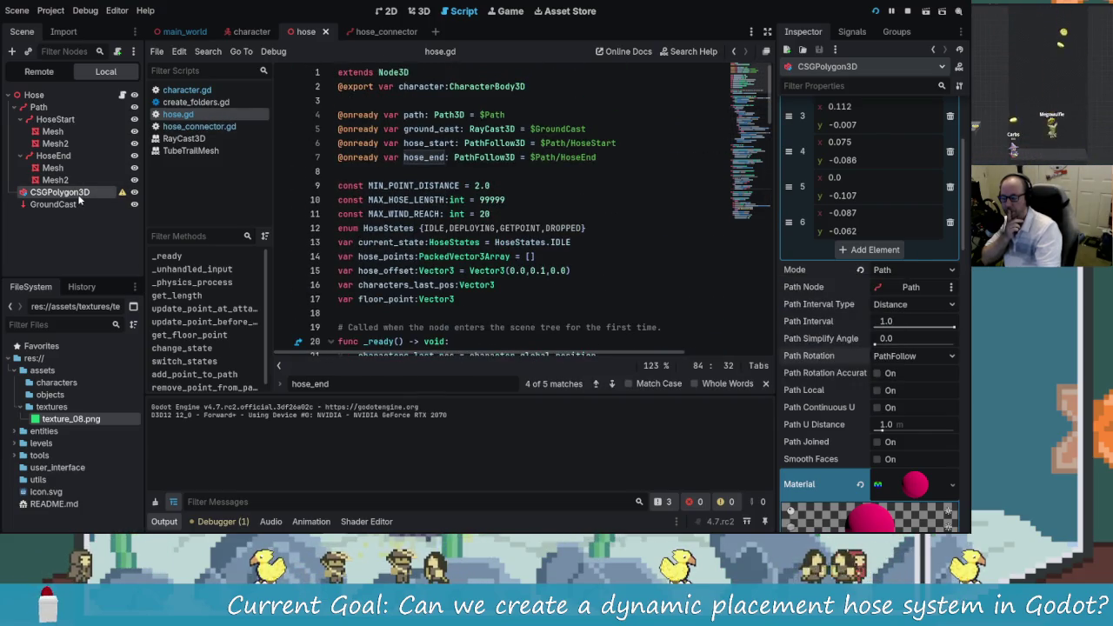
{"action": "left_click", "coordinate": [383, 32]}
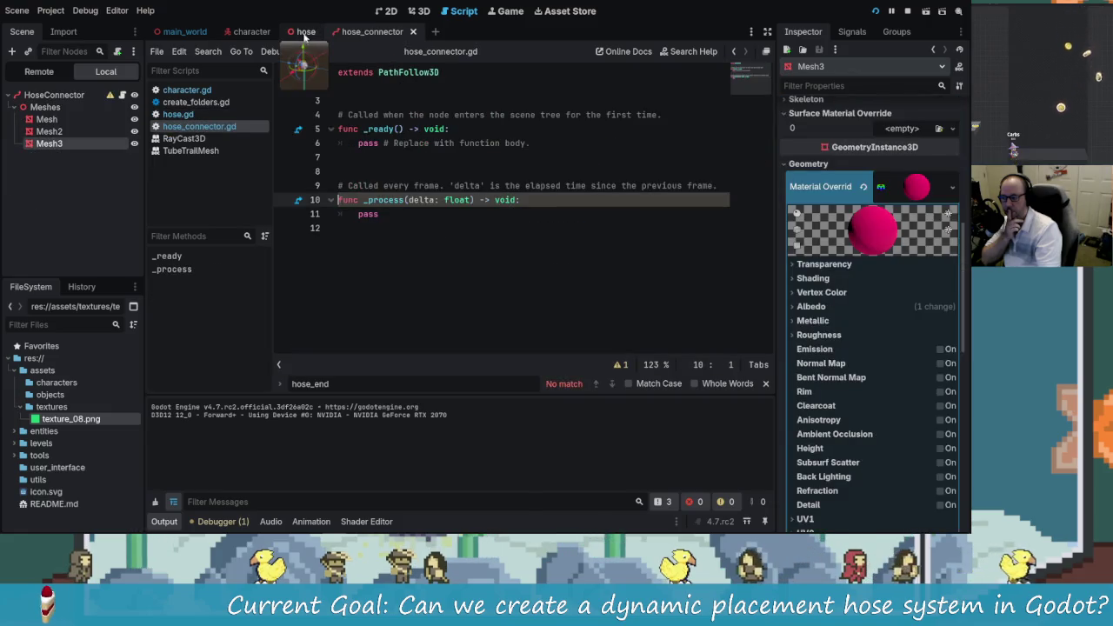
{"action": "left_click", "coordinate": [305, 31]}
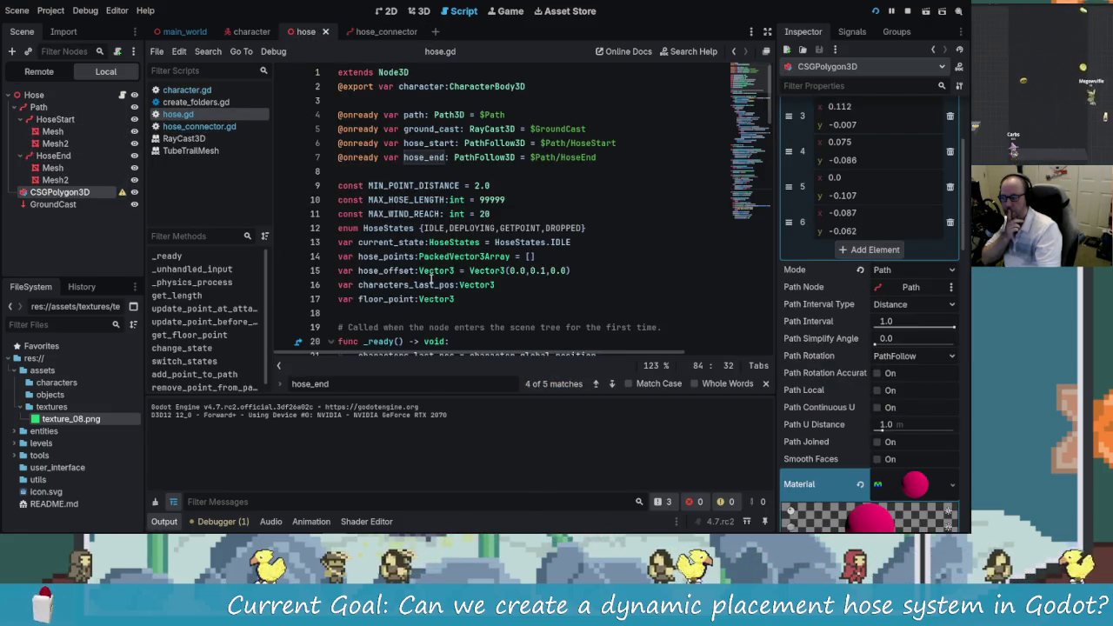
{"action": "scroll", "coordinate": [456, 274], "scroll_direction": "down", "scroll_amount": 1}
{"action": "scroll", "coordinate": [456, 274], "scroll_direction": "down", "scroll_amount": 3}
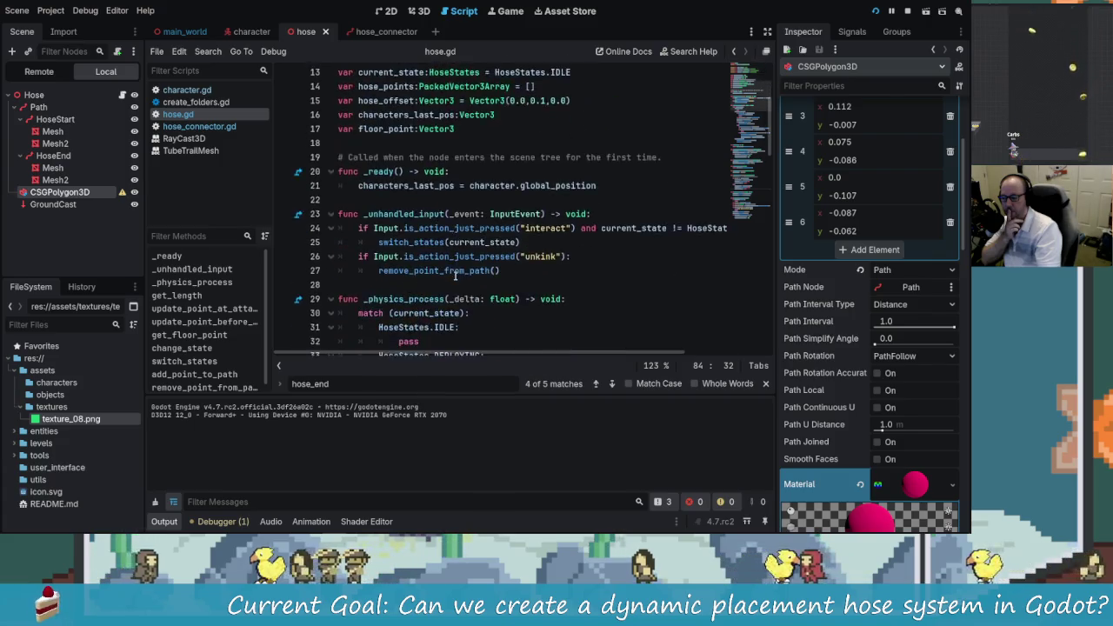
{"action": "scroll", "coordinate": [456, 274], "scroll_direction": "up", "scroll_amount": 4}
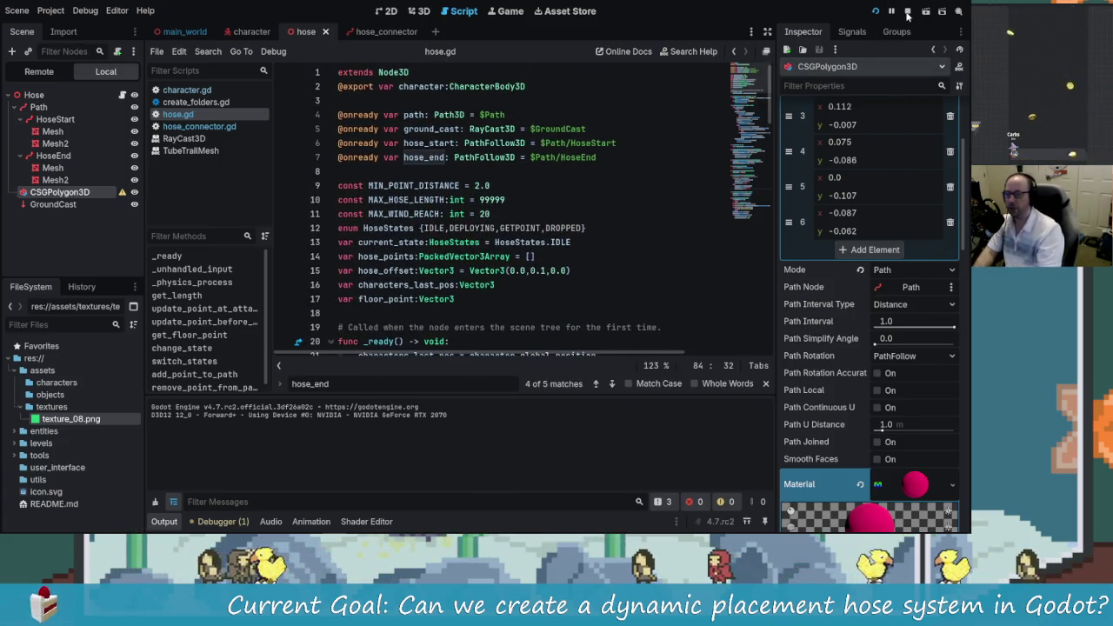
{"action": "left_click", "coordinate": [876, 11]}
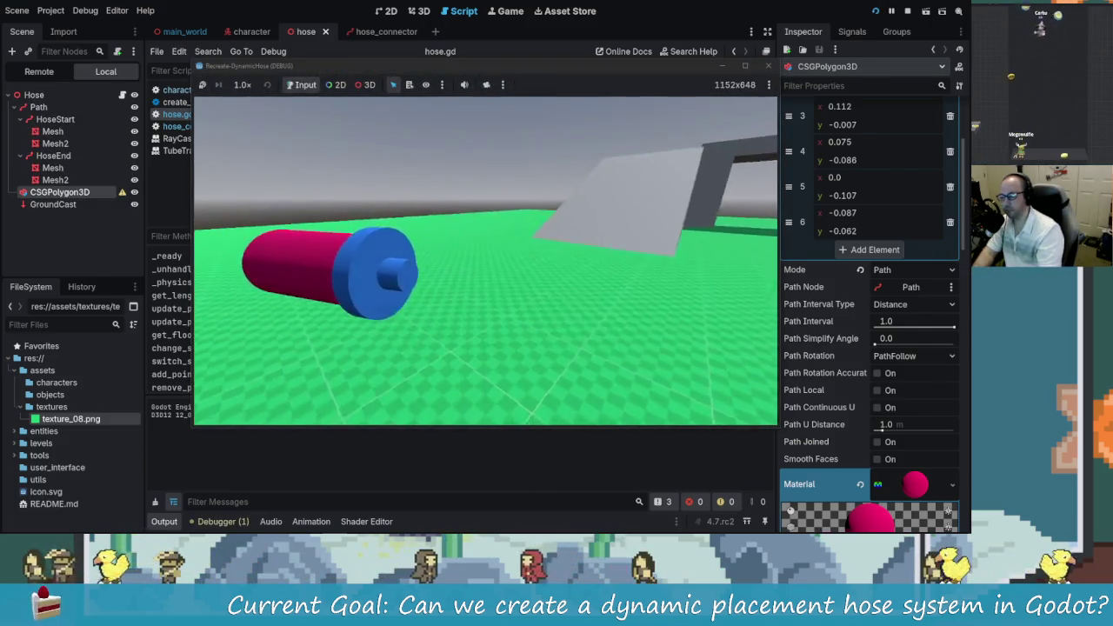
{"action": "left_click", "coordinate": [686, 168]}
{"action": "left_click", "coordinate": [907, 11]}
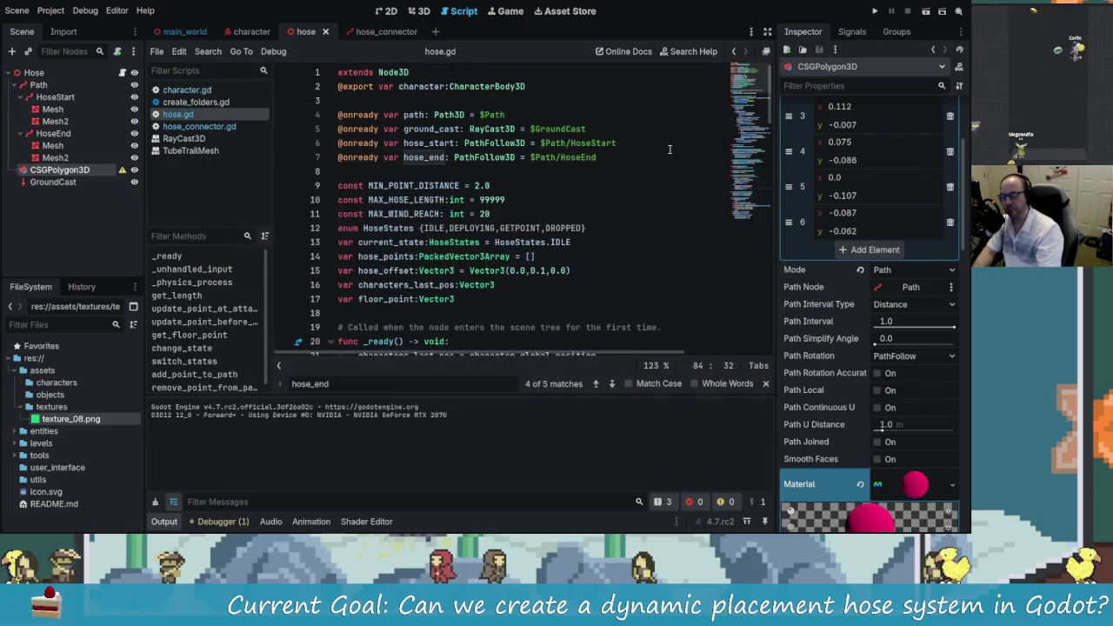
{"action": "left_click", "coordinate": [609, 199]}
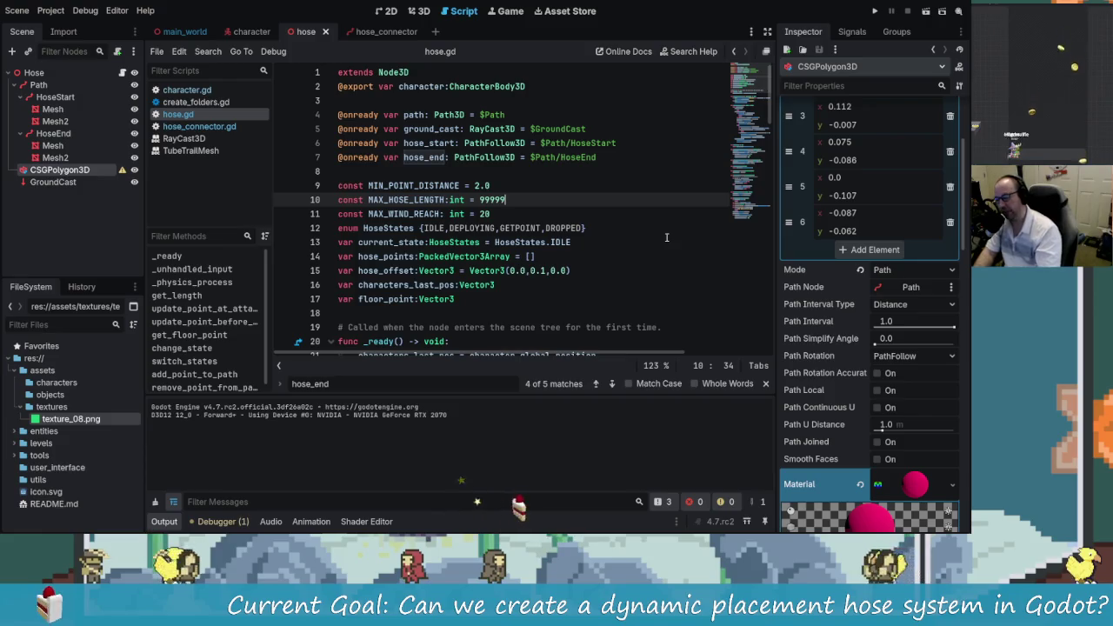
Step: Review hose.gd from the MAX_HOSE_LENGTH line downward
{"action": "left_click", "coordinate": [496, 214]}
{"action": "left_click", "coordinate": [529, 201]}
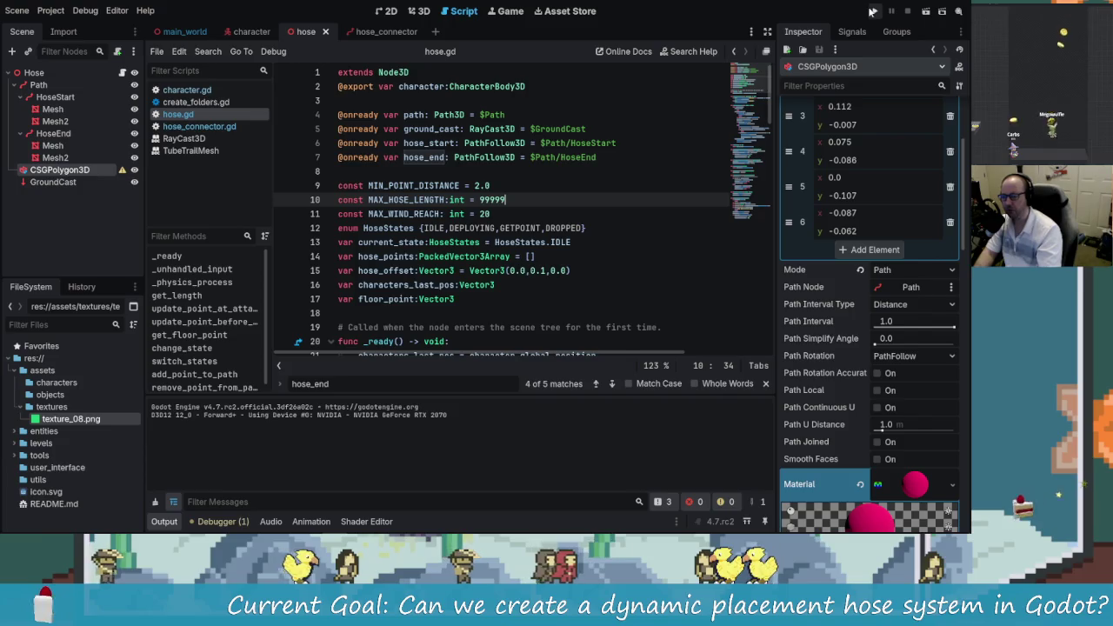
{"action": "scroll", "coordinate": [613, 200], "scroll_direction": "down", "scroll_amount": 6}
{"action": "scroll", "coordinate": [645, 224], "scroll_direction": "down", "scroll_amount": 4}
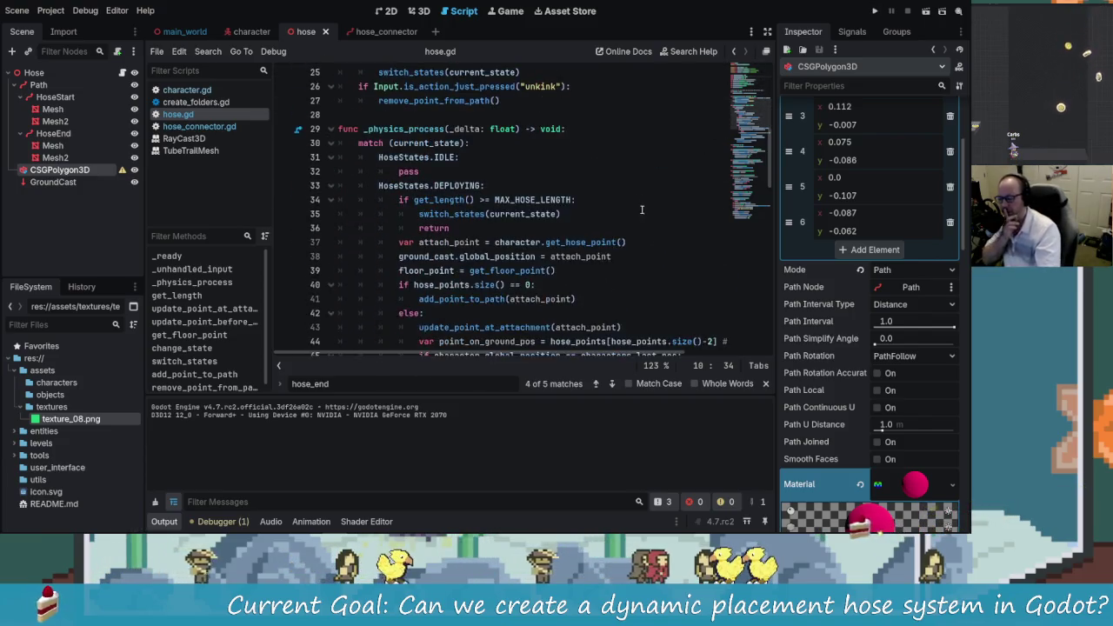
{"action": "scroll", "coordinate": [644, 224], "scroll_direction": "down", "scroll_amount": 2}
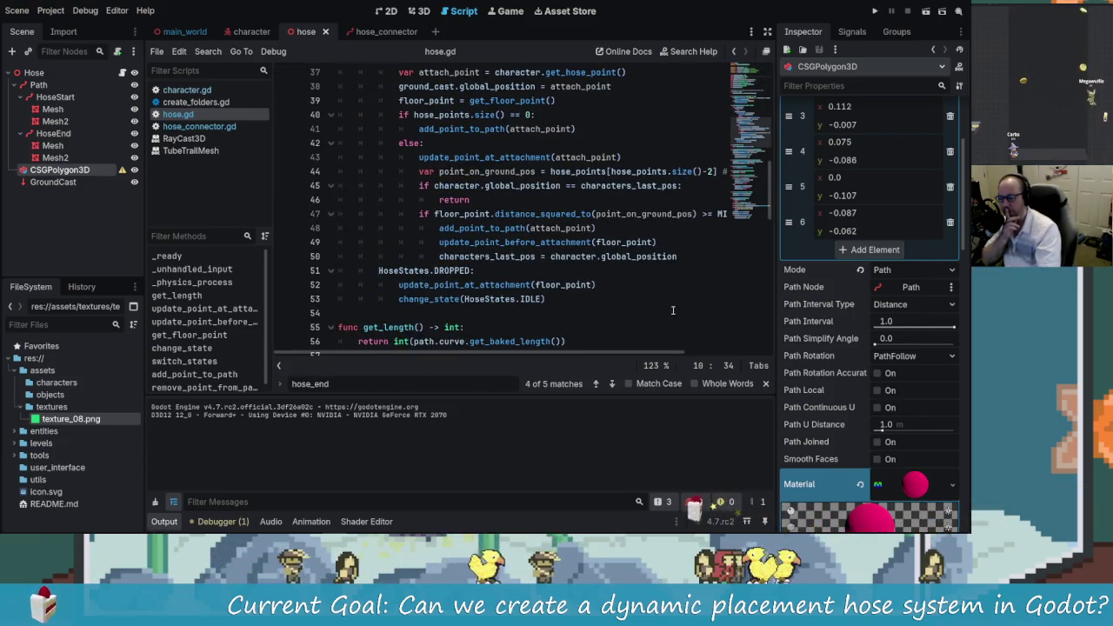
{"action": "scroll", "coordinate": [675, 306], "scroll_direction": "down", "scroll_amount": 4}
{"action": "scroll", "coordinate": [675, 305], "scroll_direction": "down", "scroll_amount": 1}
{"action": "scroll", "coordinate": [673, 304], "scroll_direction": "up", "scroll_amount": 10}
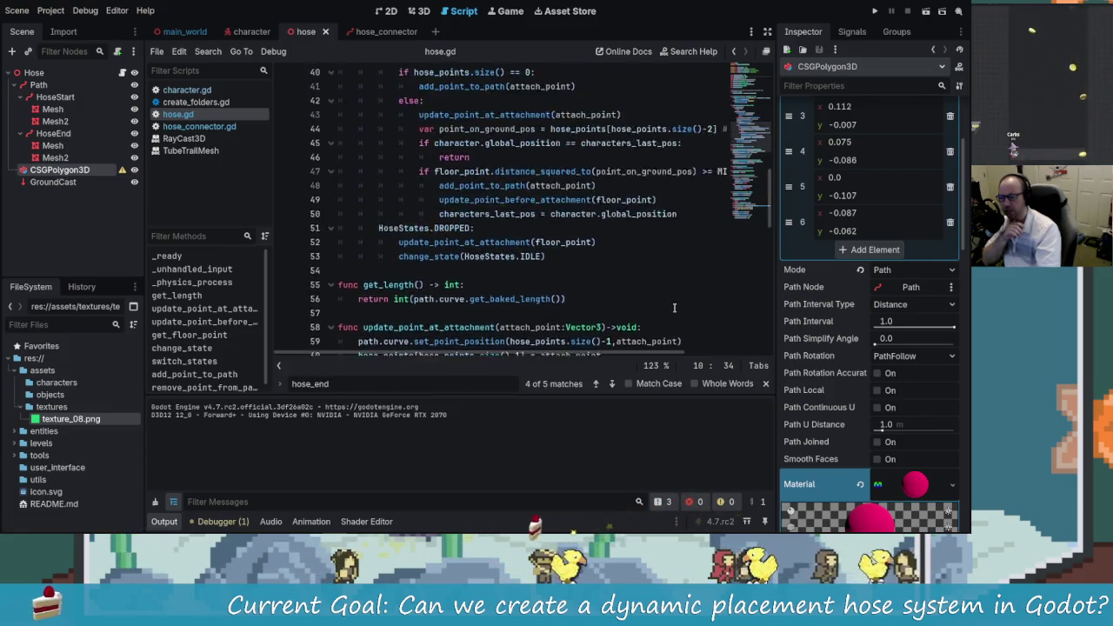
{"action": "scroll", "coordinate": [673, 303], "scroll_direction": "up", "scroll_amount": 7}
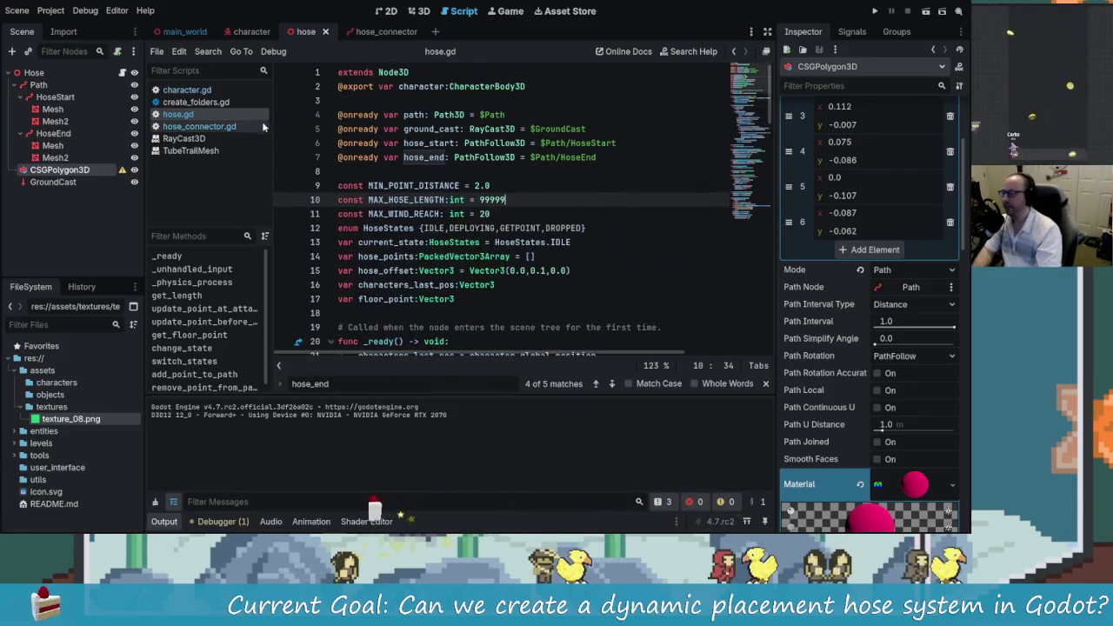
Step: Switch to the character scene, save it, and launch the game
{"action": "key", "text": "ctrl+shift+Tab"}
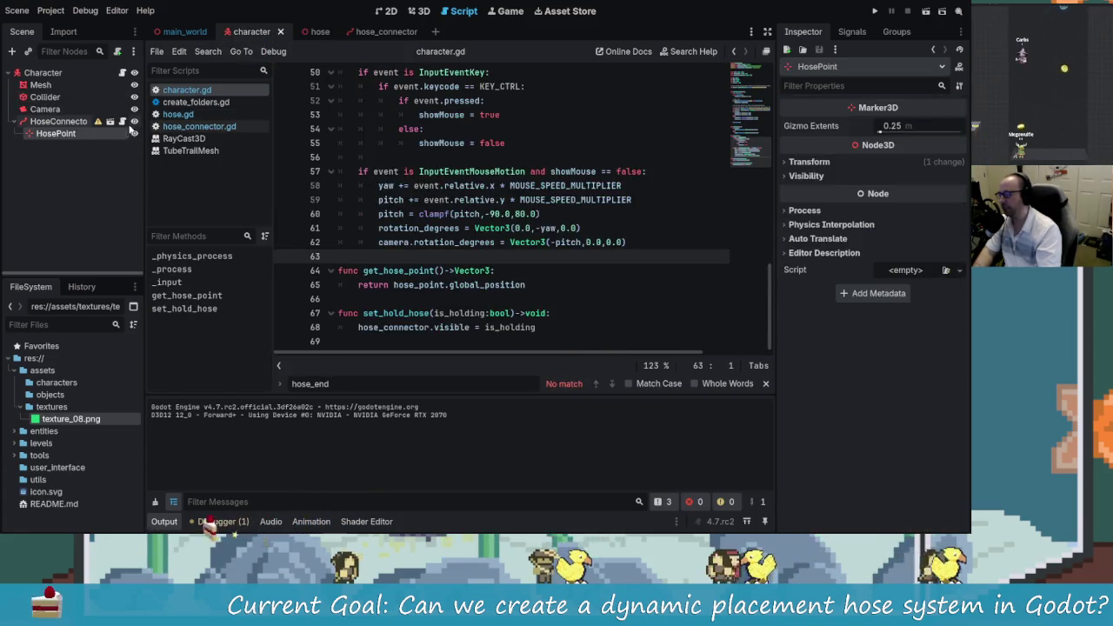
{"action": "key", "text": "ctrl+s"}
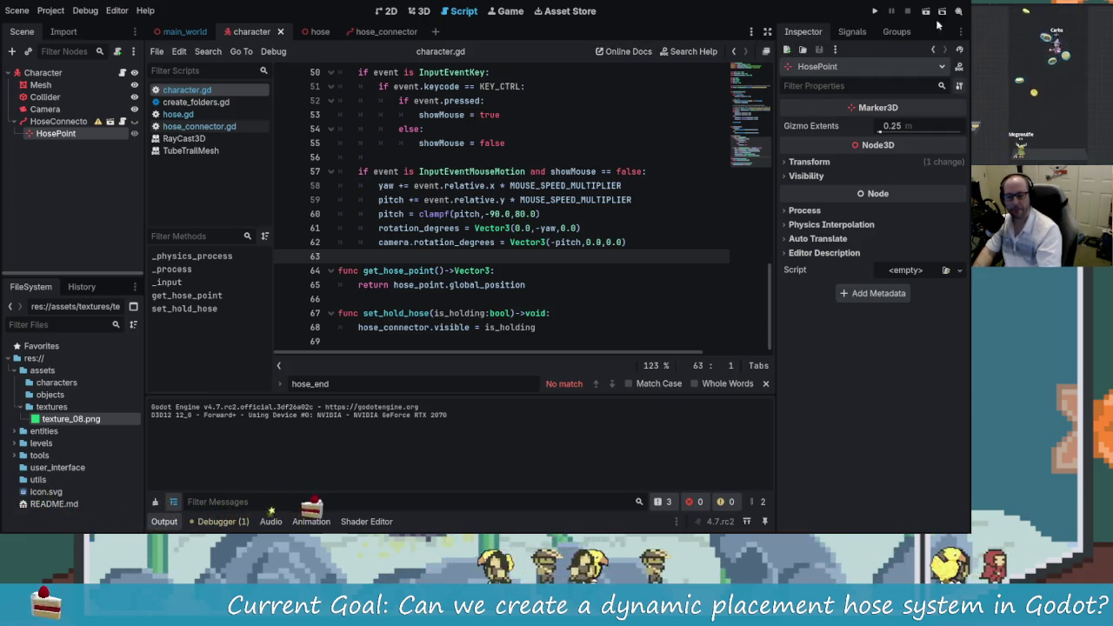
{"action": "left_click", "coordinate": [875, 12]}
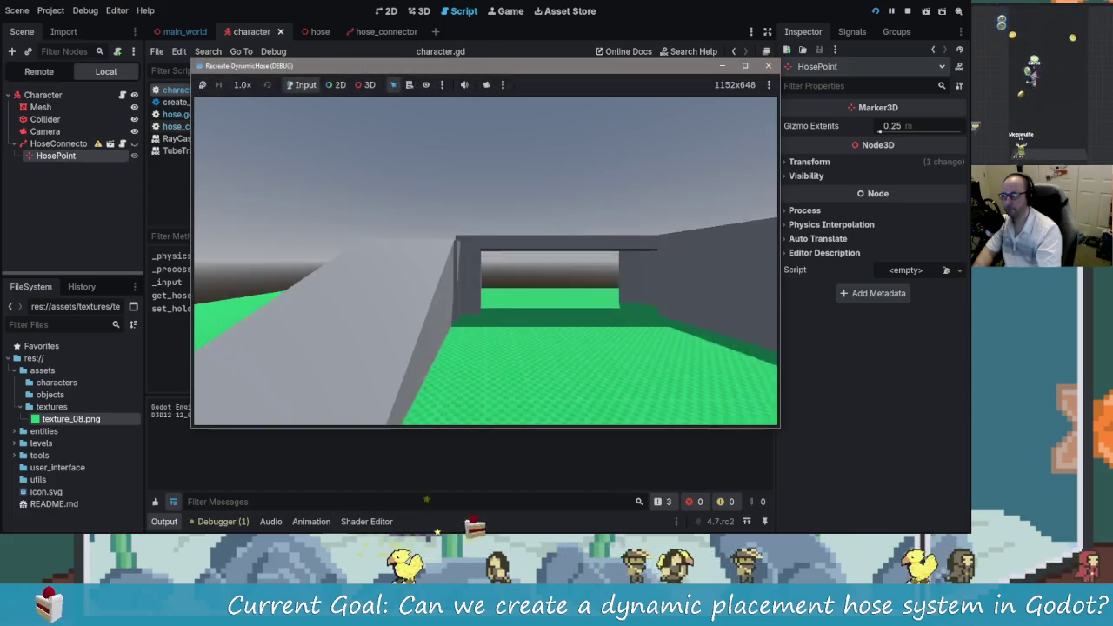
Step: Give input back to the running game, walk the player with W/S to the hose reel, and grab the hose
{"action": "left_click", "coordinate": [335, 84]}
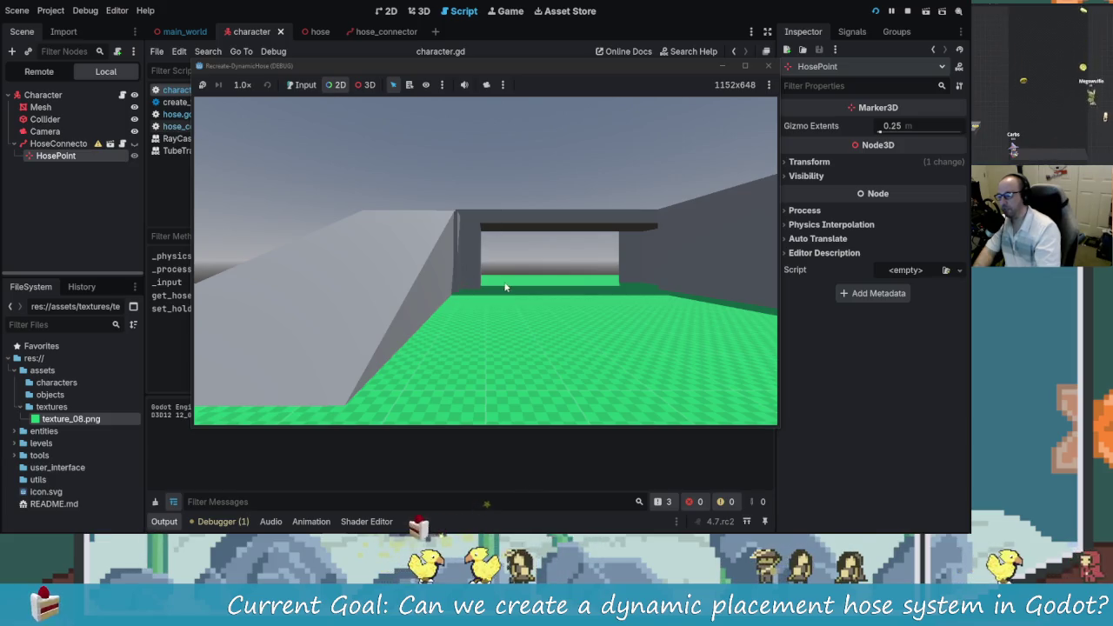
{"action": "left_click", "coordinate": [309, 82]}
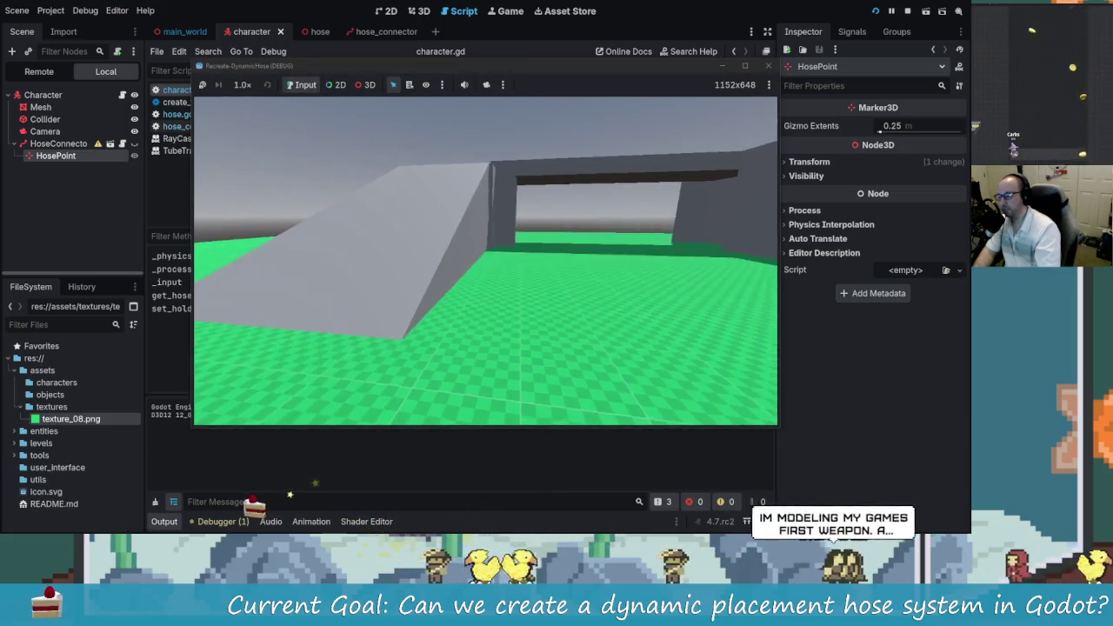
{"action": "key", "text": "w"}
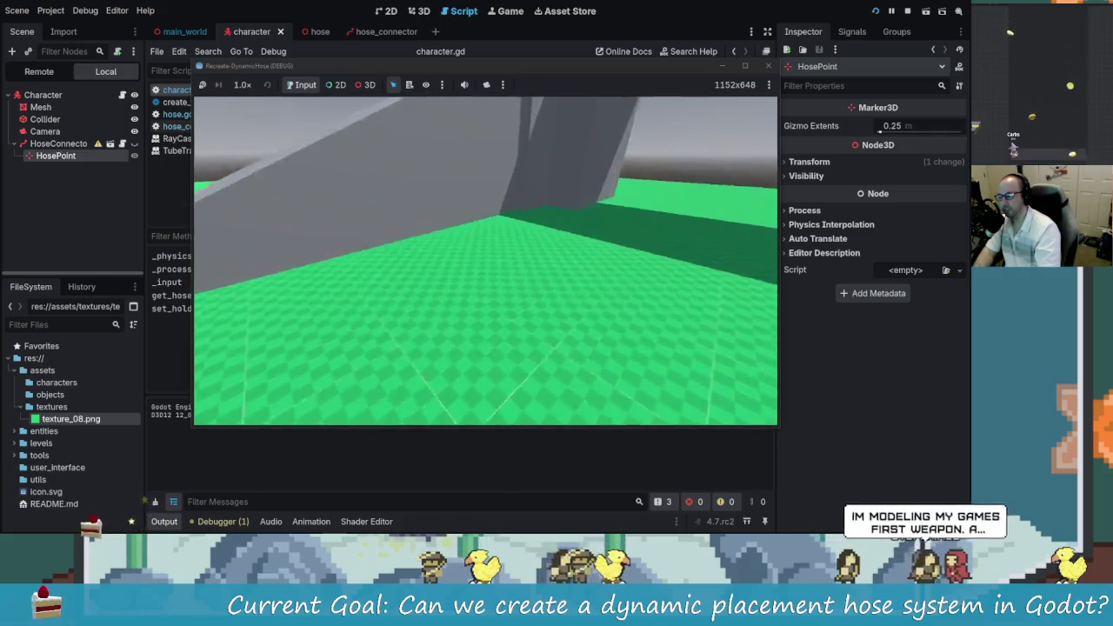
{"action": "key", "text": "s"}
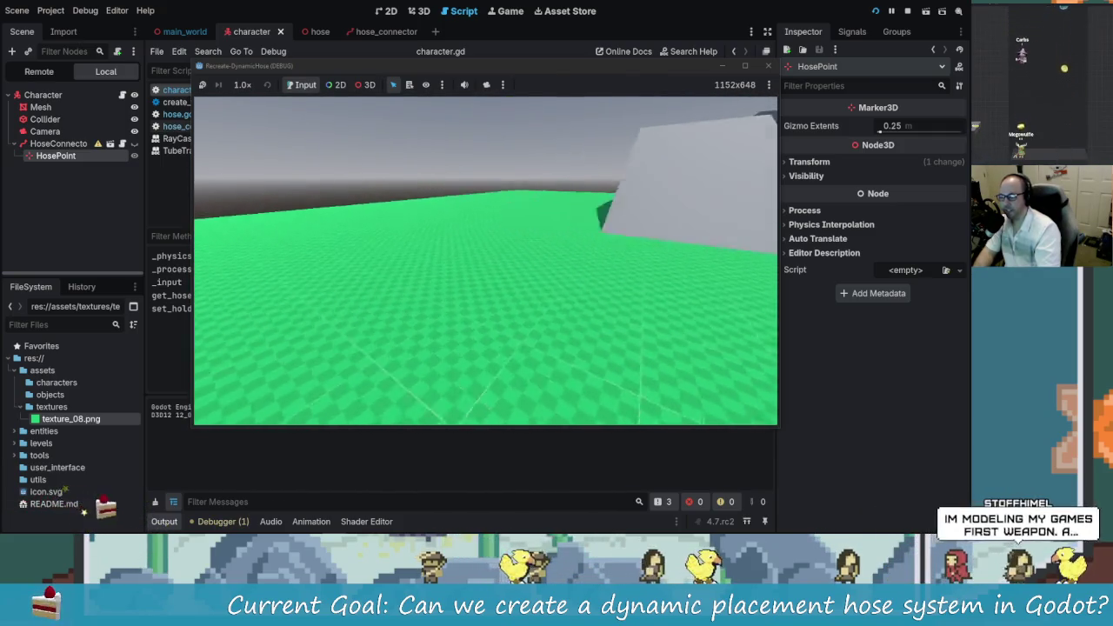
{"action": "key", "text": "w"}
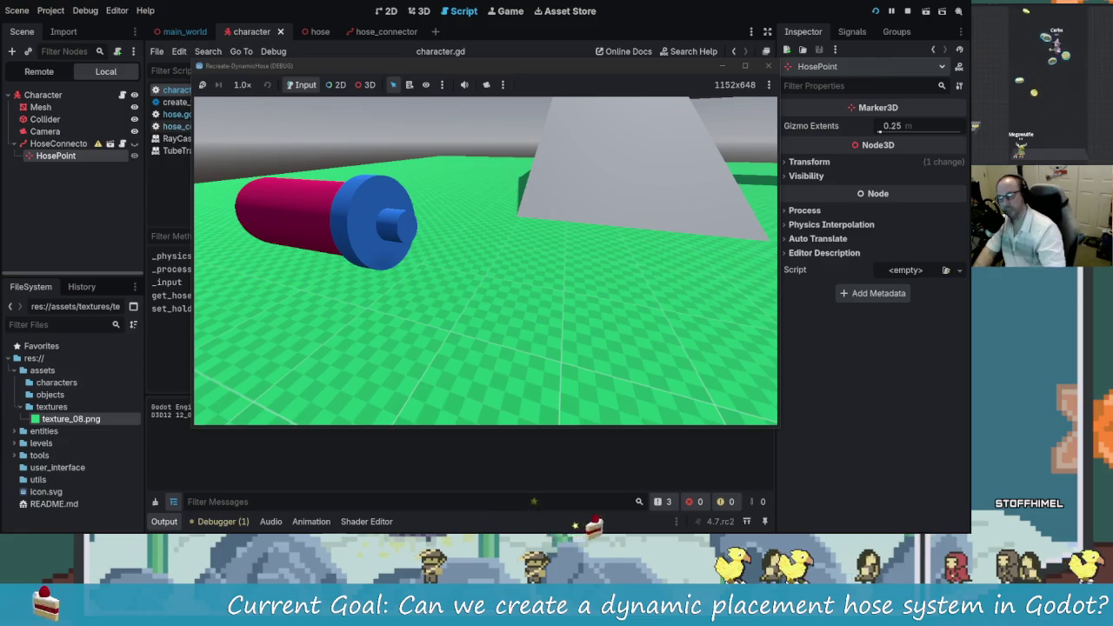
{"action": "left_click", "coordinate": [410, 348]}
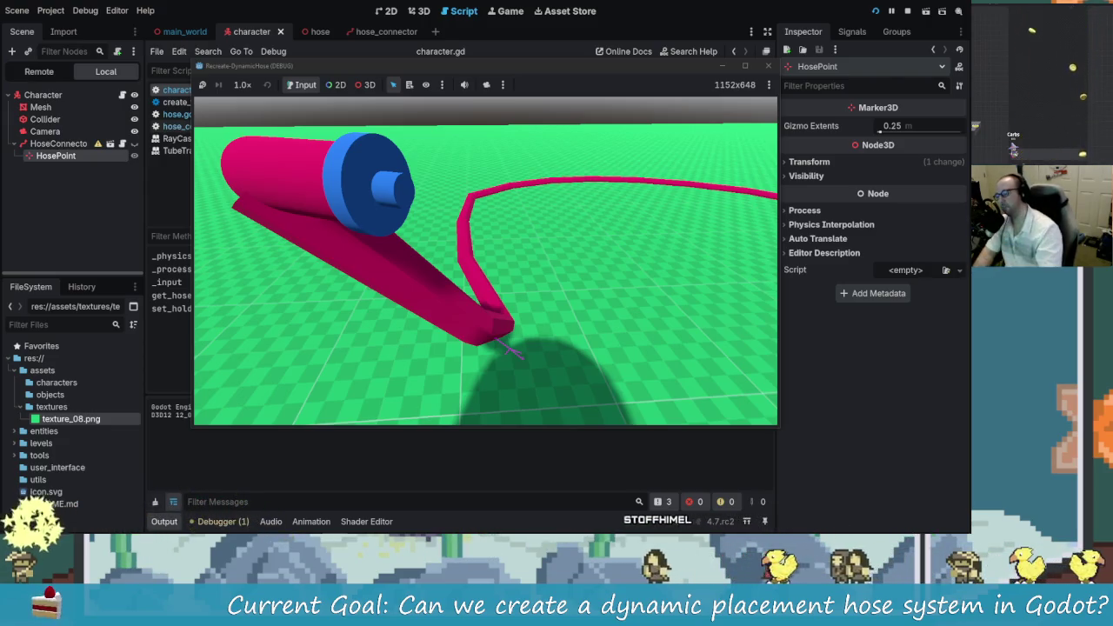
Step: Reset the hose with E, walk forward with W so it trails in loops, then stop the game
{"action": "key", "text": "e"}
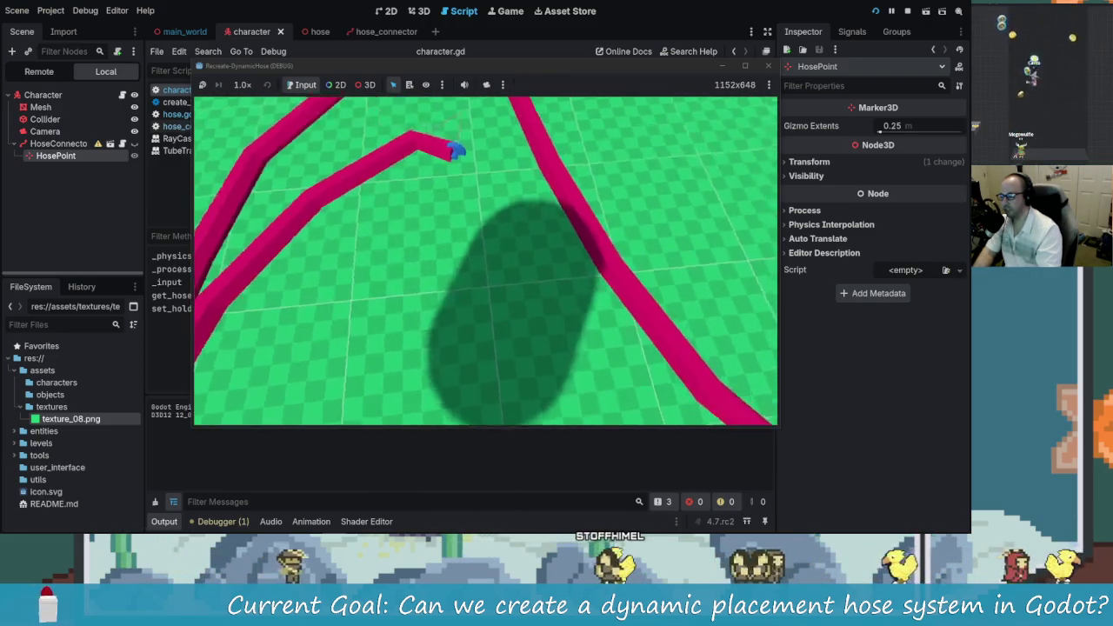
{"action": "key", "text": "w"}
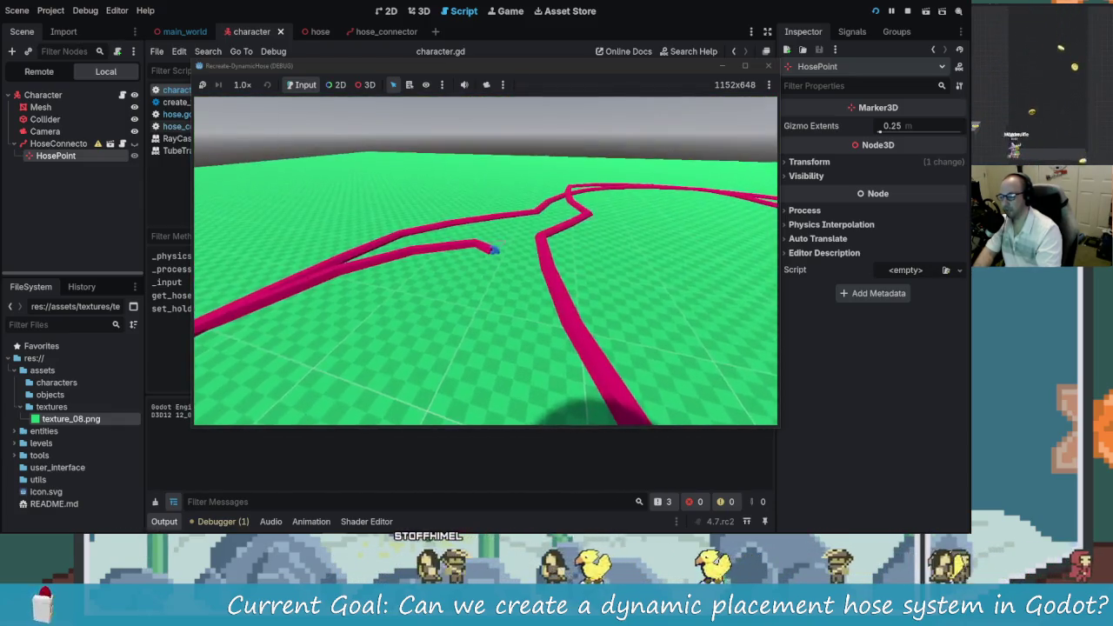
{"action": "key", "text": "w"}
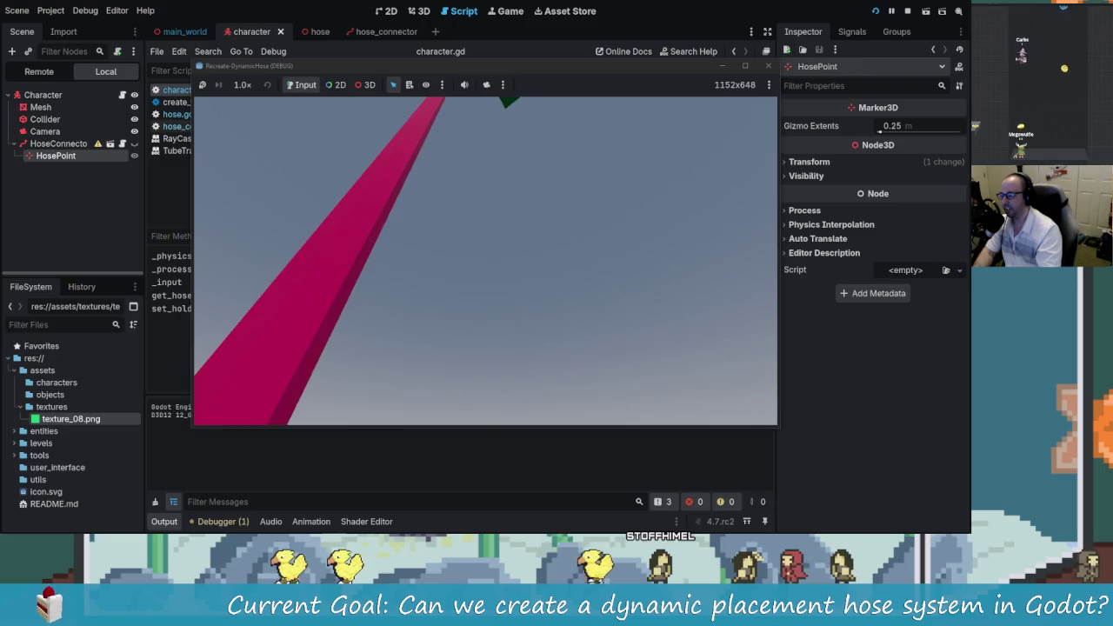
{"action": "left_click", "coordinate": [768, 66]}
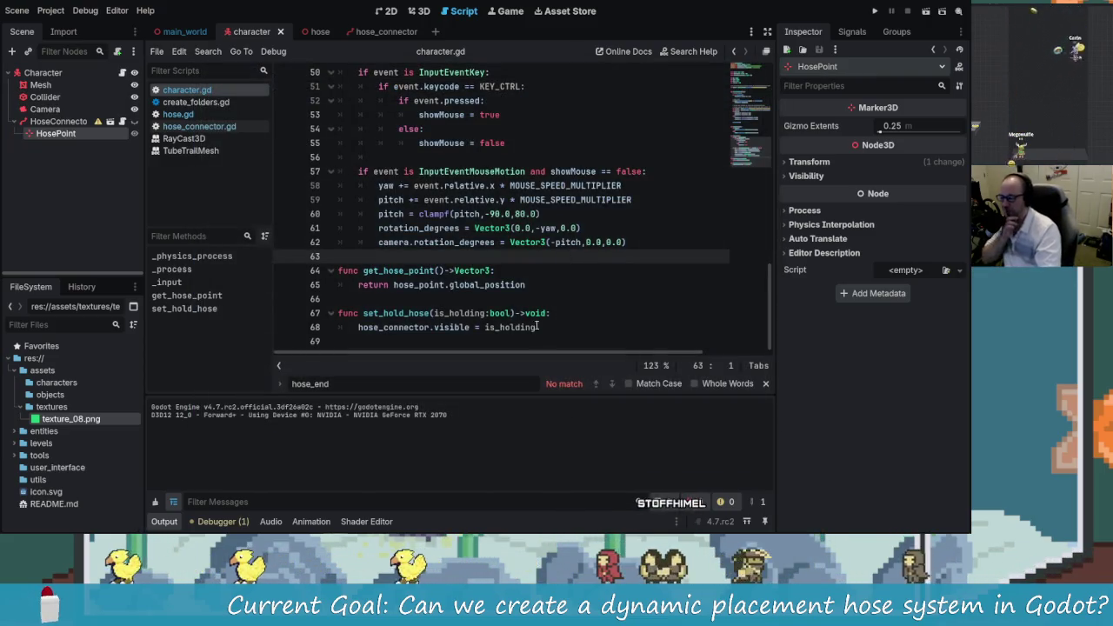
Step: Switch back to the hose script and review the set_hold_hose call on line 83
{"action": "mouse_move", "coordinate": [514, 311]}
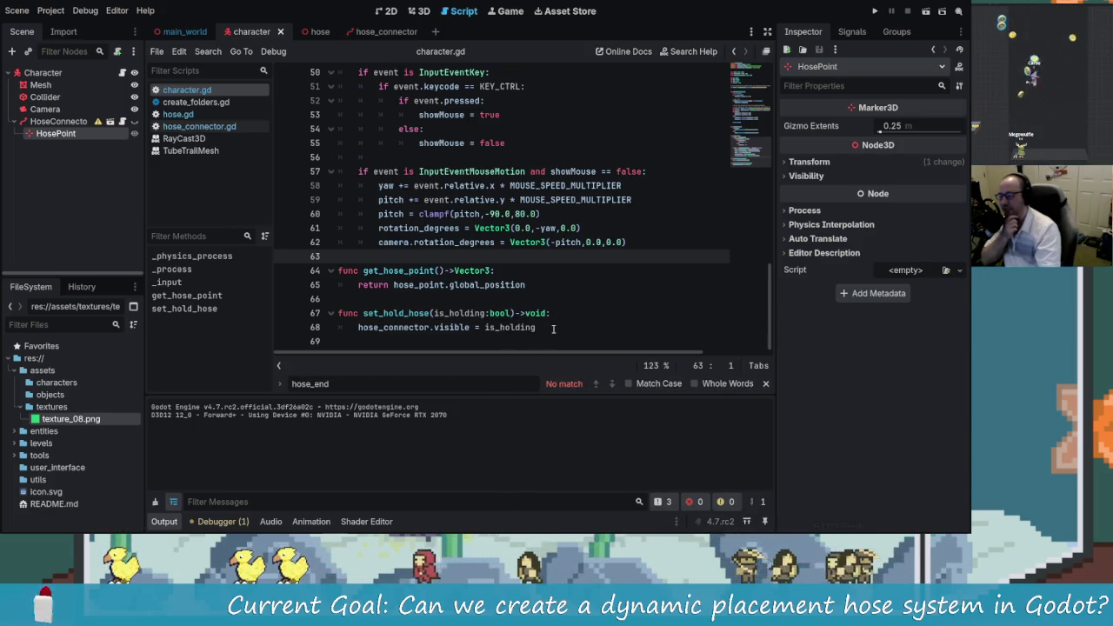
{"action": "left_click", "coordinate": [313, 31]}
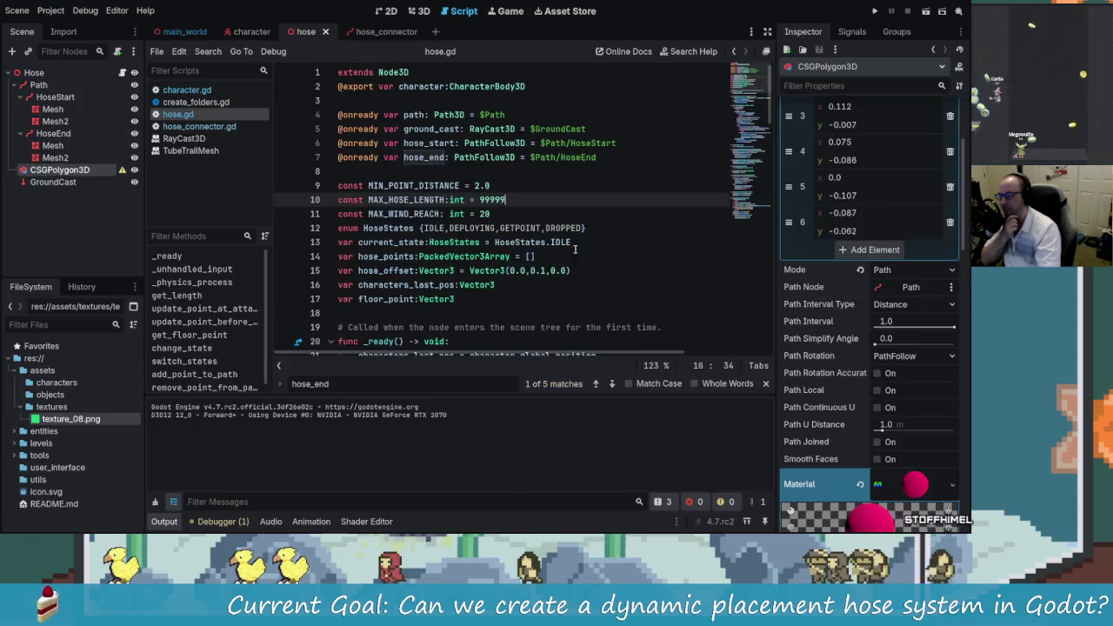
{"action": "scroll", "coordinate": [570, 253], "scroll_direction": "down", "scroll_amount": 12}
{"action": "scroll", "coordinate": [556, 269], "scroll_direction": "down", "scroll_amount": 7}
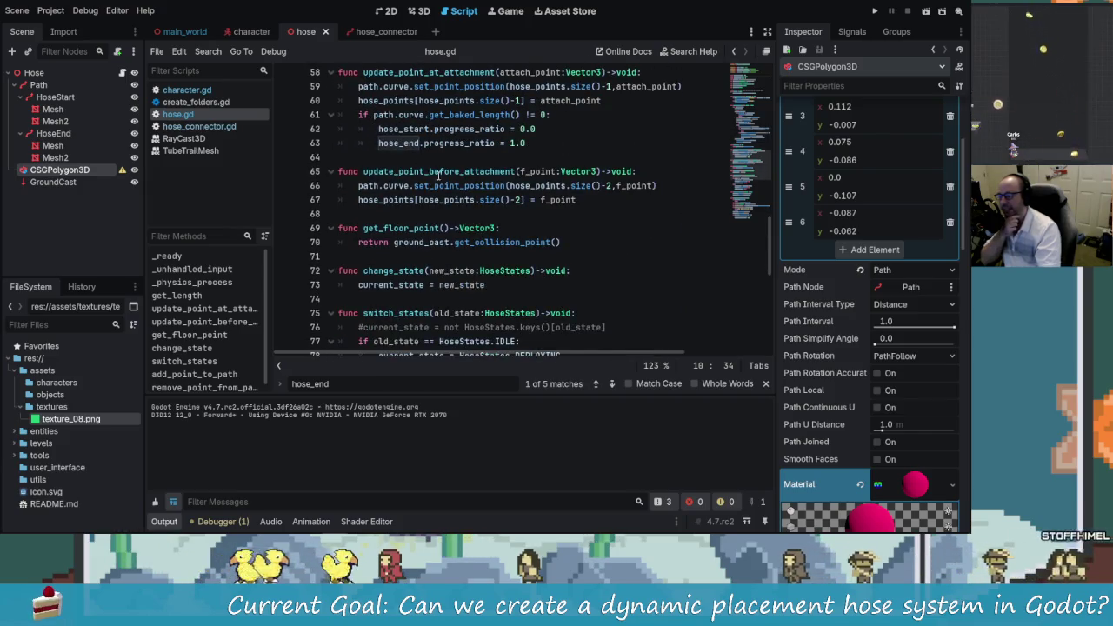
{"action": "scroll", "coordinate": [438, 174], "scroll_direction": "up", "scroll_amount": 1}
{"action": "scroll", "coordinate": [487, 243], "scroll_direction": "down", "scroll_amount": 5}
{"action": "scroll", "coordinate": [518, 313], "scroll_direction": "up", "scroll_amount": 2}
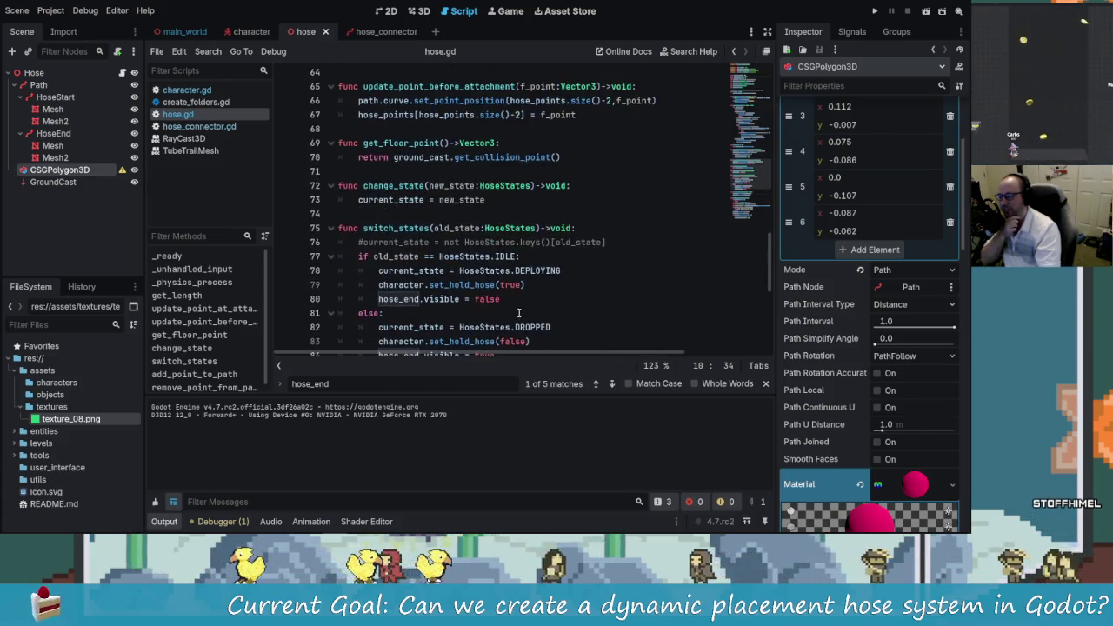
{"action": "scroll", "coordinate": [521, 308], "scroll_direction": "down", "scroll_amount": 2}
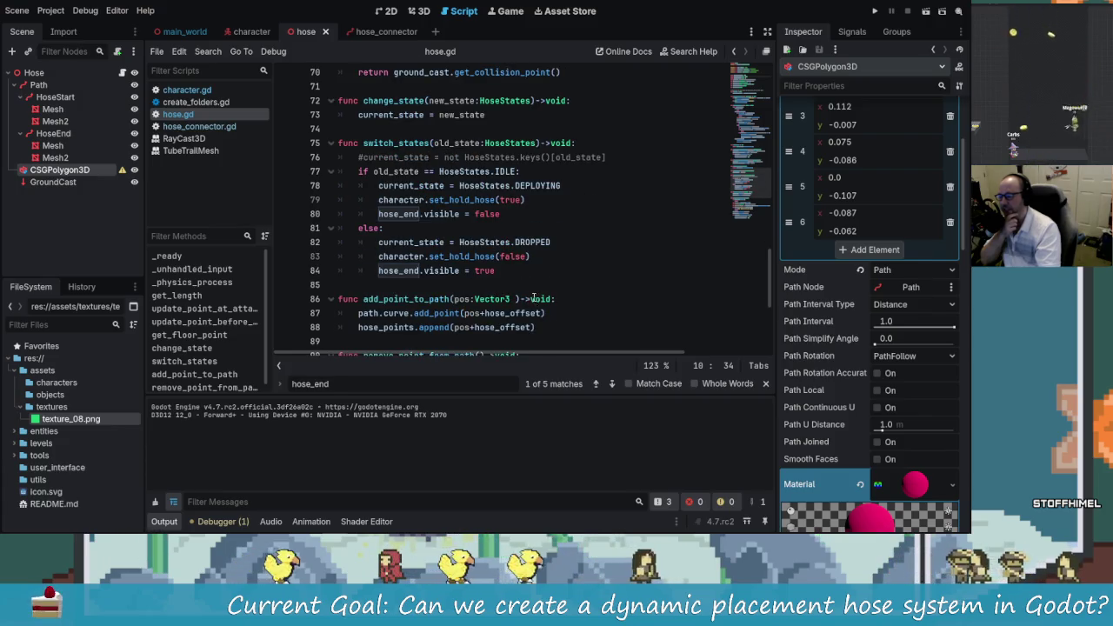
{"action": "left_click_drag", "start_coordinate": [429, 257], "coordinate": [480, 256]}
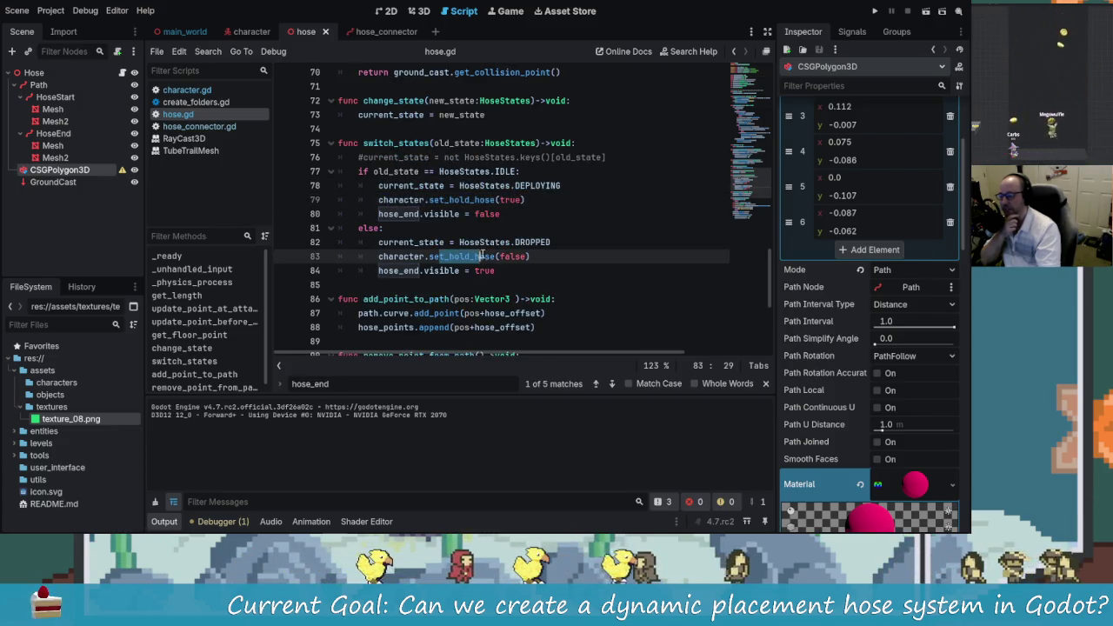
{"action": "left_click", "coordinate": [484, 257]}
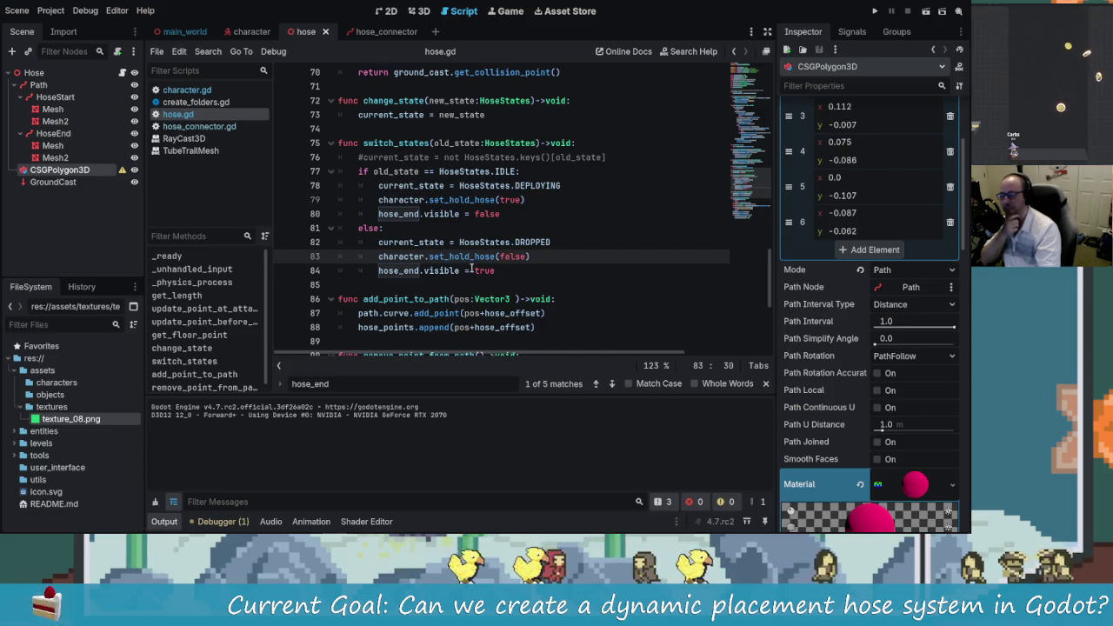
Step: Highlight the update_point_at_attachment and update_point_before_attachment functions
{"action": "scroll", "coordinate": [463, 270], "scroll_direction": "down", "scroll_amount": 3}
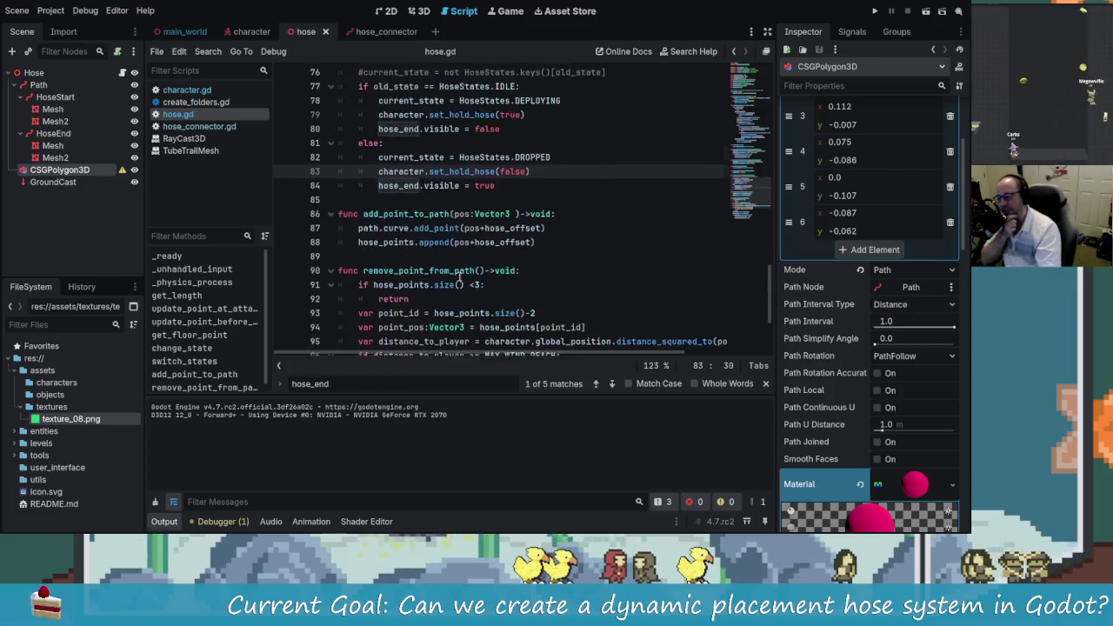
{"action": "scroll", "coordinate": [476, 270], "scroll_direction": "down", "scroll_amount": 2}
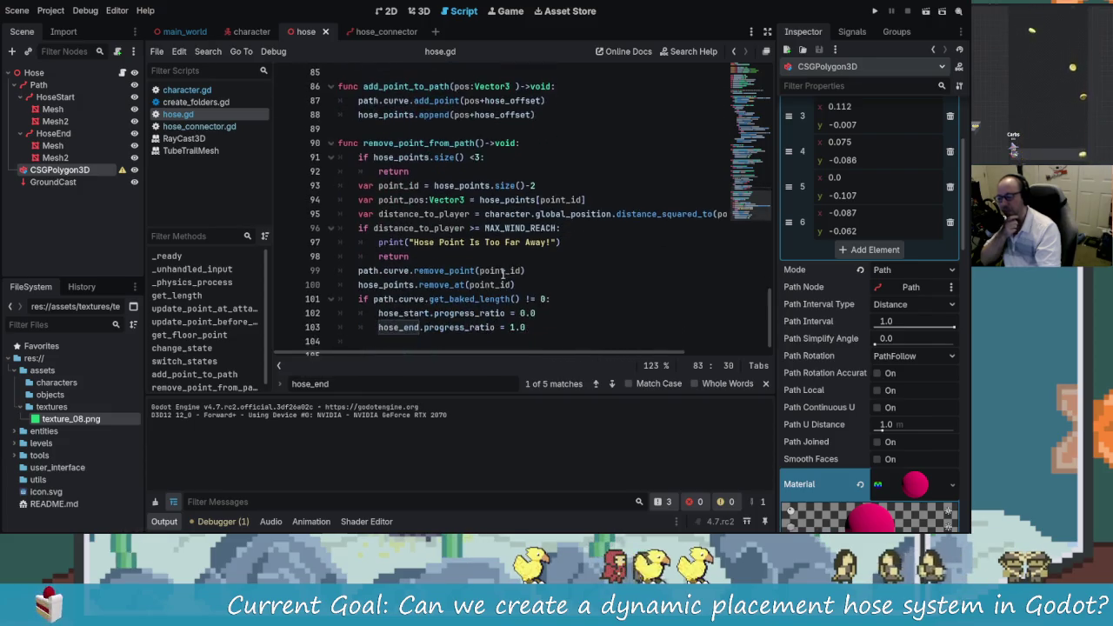
{"action": "scroll", "coordinate": [529, 324], "scroll_direction": "up", "scroll_amount": 11}
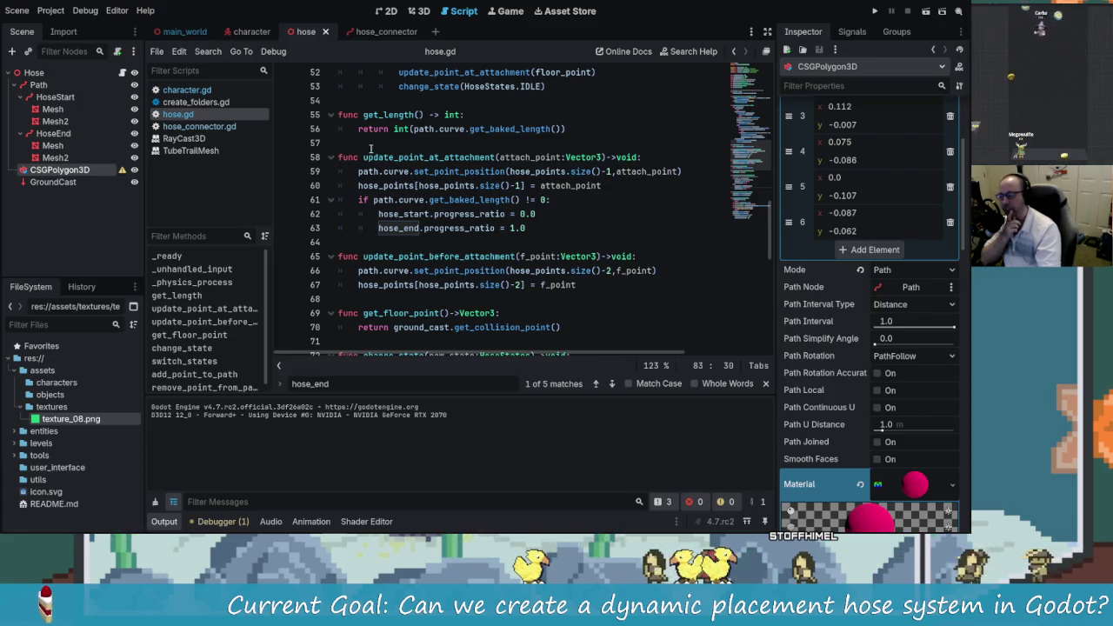
{"action": "left_click_drag", "start_coordinate": [363, 157], "coordinate": [515, 154]}
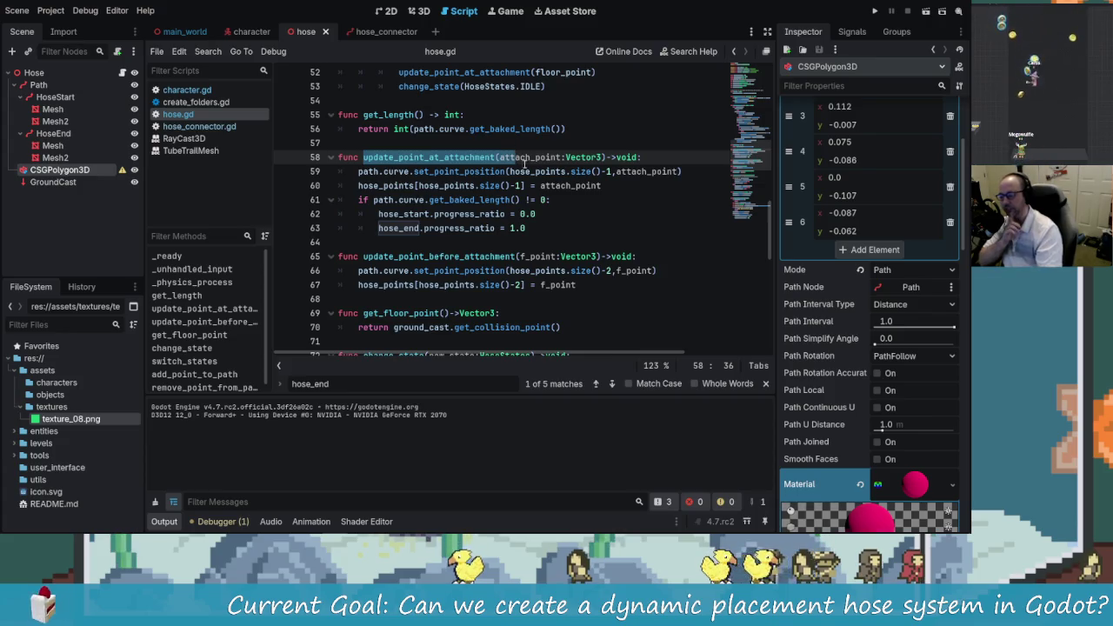
{"action": "mouse_move", "coordinate": [393, 257]}
{"action": "left_mouse_down"}
{"action": "mouse_move", "coordinate": [556, 257]}
{"action": "mouse_move", "coordinate": [608, 271]}
{"action": "mouse_move", "coordinate": [577, 285]}
{"action": "left_mouse_up"}
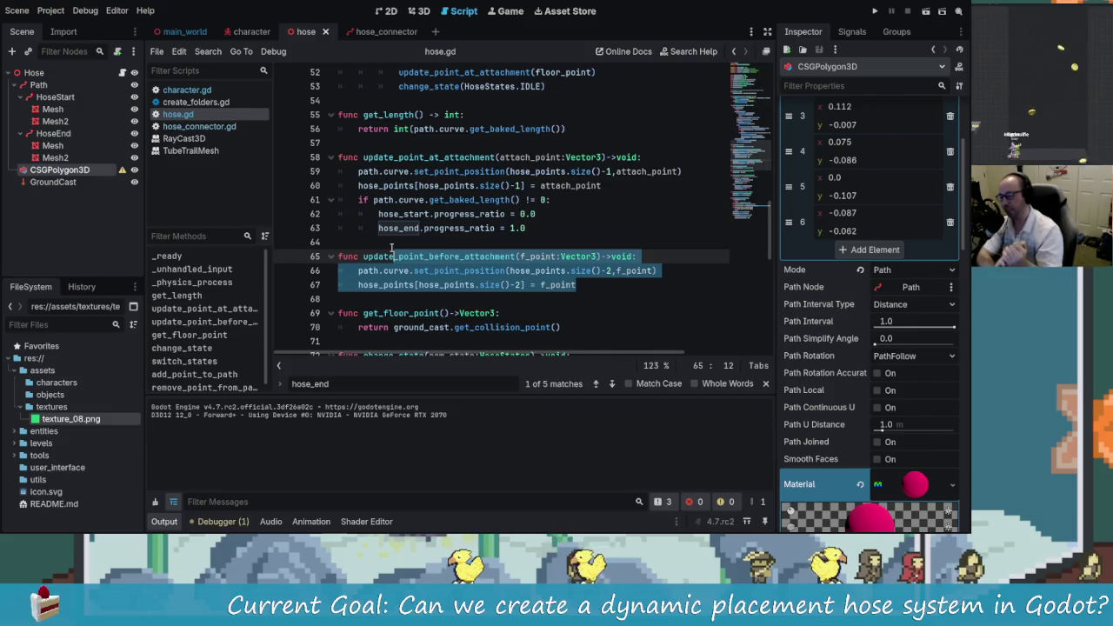
Step: Scroll back to the top of hose.gd and run the game
{"action": "scroll", "coordinate": [562, 321], "scroll_direction": "up", "scroll_amount": 5}
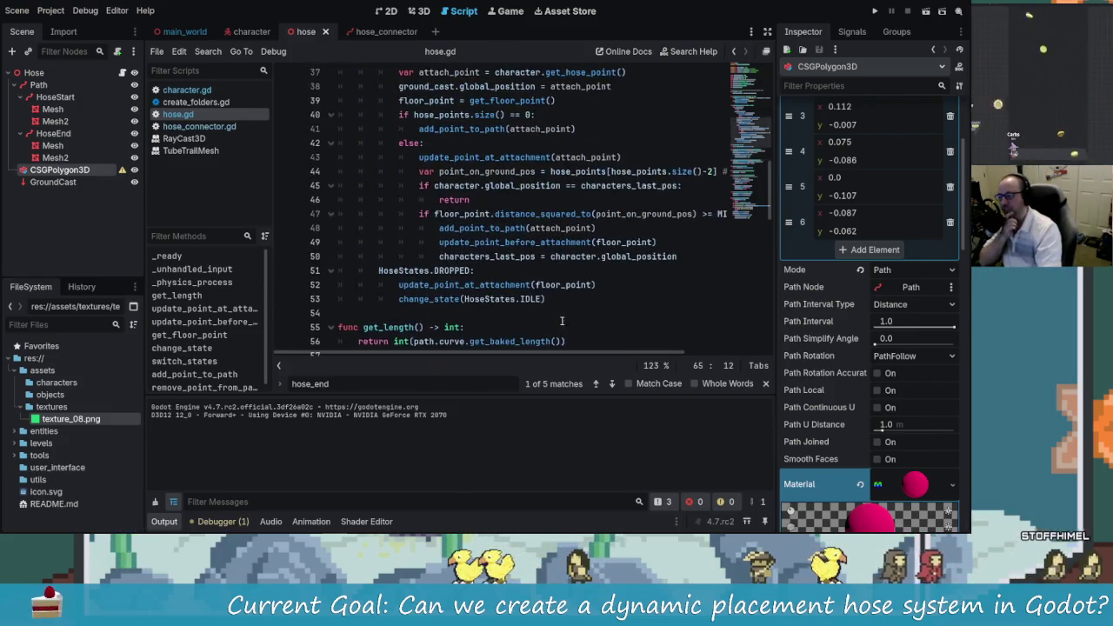
{"action": "scroll", "coordinate": [599, 319], "scroll_direction": "up", "scroll_amount": 1}
{"action": "scroll", "coordinate": [604, 321], "scroll_direction": "up", "scroll_amount": 4}
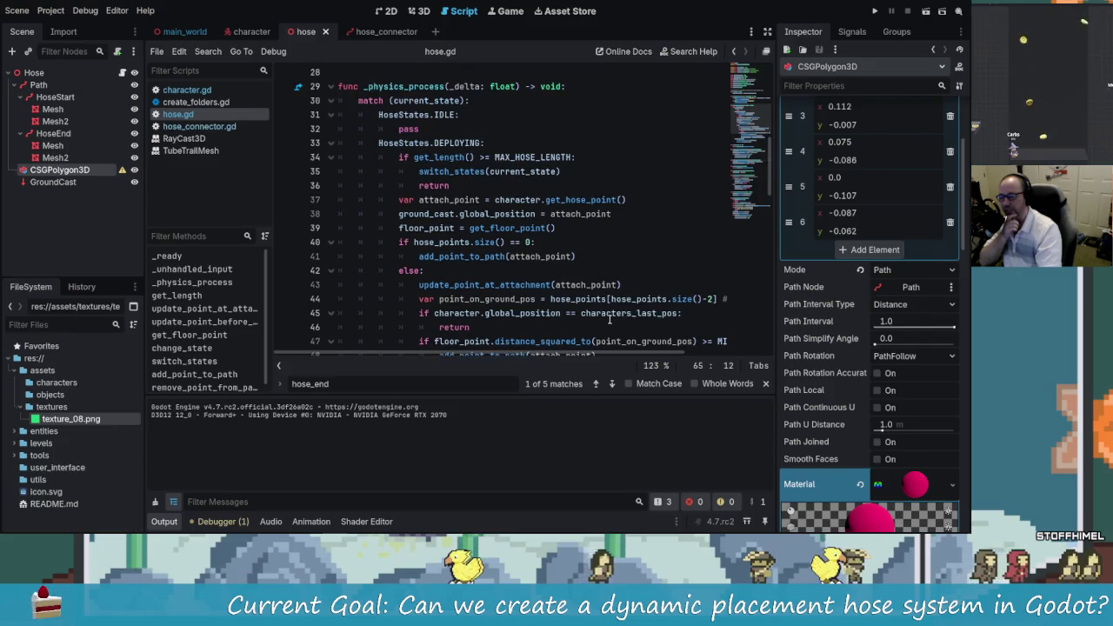
{"action": "scroll", "coordinate": [553, 302], "scroll_direction": "up", "scroll_amount": 1}
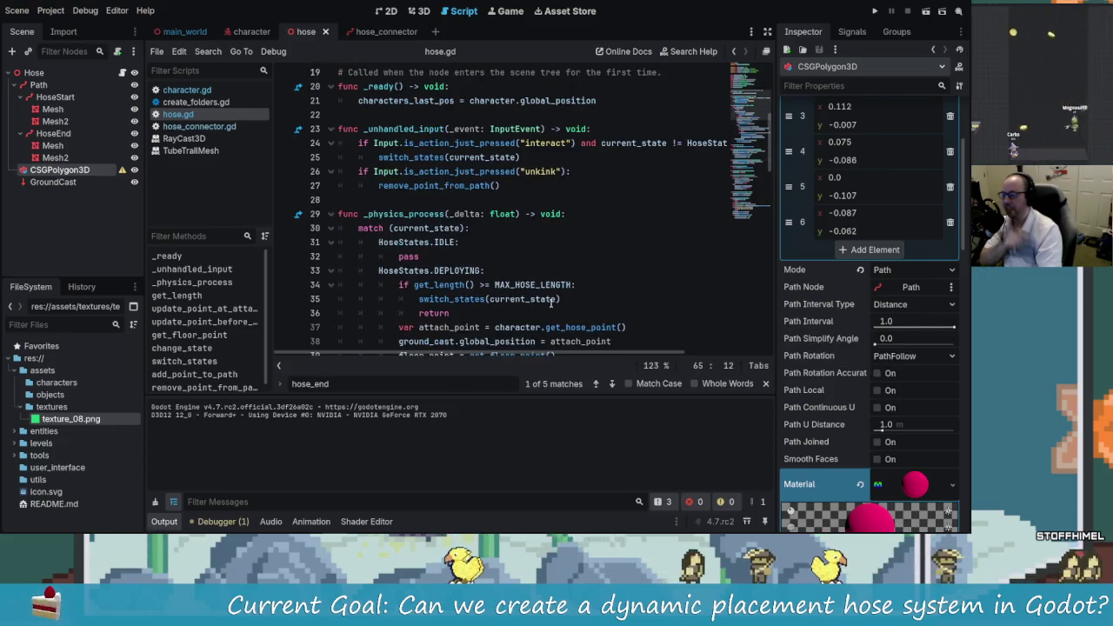
{"action": "scroll", "coordinate": [483, 171], "scroll_direction": "up", "scroll_amount": 1}
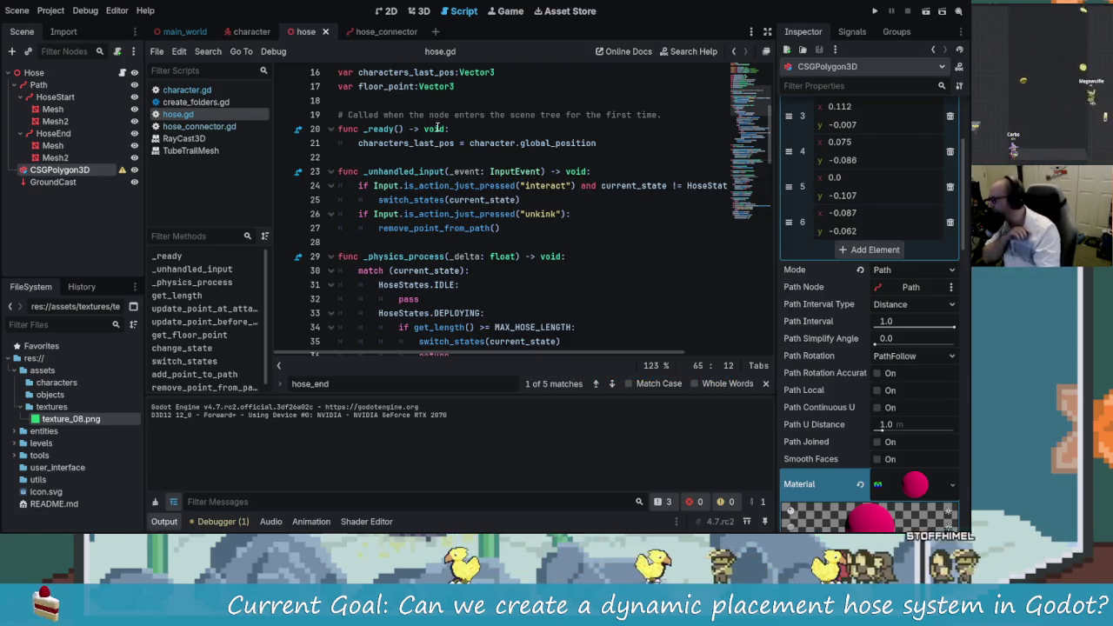
{"action": "scroll", "coordinate": [546, 200], "scroll_direction": "up", "scroll_amount": 4}
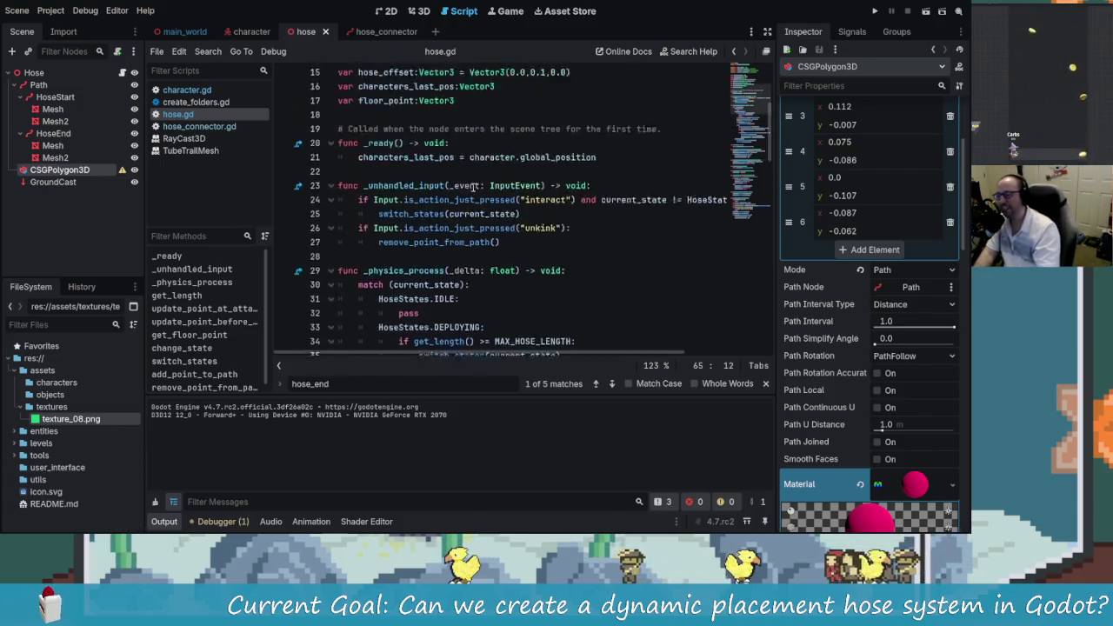
{"action": "scroll", "coordinate": [546, 200], "scroll_direction": "up", "scroll_amount": 1}
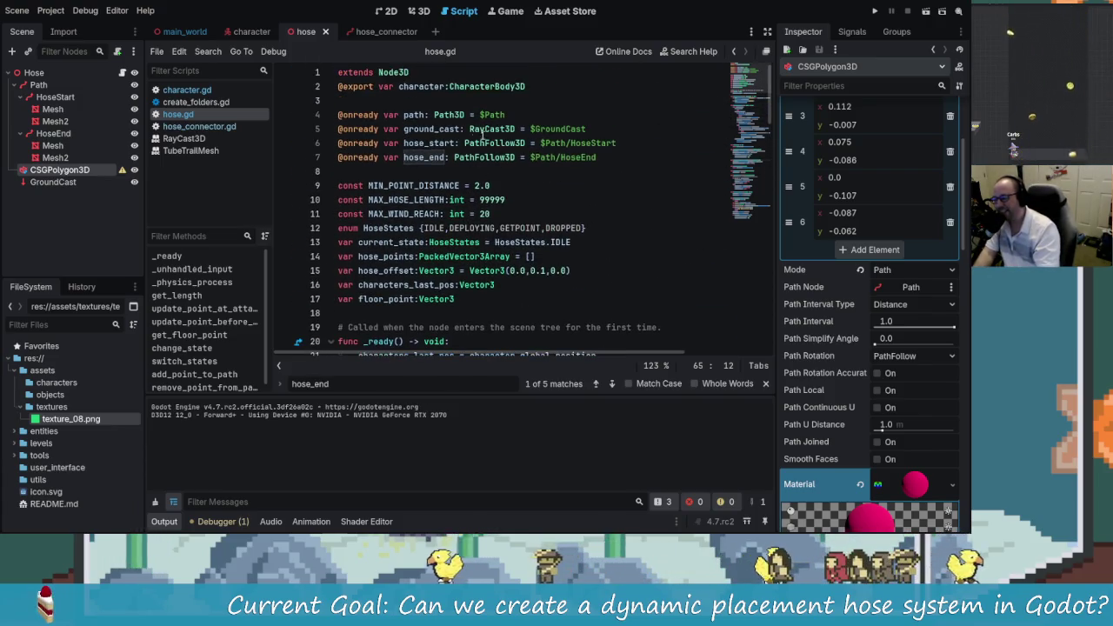
{"action": "scroll", "coordinate": [473, 132], "scroll_direction": "down", "scroll_amount": 10}
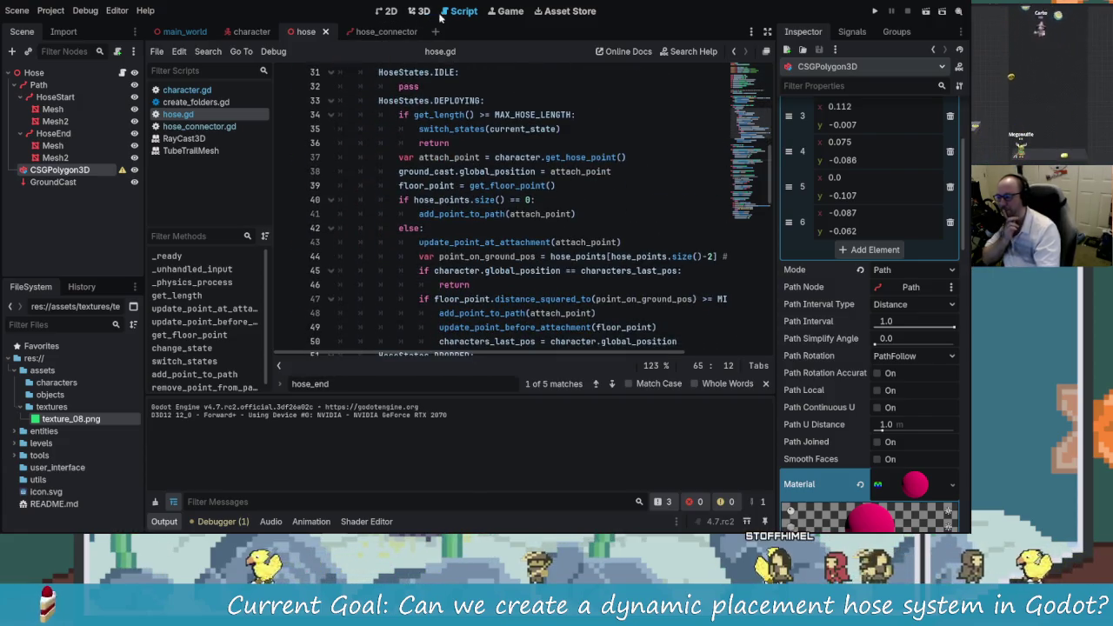
{"action": "scroll", "coordinate": [572, 247], "scroll_direction": "down", "scroll_amount": 5}
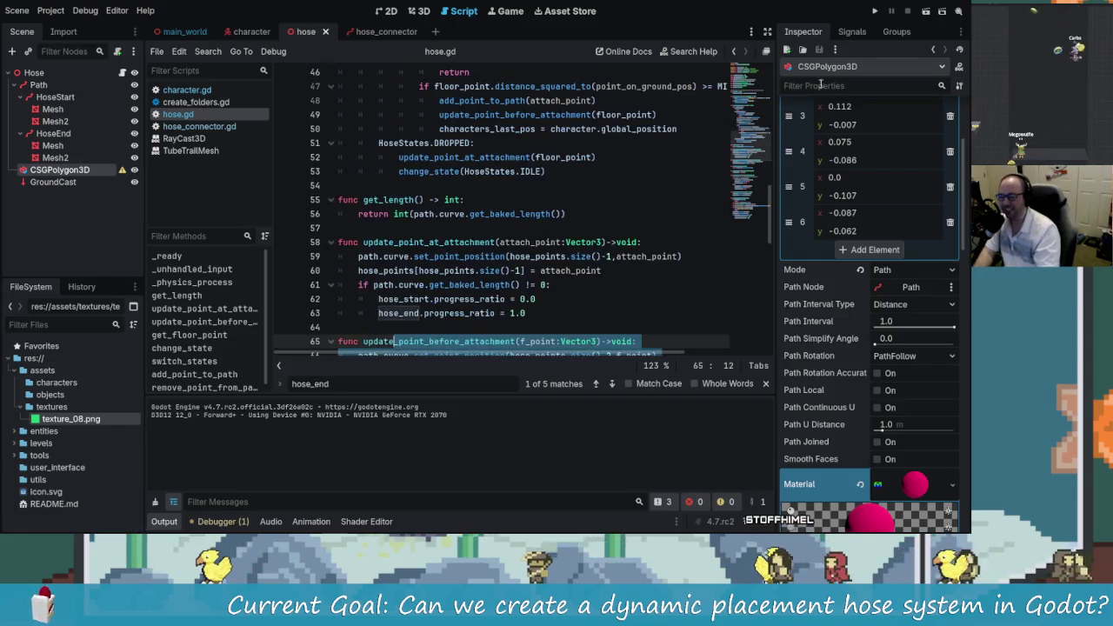
{"action": "left_click", "coordinate": [874, 11]}
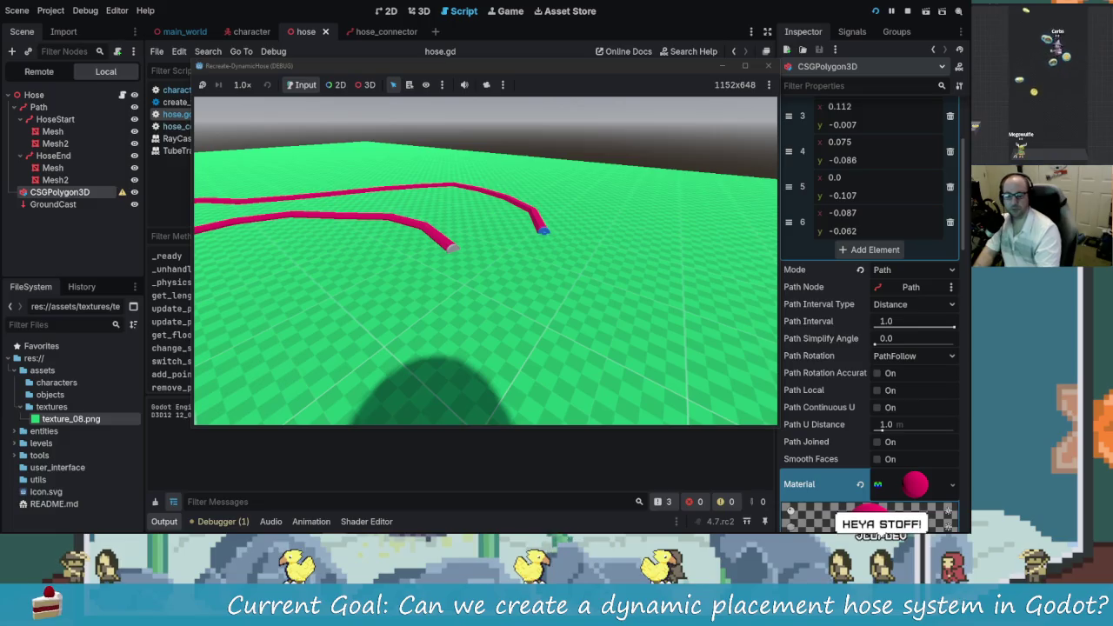
Step: With the game still running, Alt+Tab back to the hose.gd script
{"action": "key", "text": "alt+Tab"}
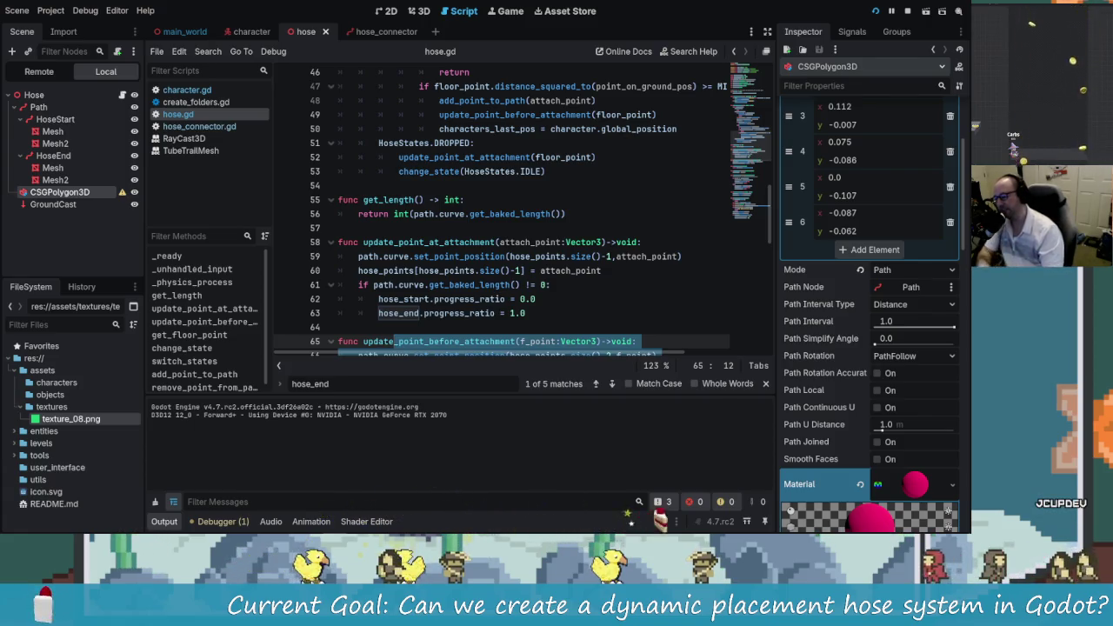
Step: Look over the attachment code around line 58 of hose.gd, then bring the running game back with F5
{"action": "left_click", "coordinate": [670, 244]}
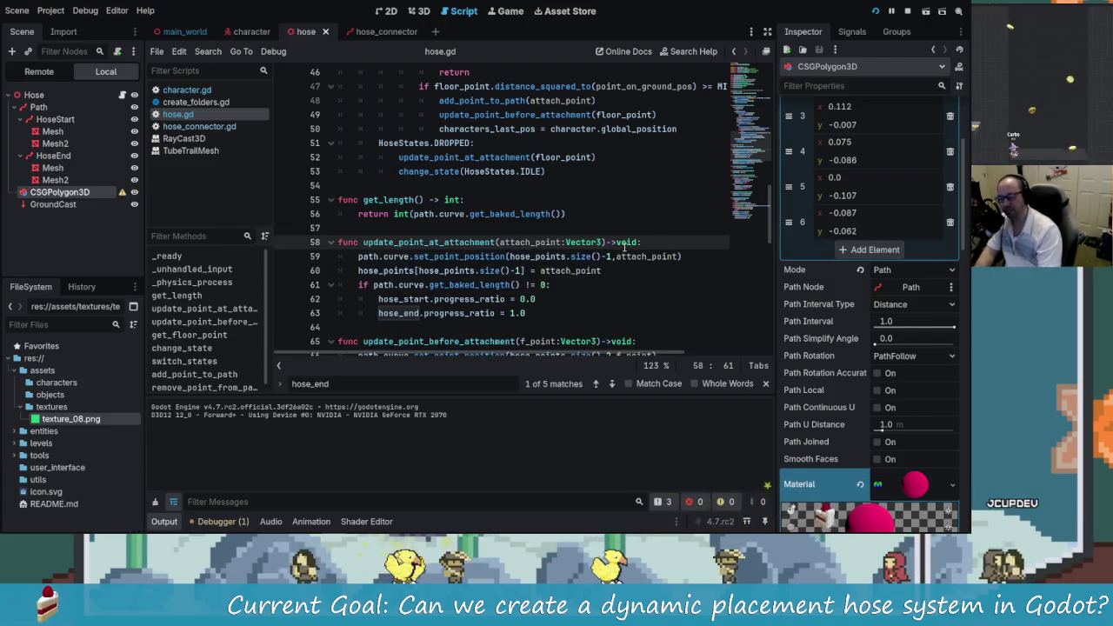
{"action": "scroll", "coordinate": [624, 248], "scroll_direction": "down", "scroll_amount": 5}
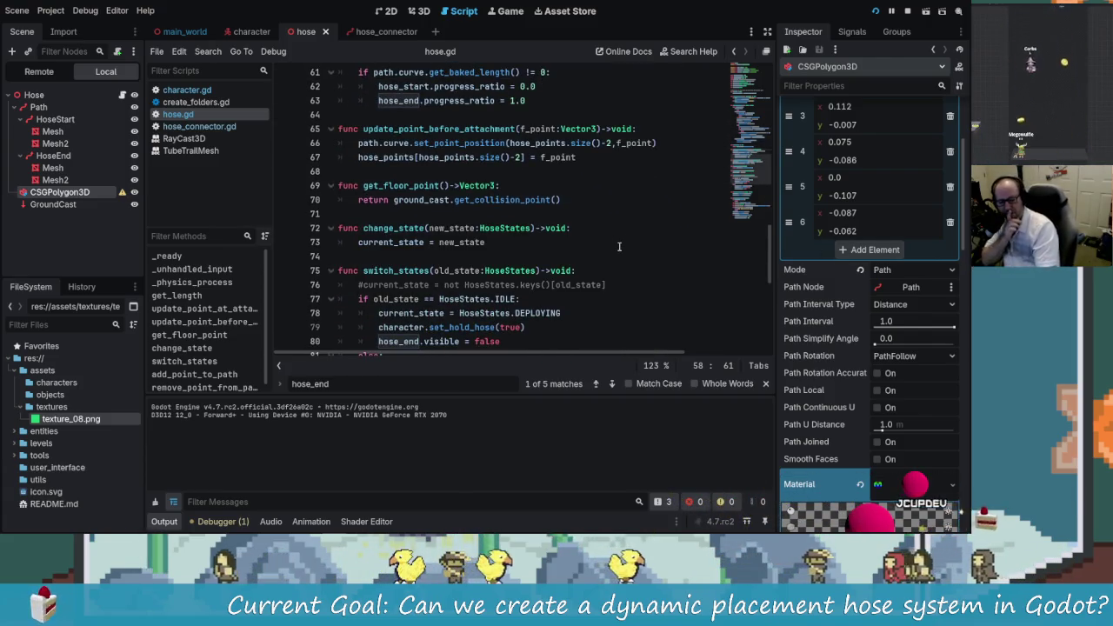
{"action": "scroll", "coordinate": [619, 250], "scroll_direction": "down", "scroll_amount": 5}
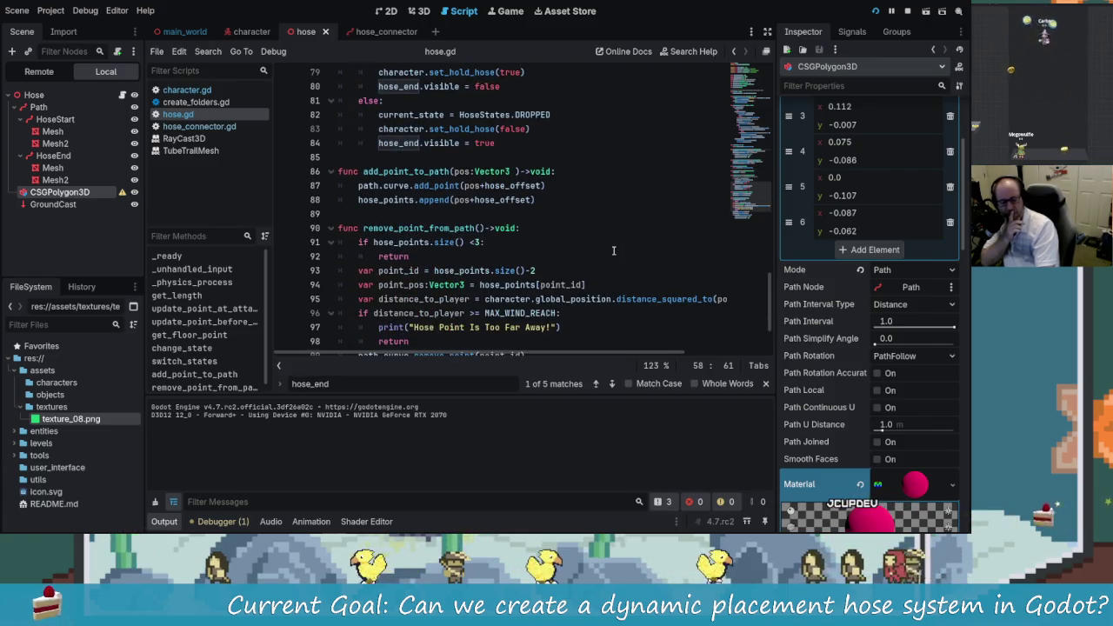
{"action": "scroll", "coordinate": [612, 251], "scroll_direction": "up", "scroll_amount": 15}
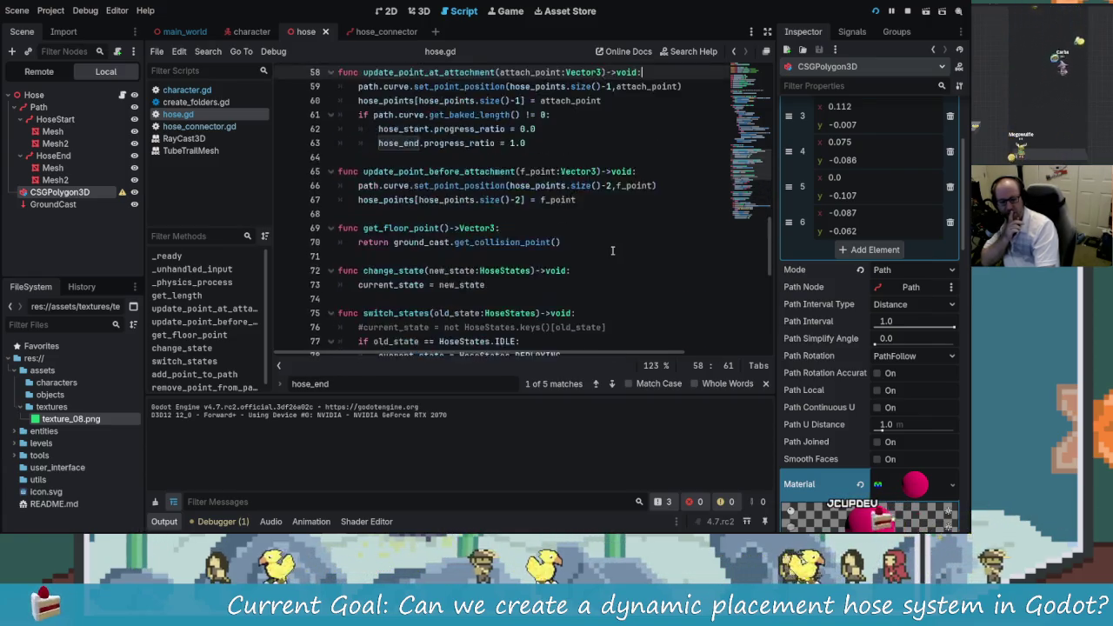
{"action": "scroll", "coordinate": [607, 251], "scroll_direction": "down", "scroll_amount": 2}
{"action": "key", "text": "F5"}
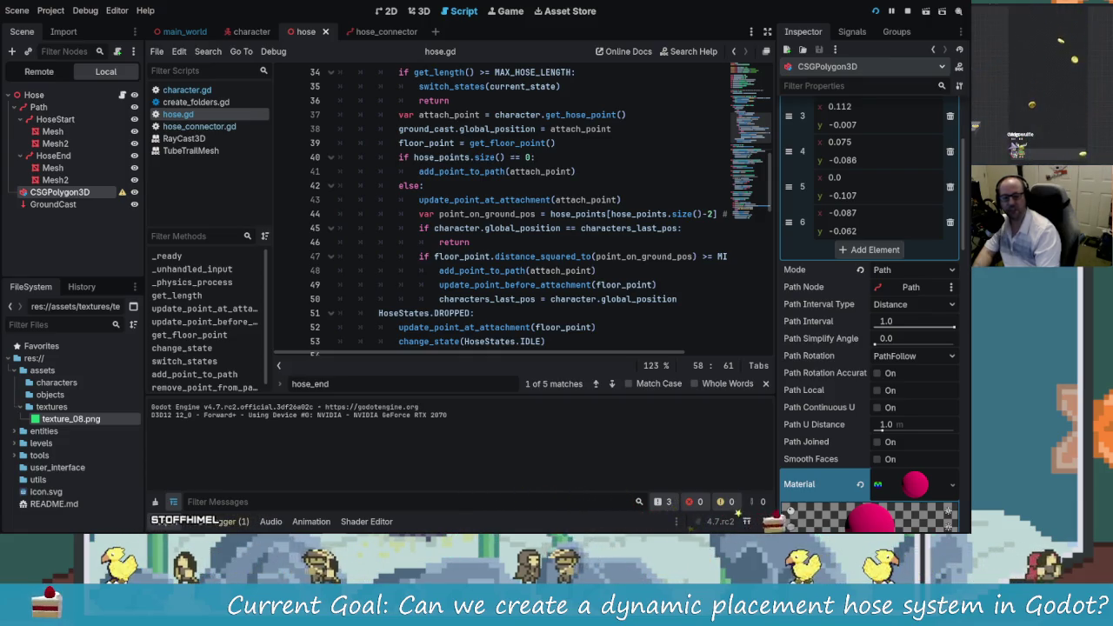
Step: Check the position test on line 45, then switch to the Connectable Hose notes
{"action": "left_click", "coordinate": [522, 186]}
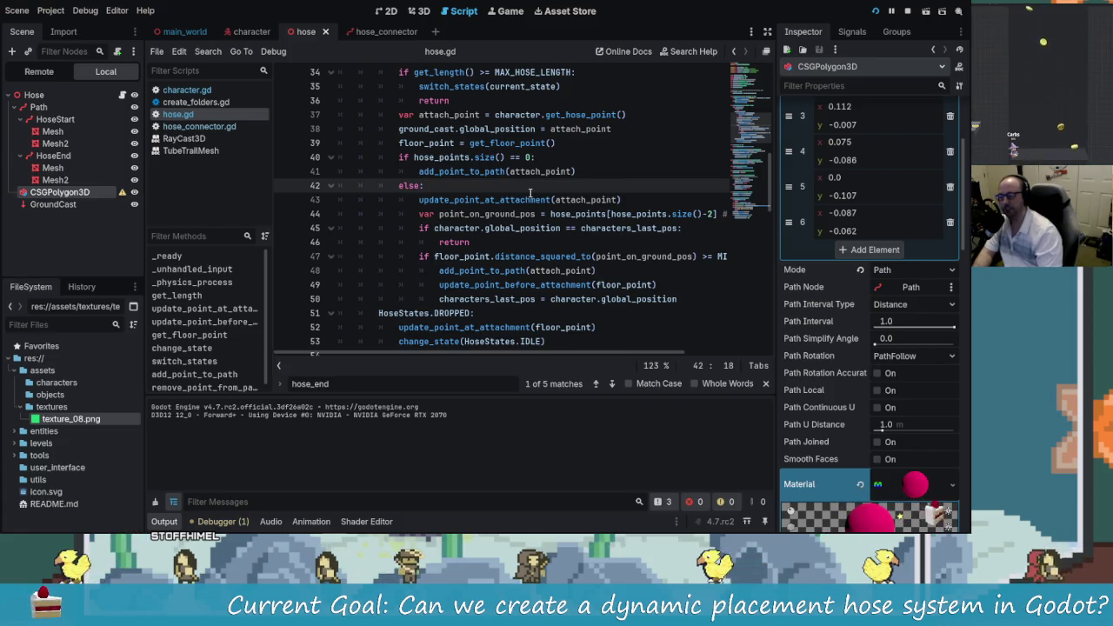
{"action": "key", "text": "Down"}
{"action": "key", "text": "Down"}
{"action": "key", "text": "Down"}
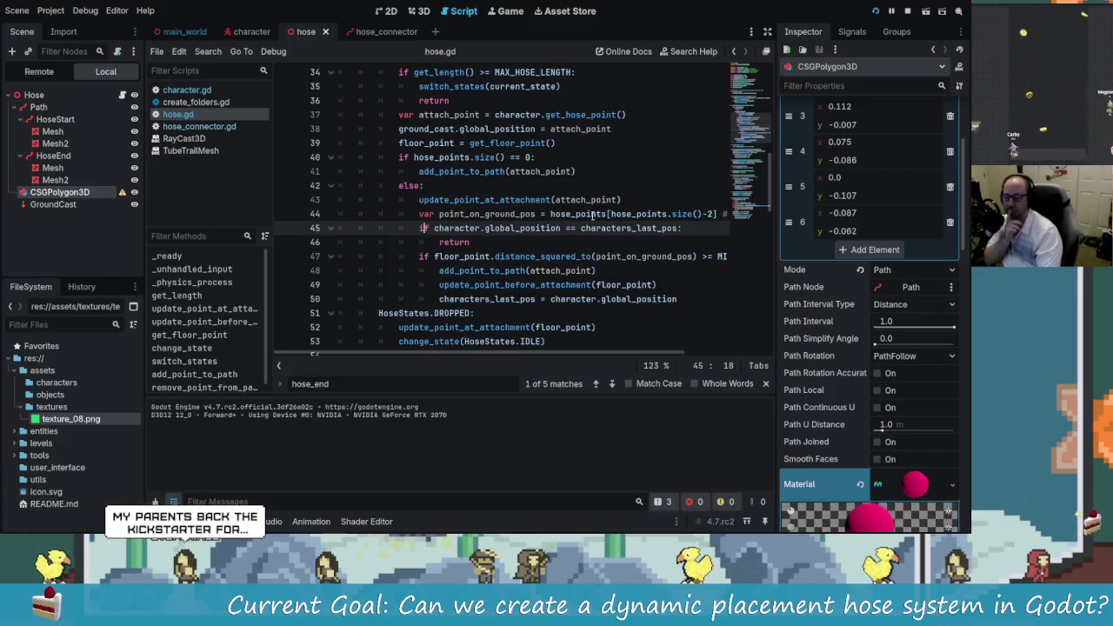
{"action": "scroll", "coordinate": [638, 272], "scroll_direction": "down", "scroll_amount": 6}
{"action": "scroll", "coordinate": [638, 272], "scroll_direction": "up", "scroll_amount": 17}
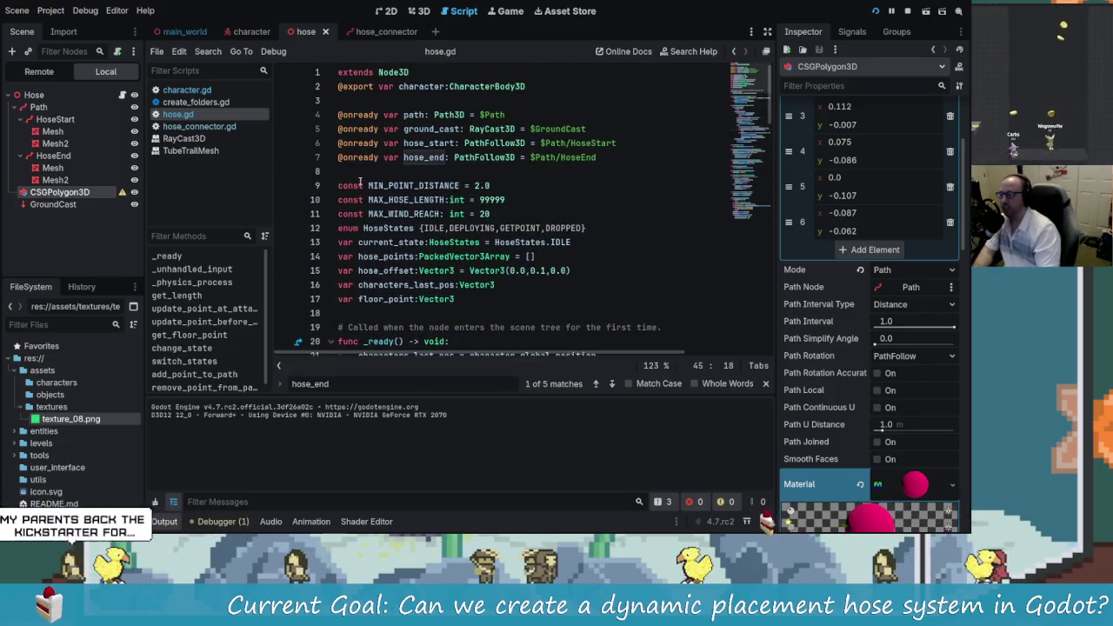
{"action": "key", "text": "alt+Tab"}
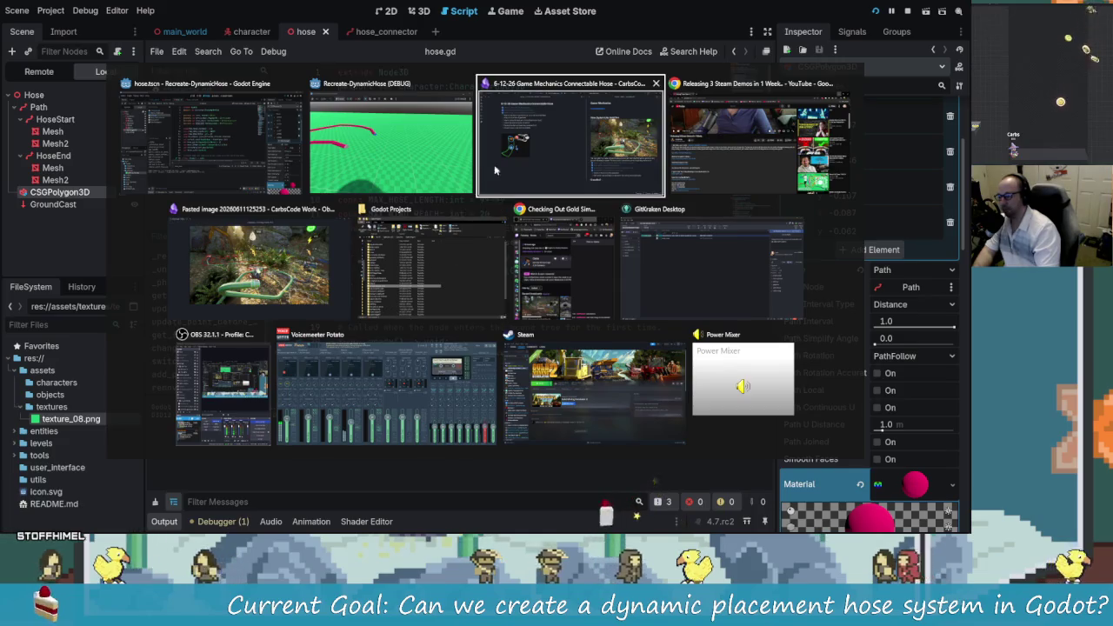
{"action": "left_click", "coordinate": [519, 160]}
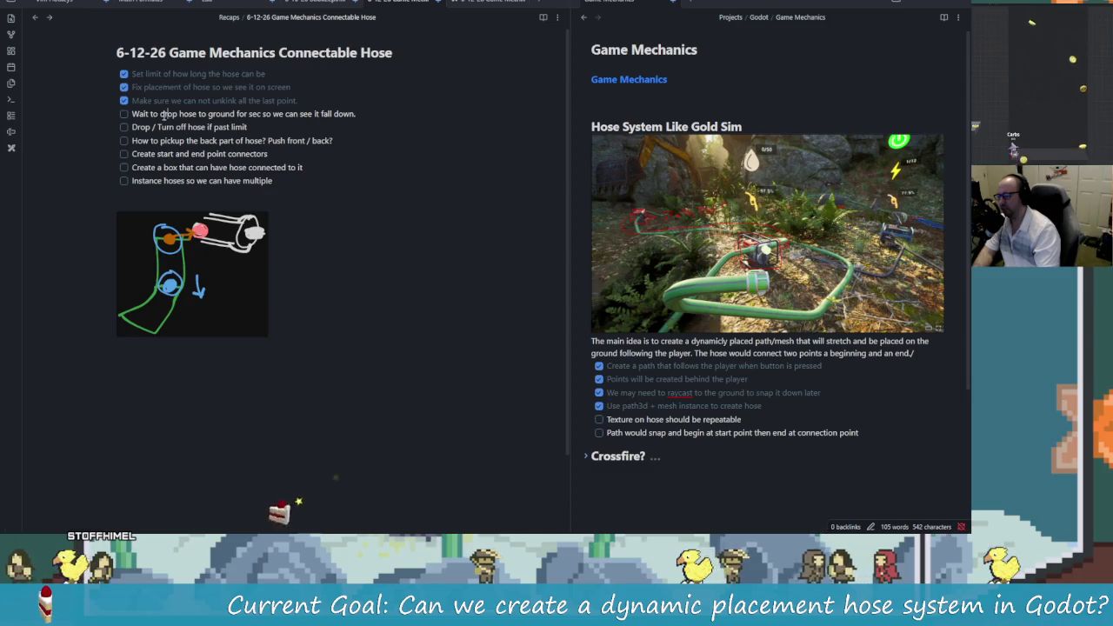
Step: Tick the wait-to-drop-hose and drop-past-limit tasks, and move the connector-box task to the top of the open list
{"action": "left_click", "coordinate": [123, 114]}
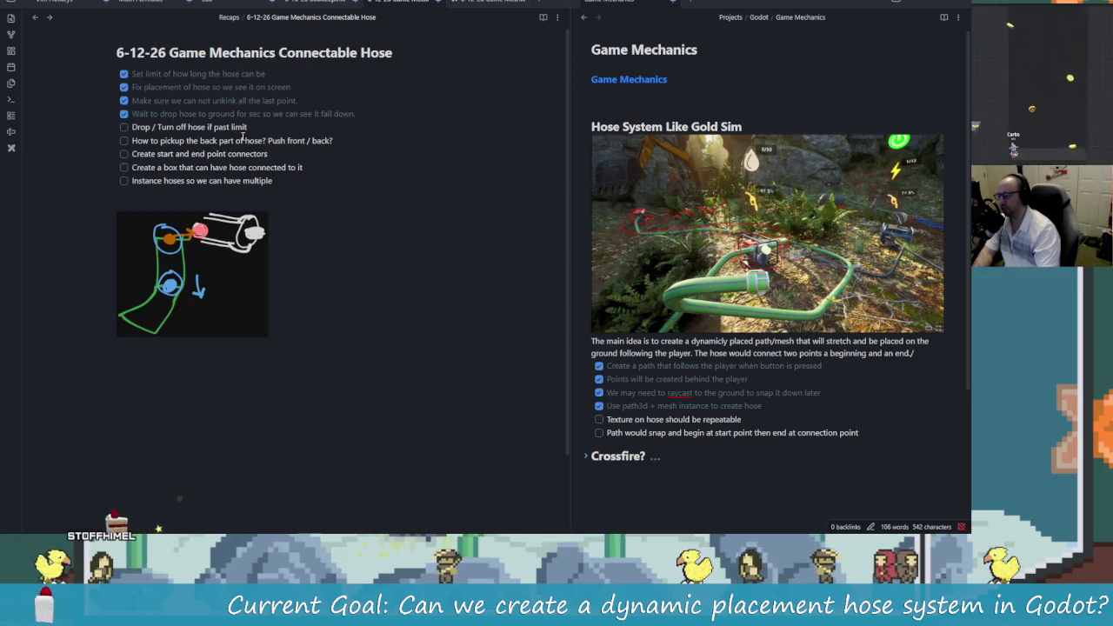
{"action": "left_click", "coordinate": [124, 127]}
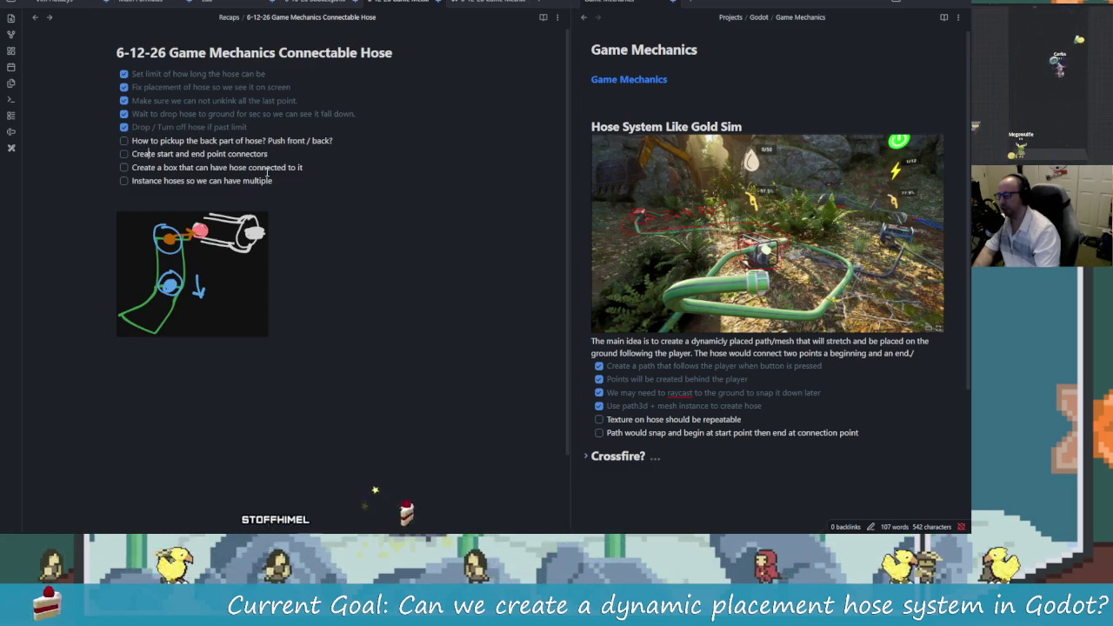
{"action": "key", "text": "Down"}
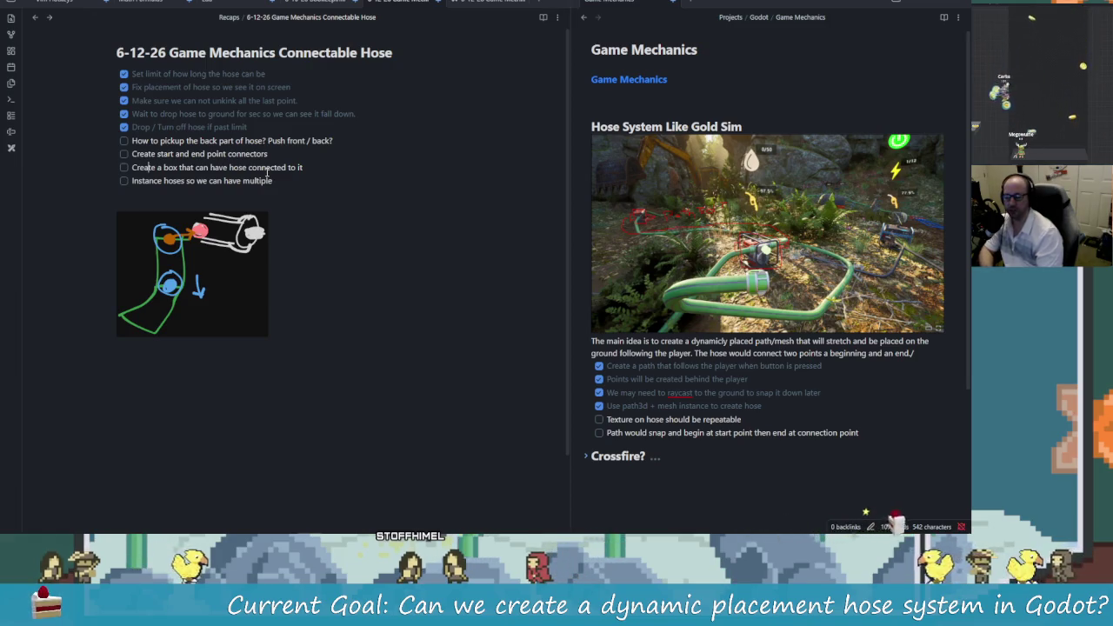
{"action": "key", "text": "alt+Up"}
{"action": "key", "text": "alt+Up"}
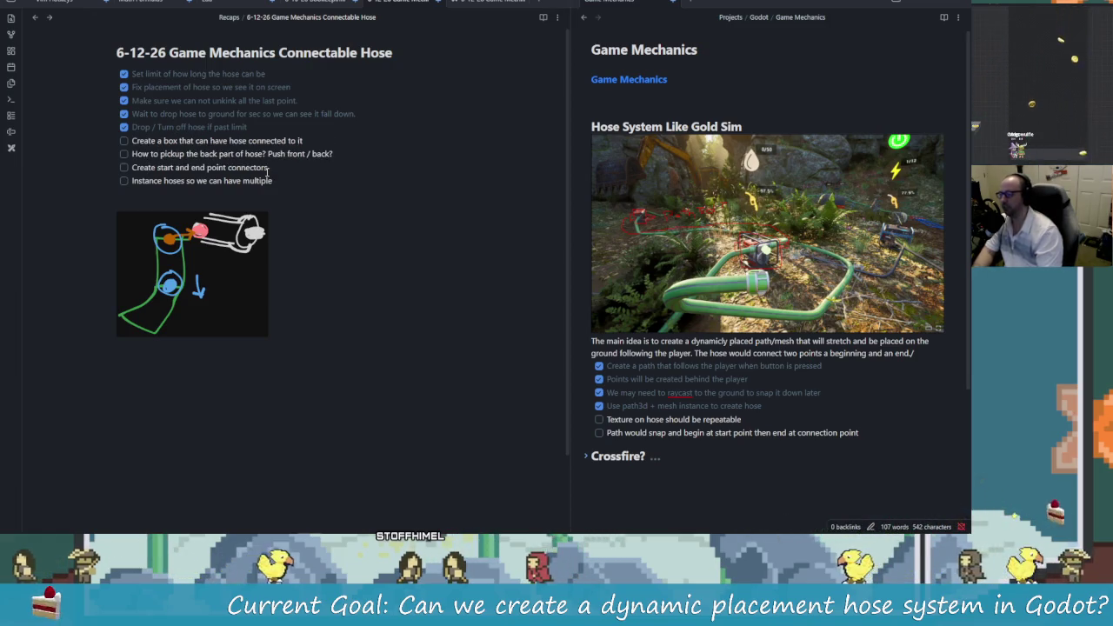
{"action": "key", "text": "alt+Tab"}
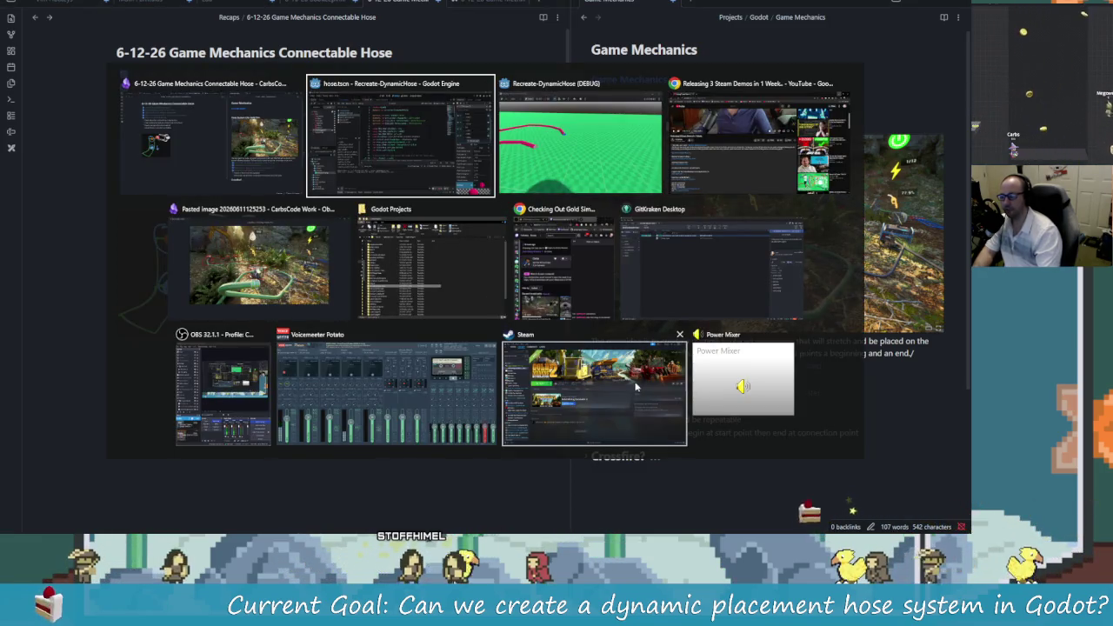
Step: Stage the changed hose, hose_connector and character scene and script files in GitKraken
{"action": "left_click", "coordinate": [681, 261]}
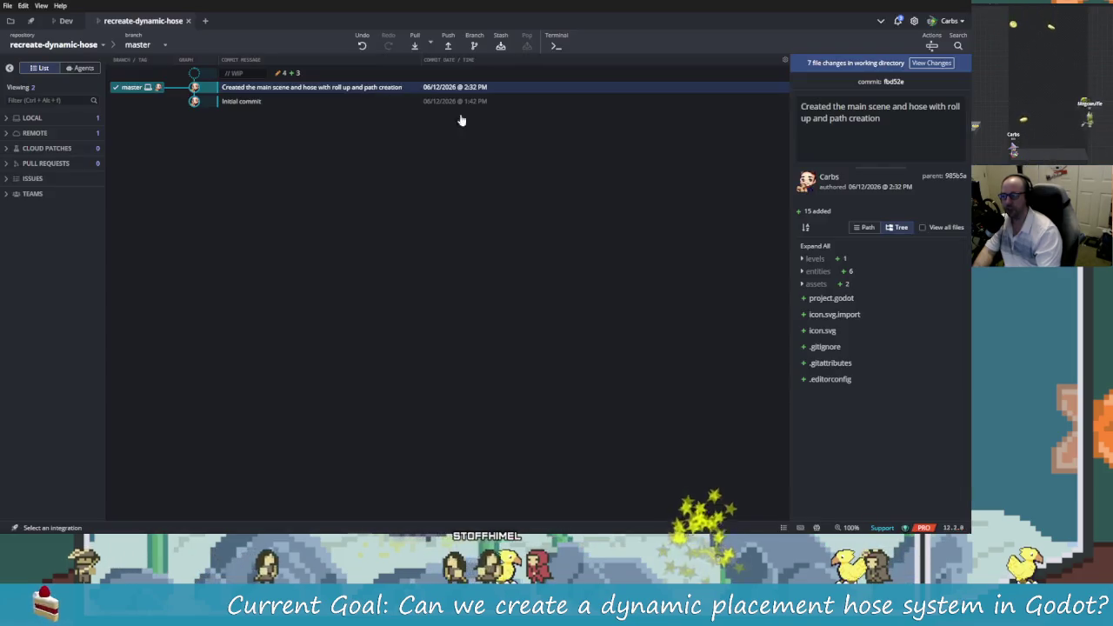
{"action": "left_click", "coordinate": [816, 132]}
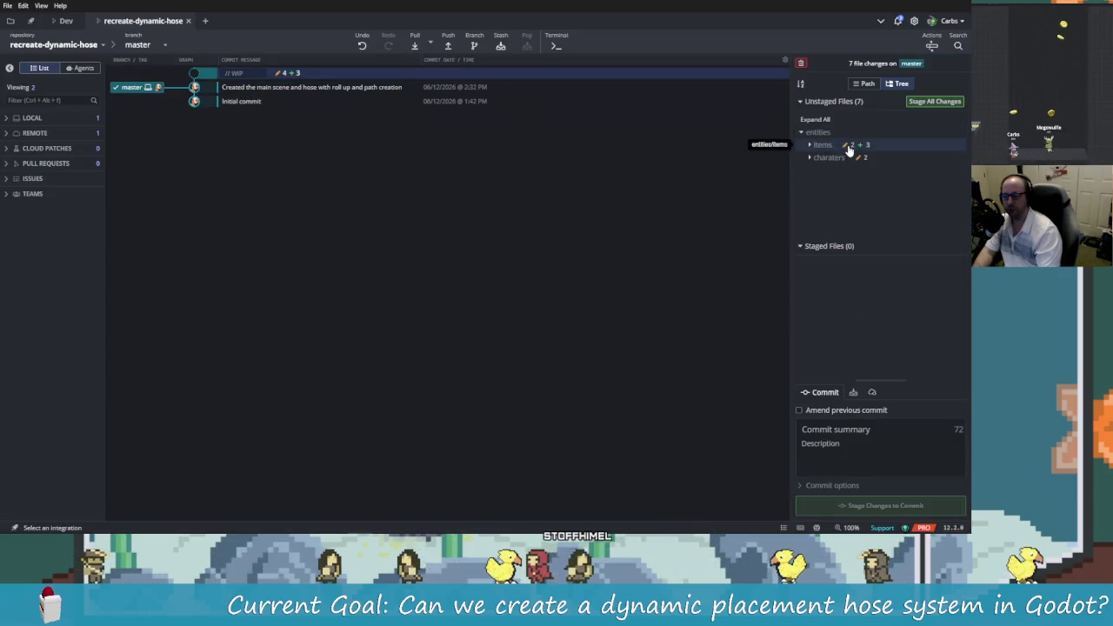
{"action": "left_click", "coordinate": [823, 144]}
{"action": "left_click", "coordinate": [829, 157]}
{"action": "left_click", "coordinate": [858, 174]}
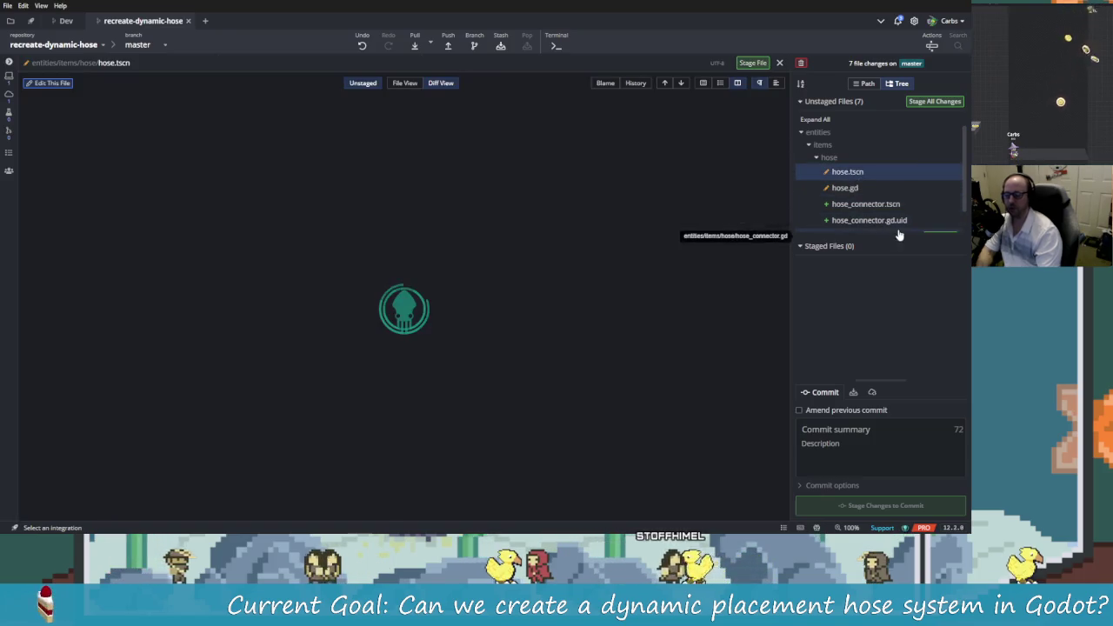
{"action": "left_click", "coordinate": [932, 173]}
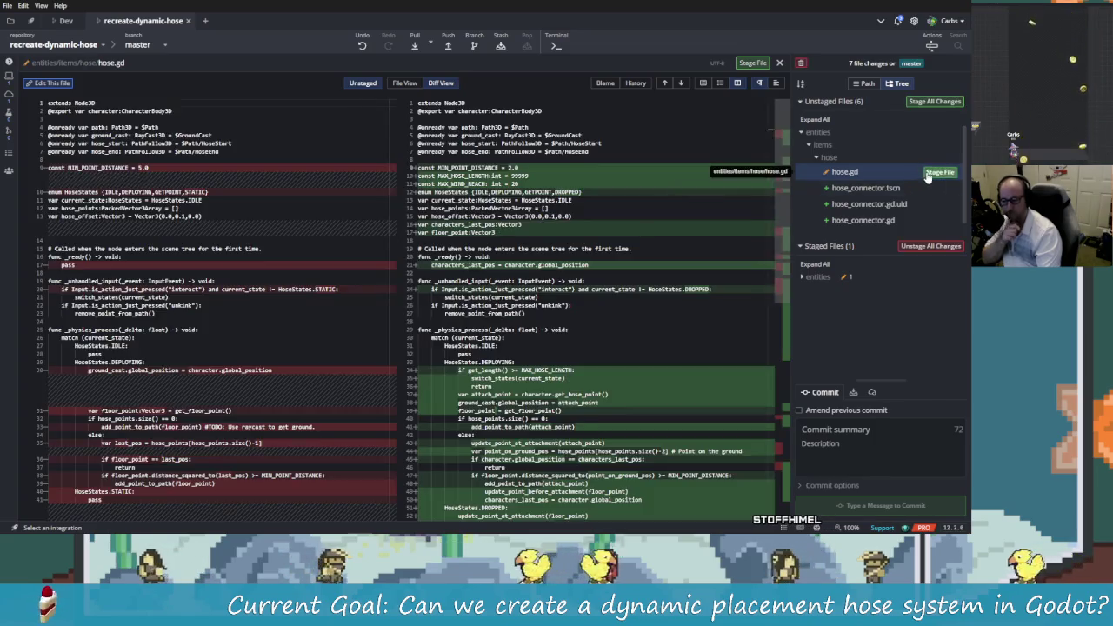
{"action": "left_click", "coordinate": [935, 174]}
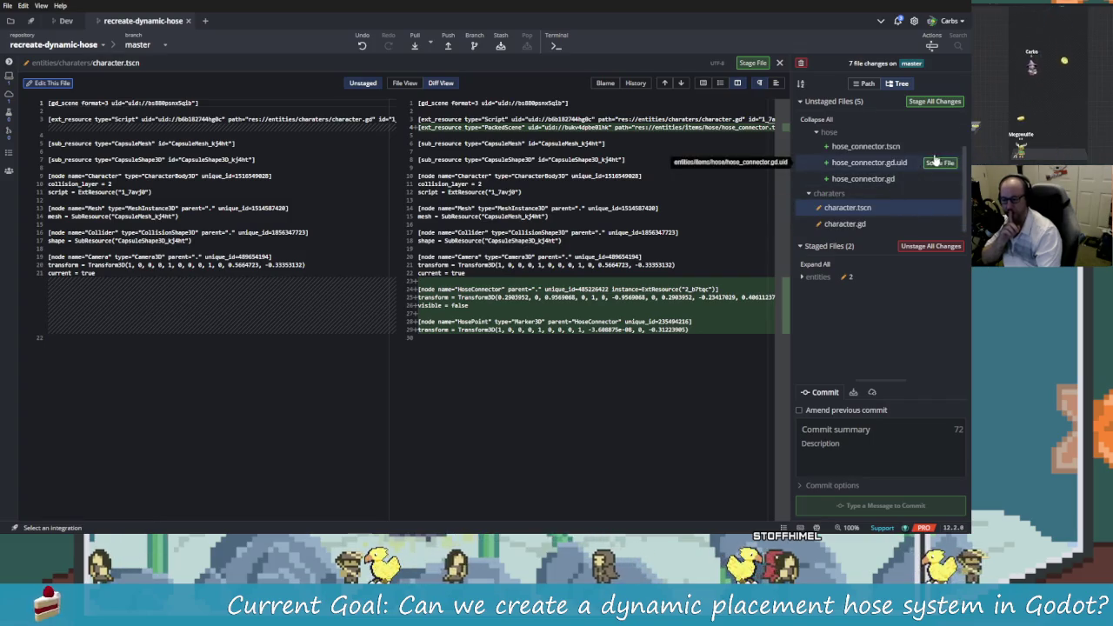
{"action": "left_click", "coordinate": [933, 163]}
{"action": "left_click", "coordinate": [935, 163]}
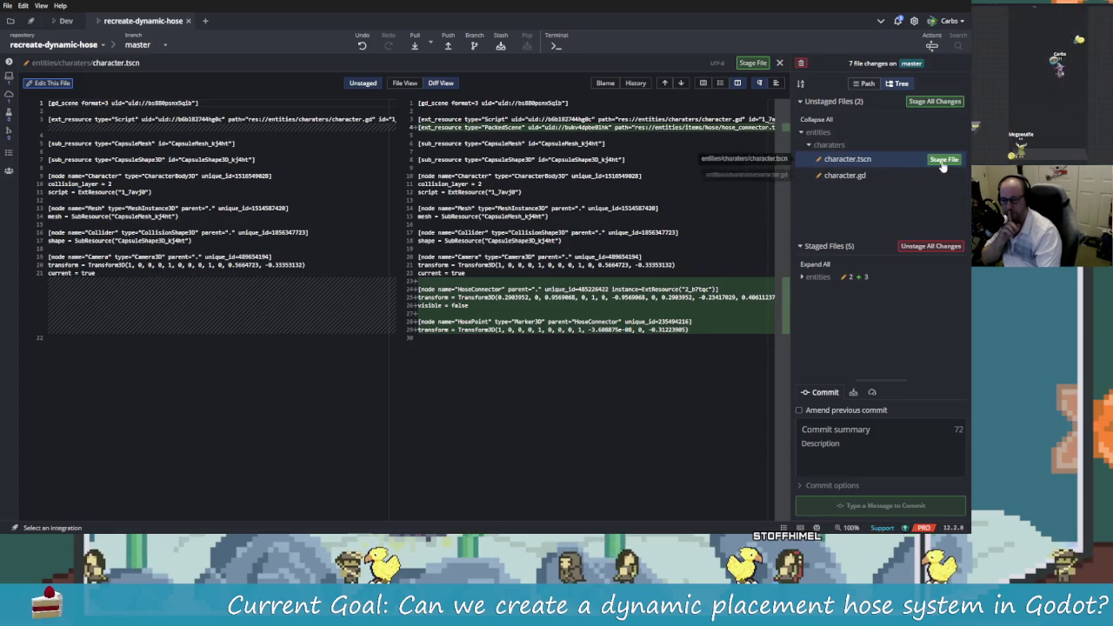
{"action": "left_click", "coordinate": [942, 163]}
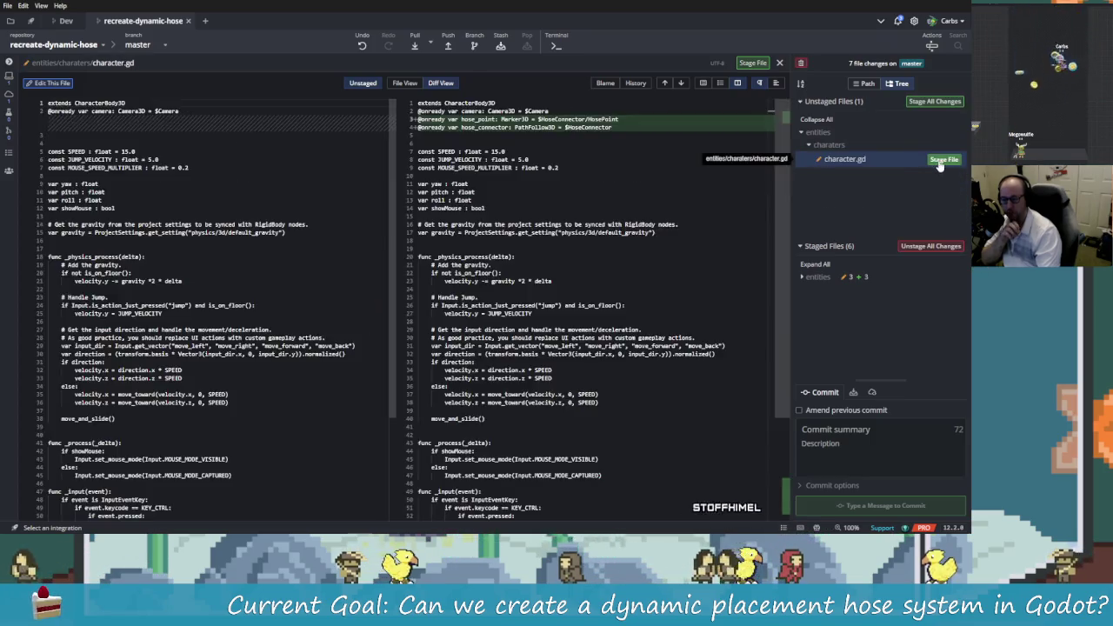
{"action": "left_click", "coordinate": [944, 161]}
Step: Commit the seven files with a summary about the hose connector and dropped hose points, then push master to origin
{"action": "left_click", "coordinate": [861, 426]}
{"action": "type", "text": "Ad"}
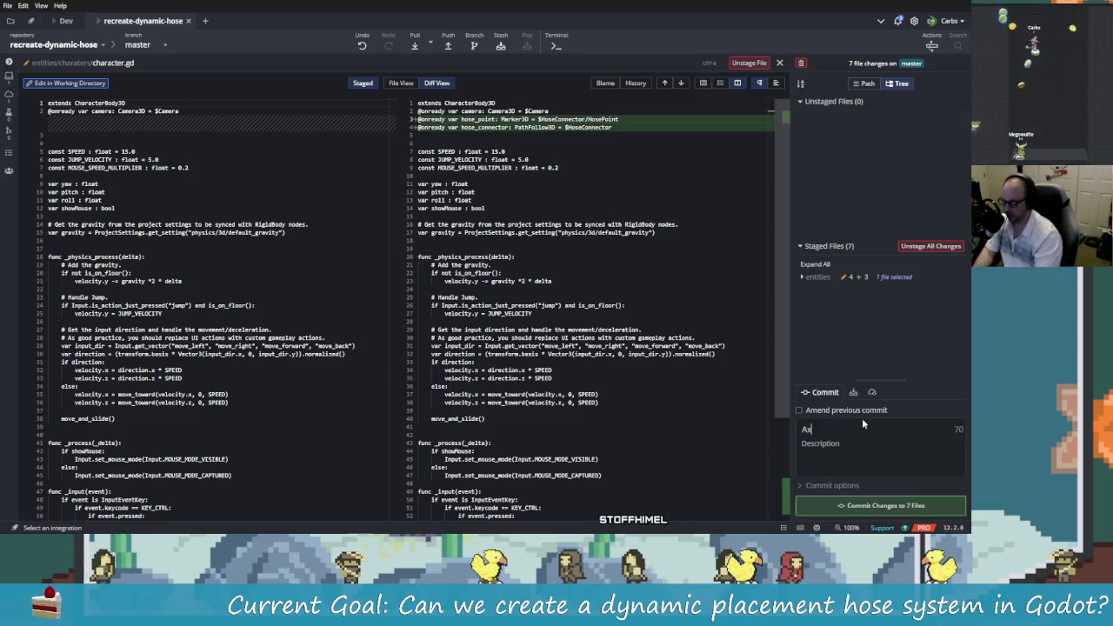
{"action": "type", "text": "de"}
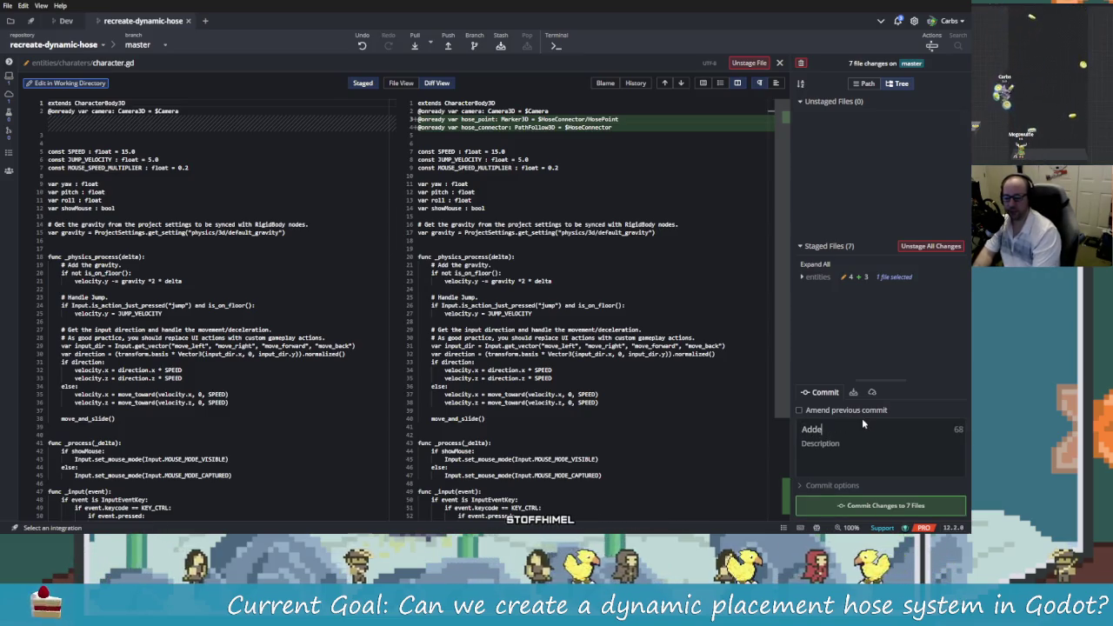
{"action": "type", "text": "d Hose Conn"}
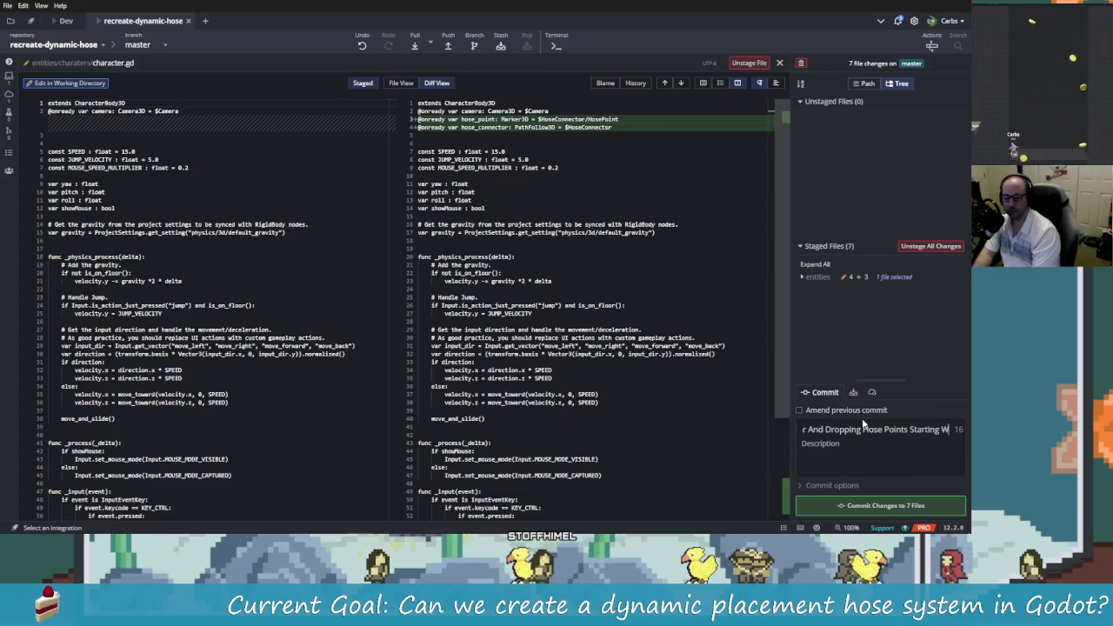
{"action": "type", "text": "ith 2nd Point"}
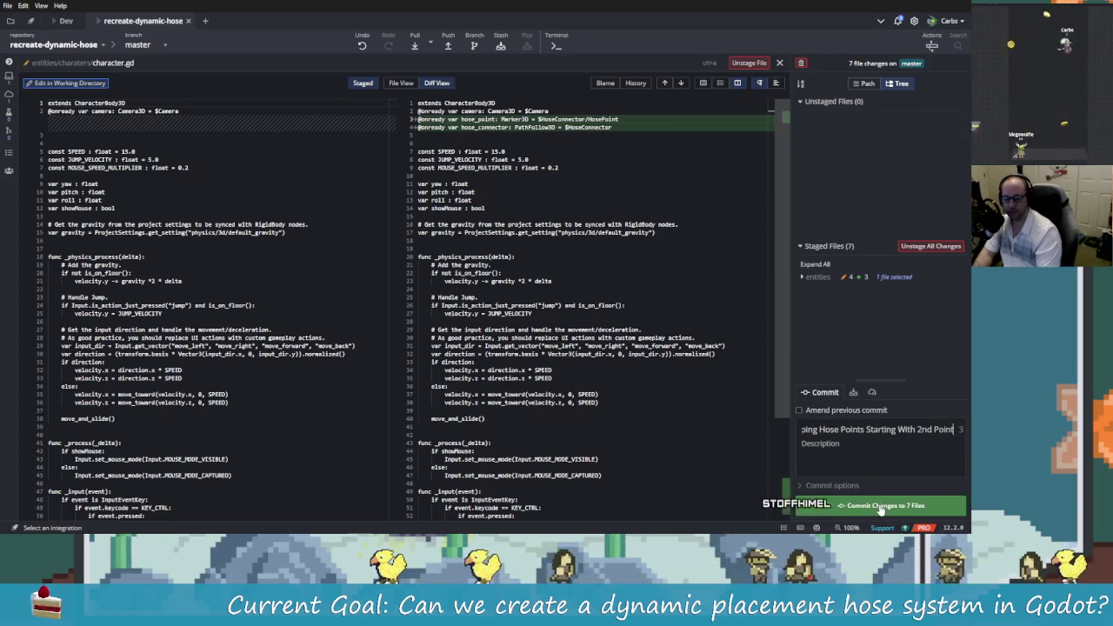
{"action": "left_click", "coordinate": [879, 506]}
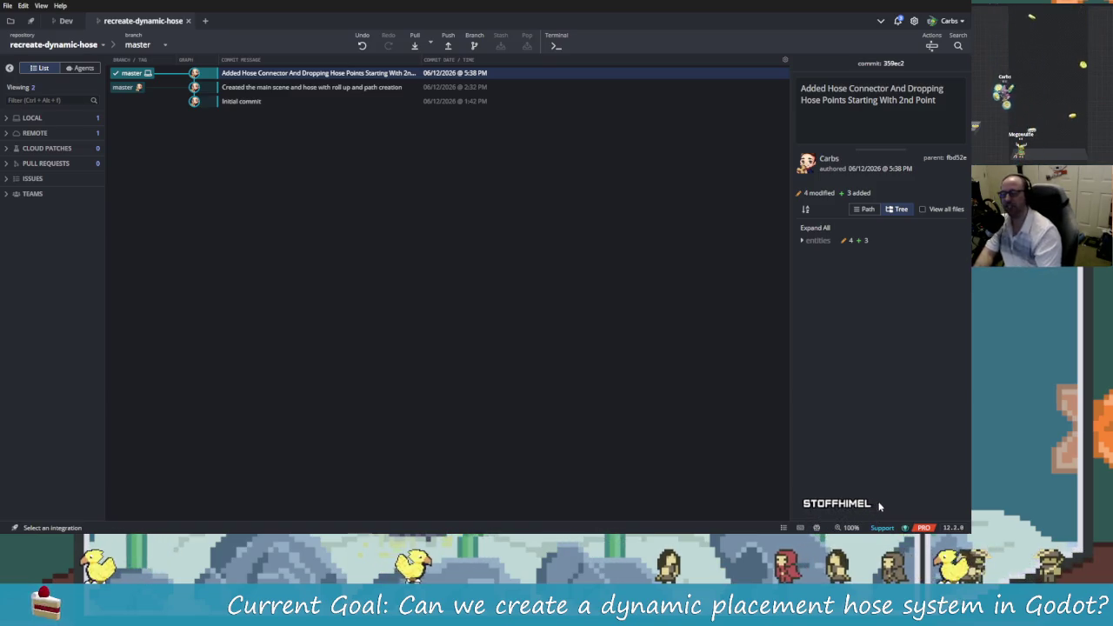
{"action": "left_click", "coordinate": [448, 44]}
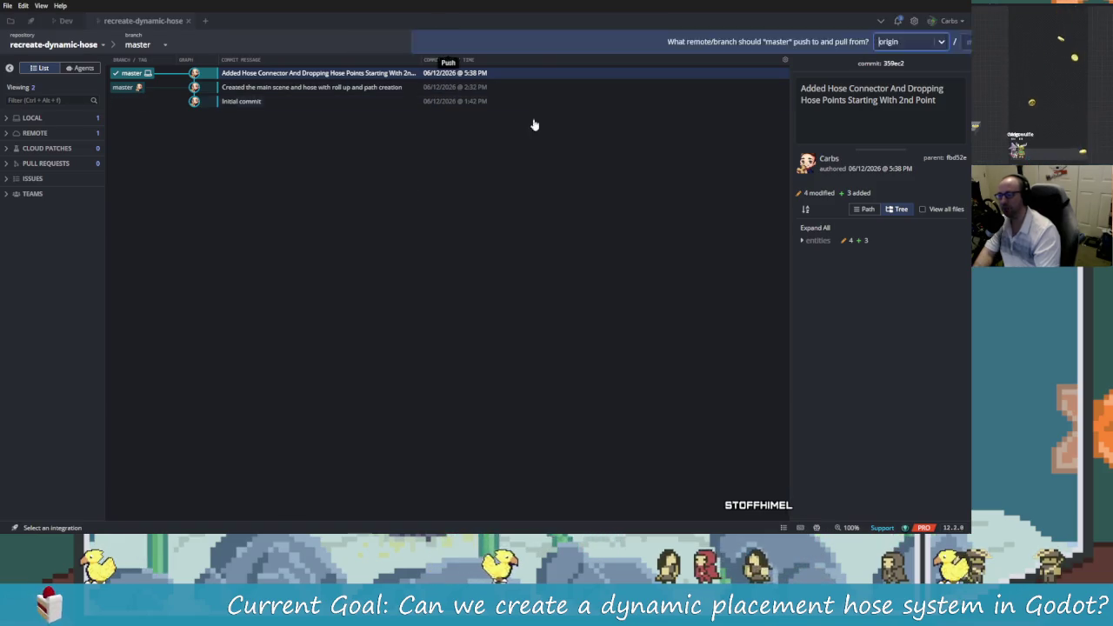
{"action": "left_click", "coordinate": [657, 42]}
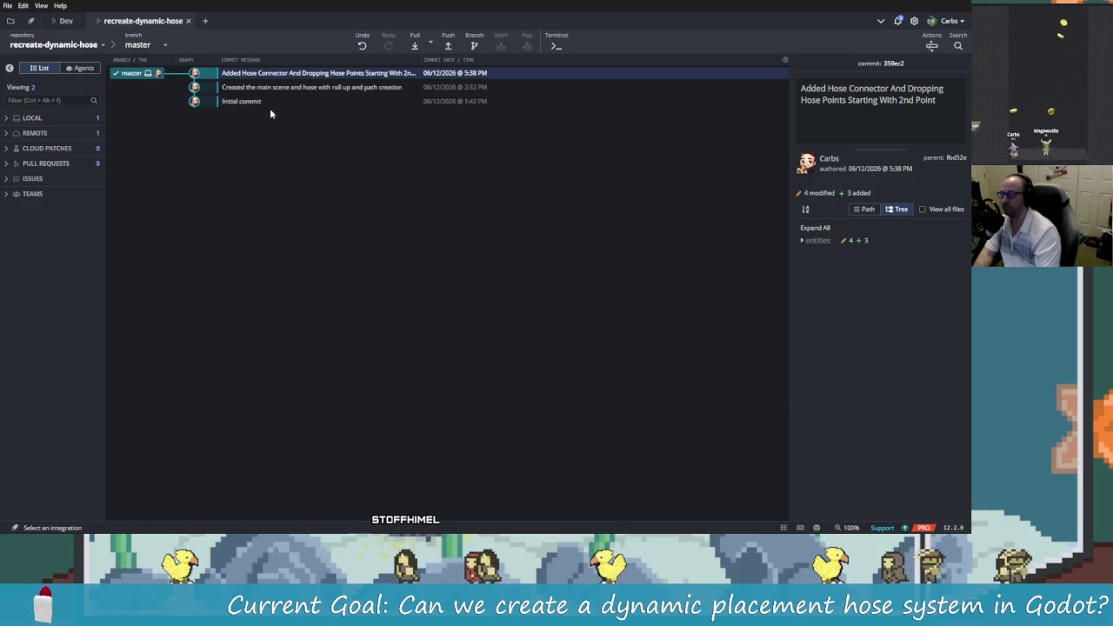
Step: Check the hose sketch drawing in the mechanics notes, then head back to Godot
{"action": "key", "text": "alt+Tab"}
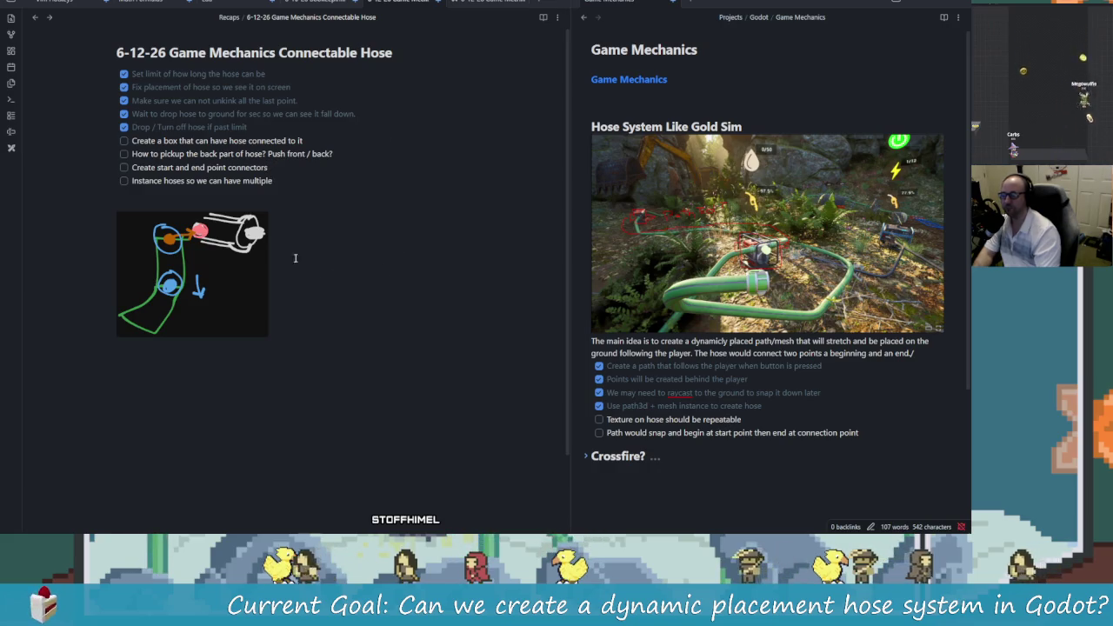
{"action": "left_click", "coordinate": [235, 287]}
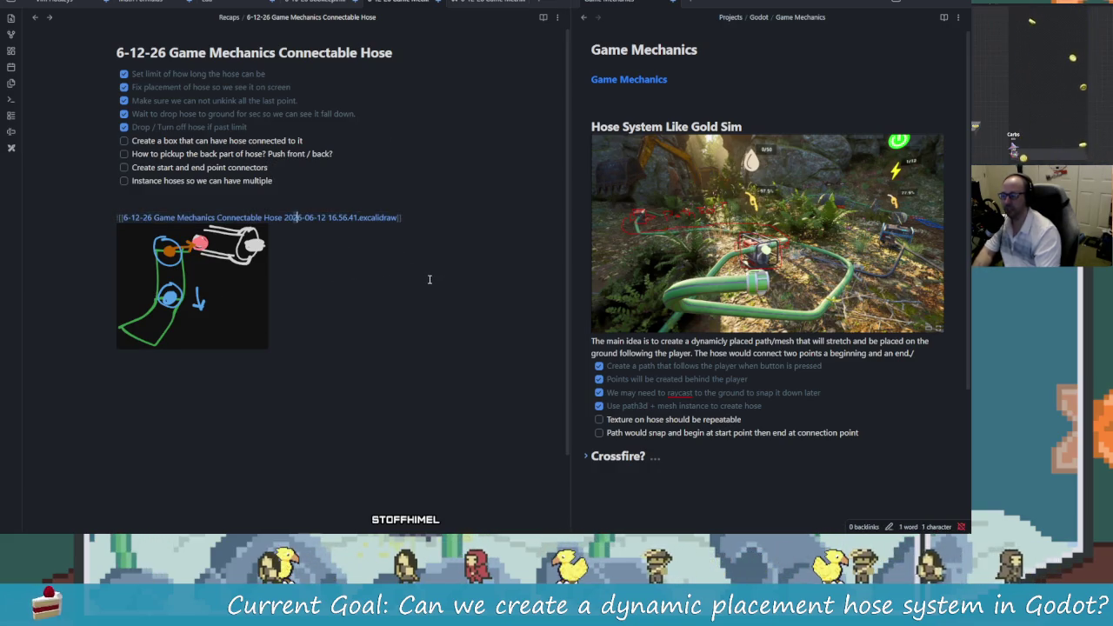
{"action": "key", "text": "alt+Tab"}
{"action": "key", "text": "alt+Tab"}
{"action": "key", "text": "Tab"}
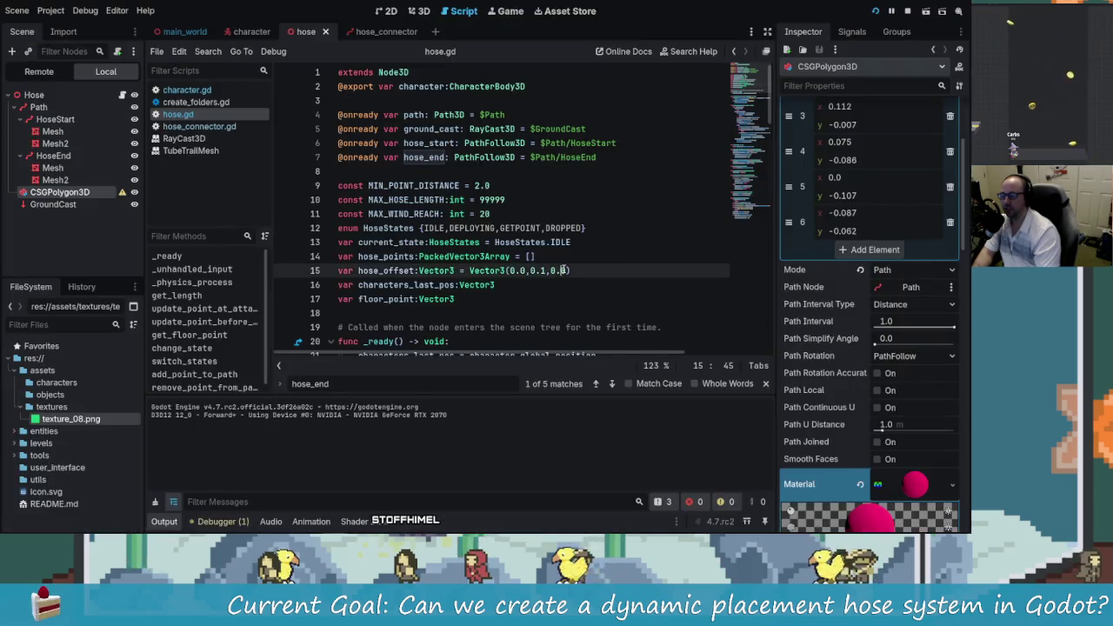
Step: Review the hose.gd attachment-update logic around lines 43–46
{"action": "scroll", "coordinate": [563, 270], "scroll_direction": "down", "scroll_amount": 2}
{"action": "scroll", "coordinate": [563, 271], "scroll_direction": "down", "scroll_amount": 9}
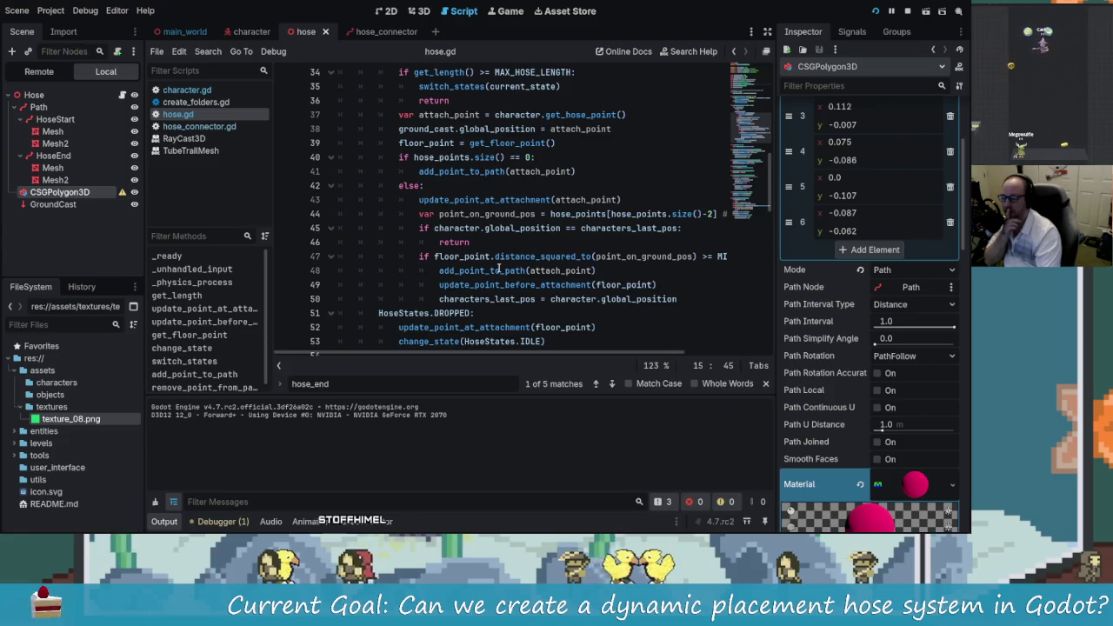
{"action": "scroll", "coordinate": [500, 270], "scroll_direction": "down", "scroll_amount": 1}
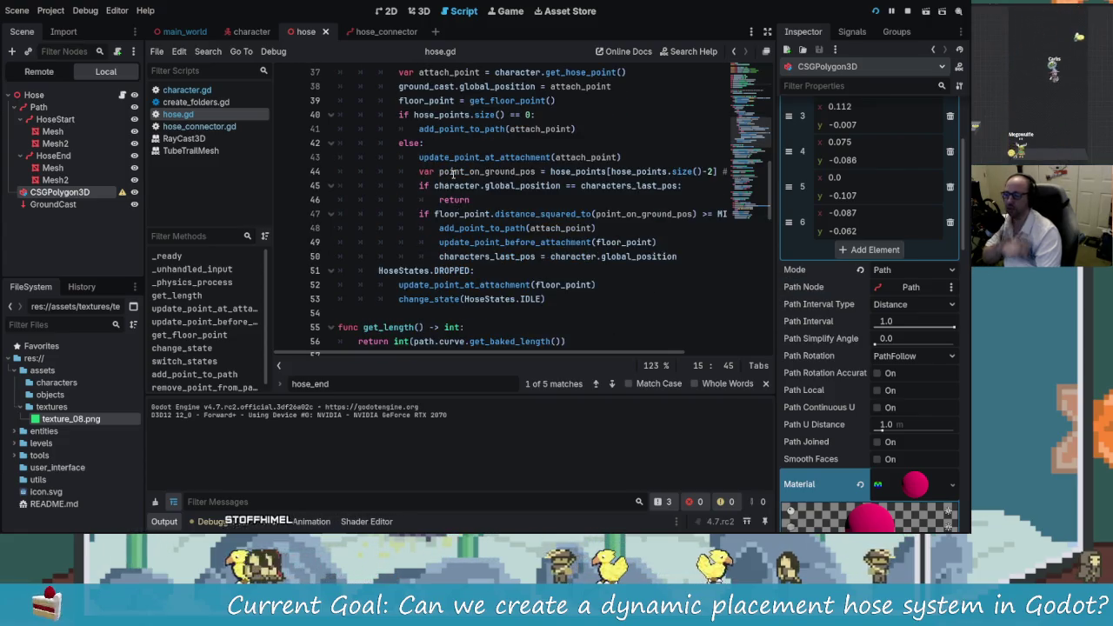
{"action": "left_click", "coordinate": [399, 185]}
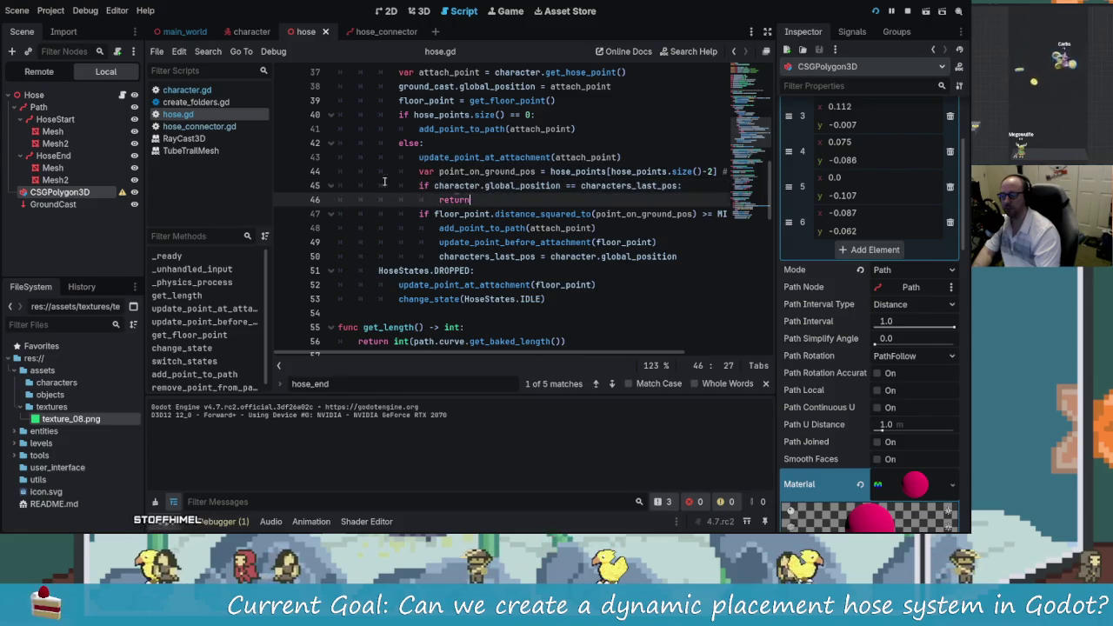
{"action": "key", "text": "Left"}
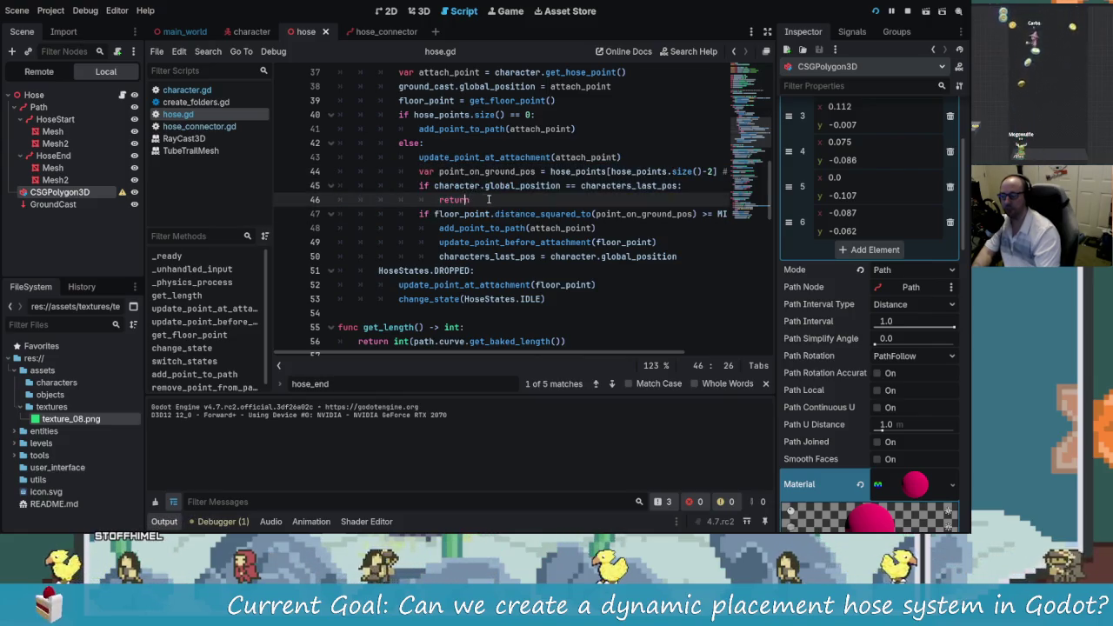
{"action": "left_click_drag", "start_coordinate": [488, 199], "coordinate": [468, 171]}
{"action": "left_click", "coordinate": [453, 158]}
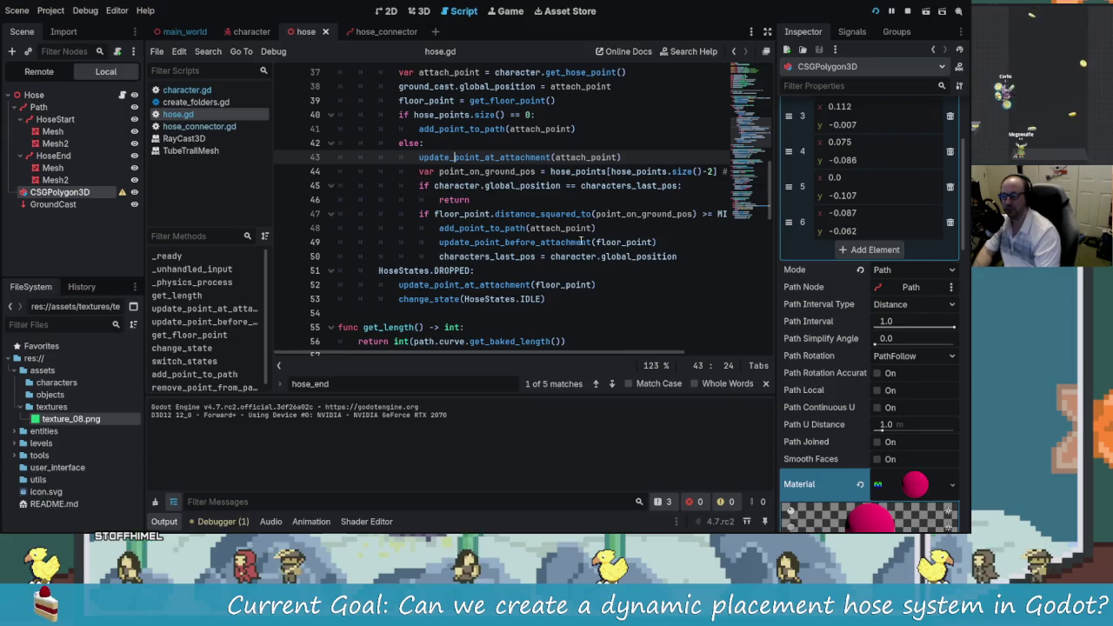
{"action": "scroll", "coordinate": [579, 242], "scroll_direction": "down", "scroll_amount": 3}
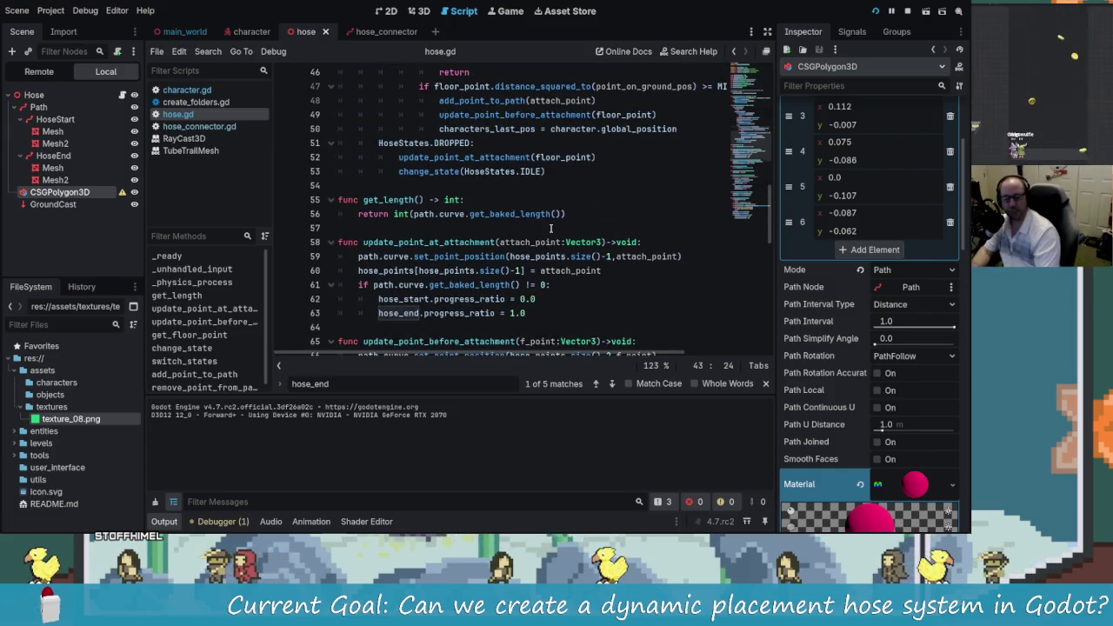
Step: Compare against the hose notes, return to hose.gd's get_length function, and launch the game
{"action": "key", "text": "alt+Tab"}
{"action": "key", "text": "alt+Tab"}
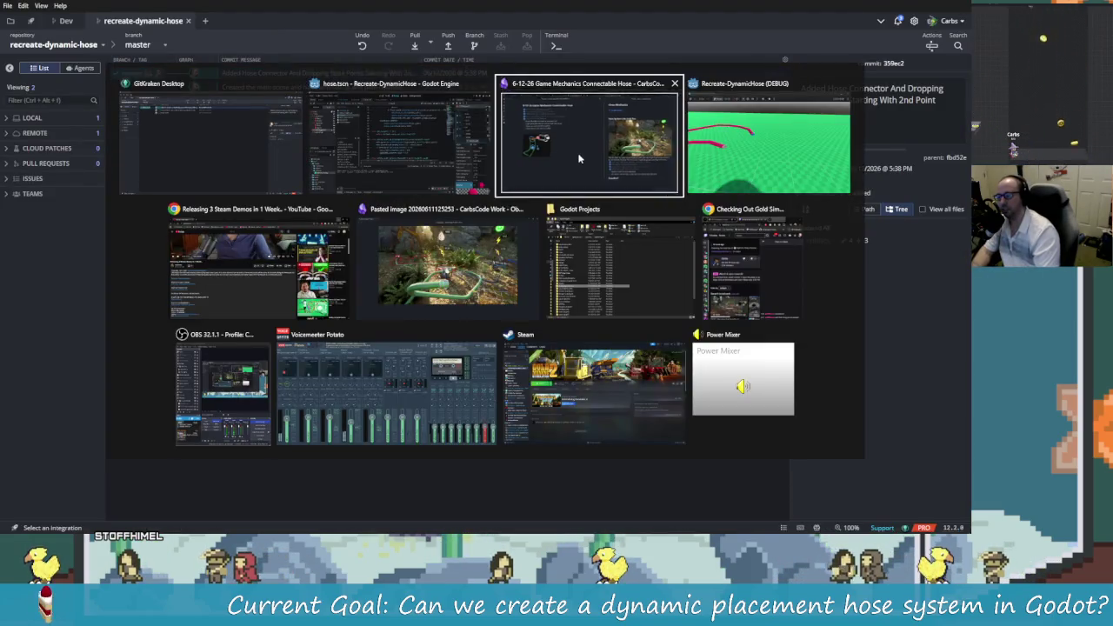
{"action": "left_click", "coordinate": [578, 158]}
{"action": "key", "text": "alt+Tab"}
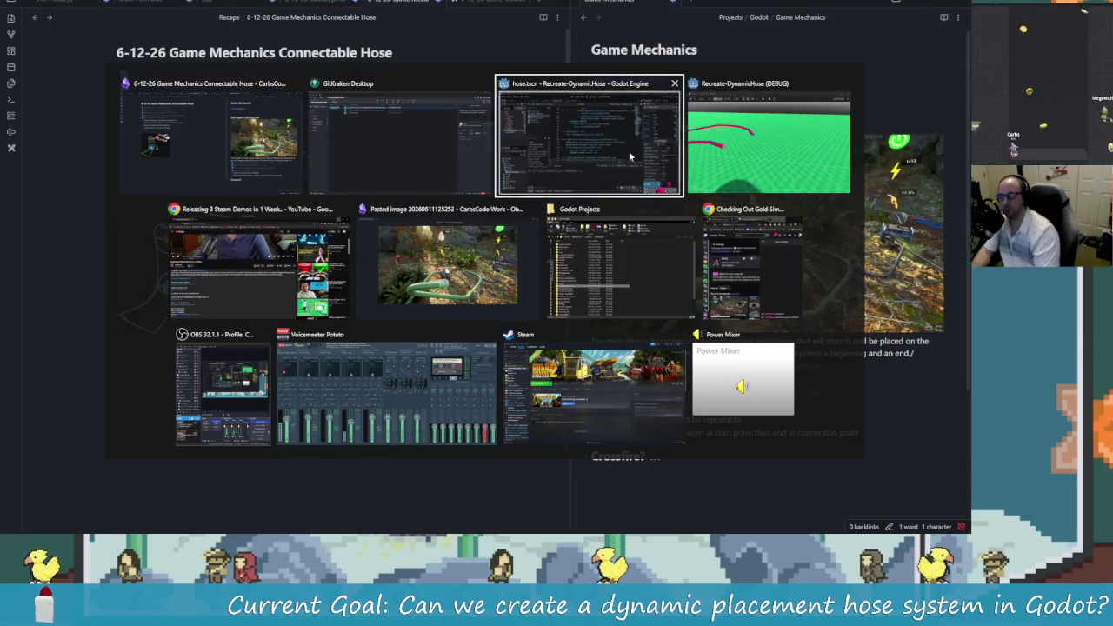
{"action": "left_click", "coordinate": [629, 150]}
{"action": "left_click", "coordinate": [487, 199]}
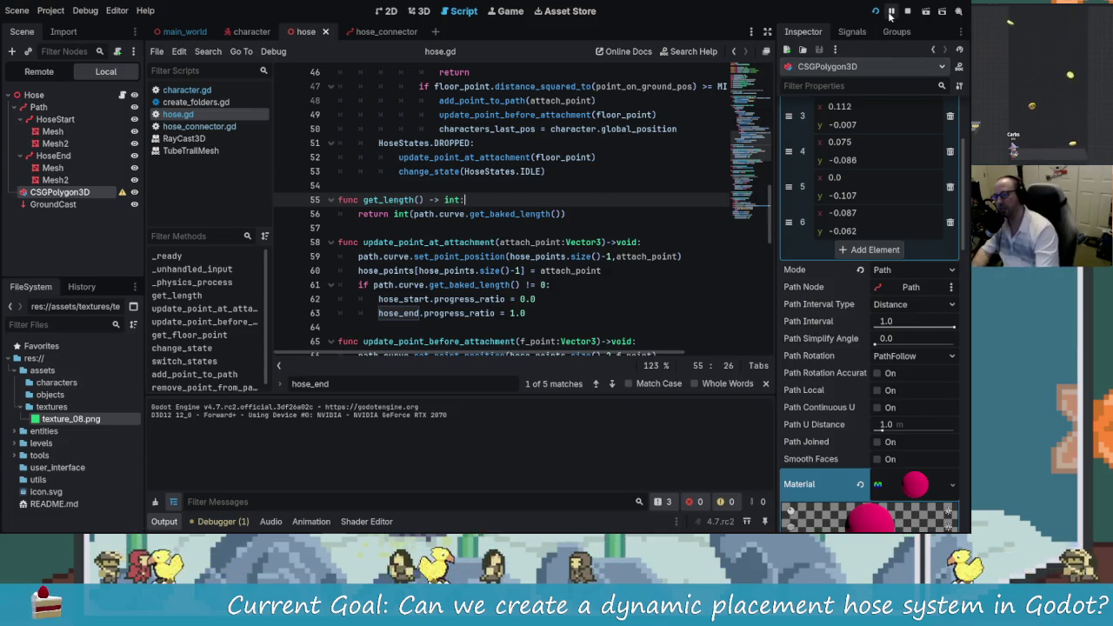
{"action": "key", "text": "alt+Tab"}
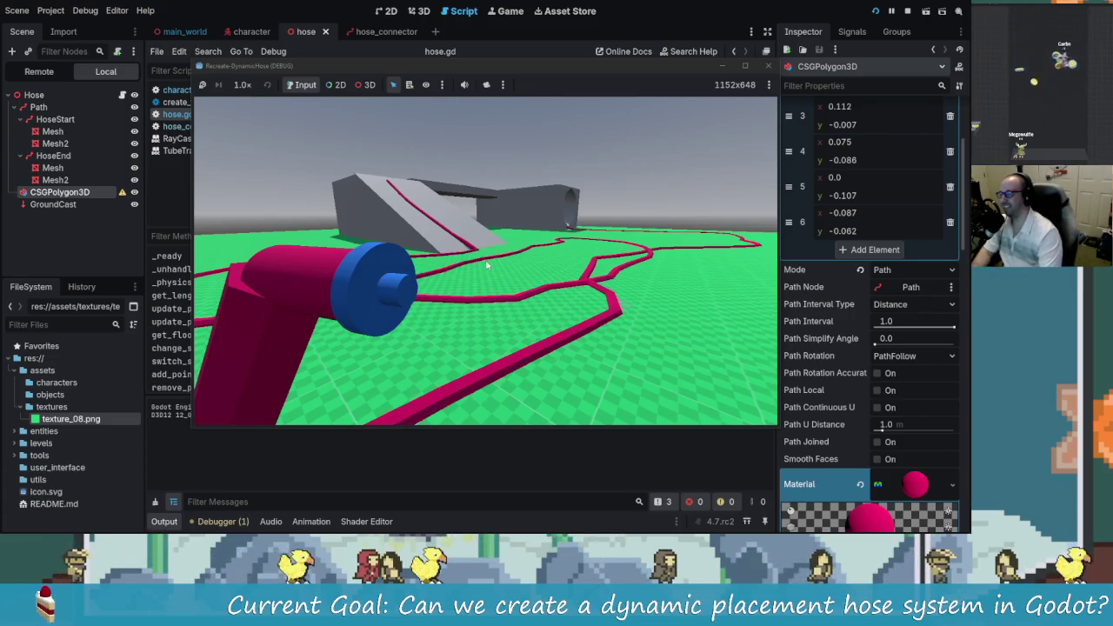
Step: Switch the running game's debug toolbar from Input to 3D to inspect the pink hose trails
{"action": "left_click", "coordinate": [365, 85]}
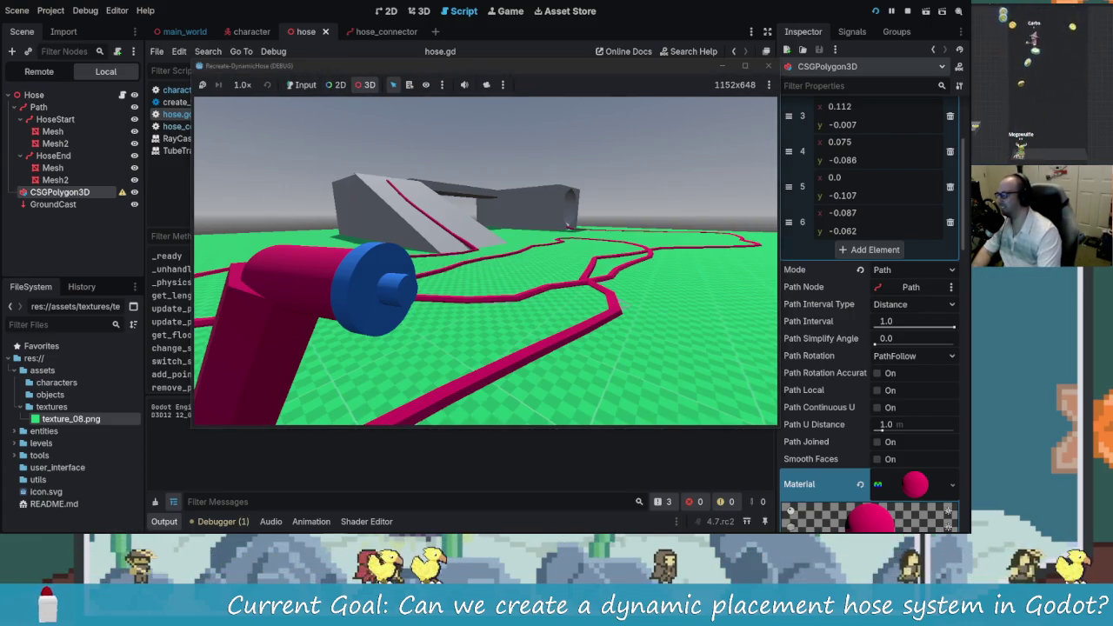
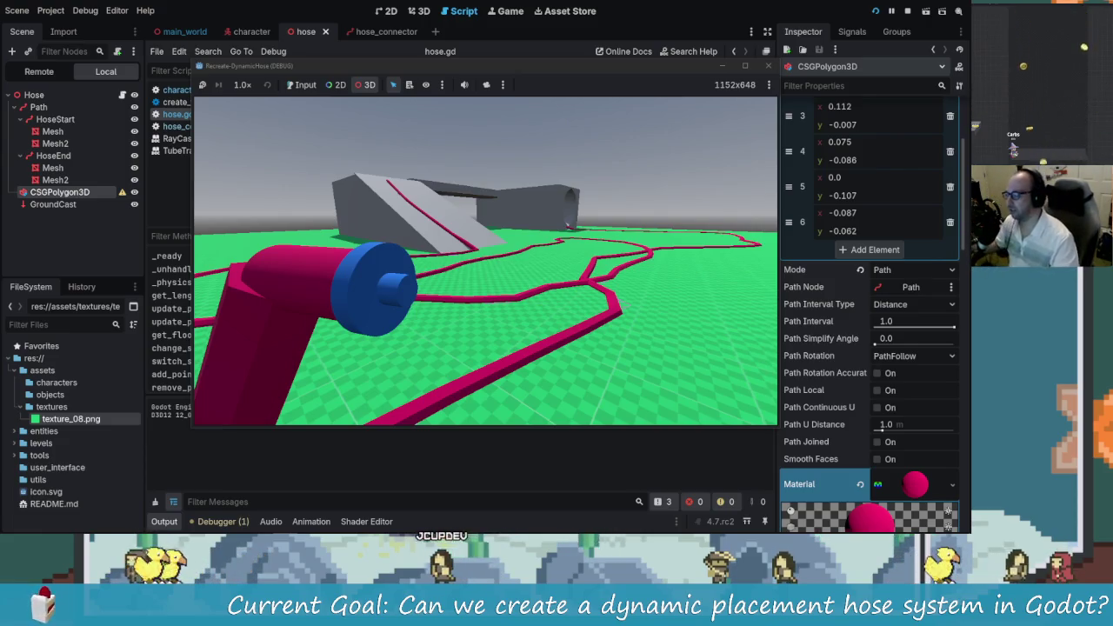
Step: Inspect the blue hose cylinder in the running game, then stop the test run
{"action": "left_click", "coordinate": [385, 302]}
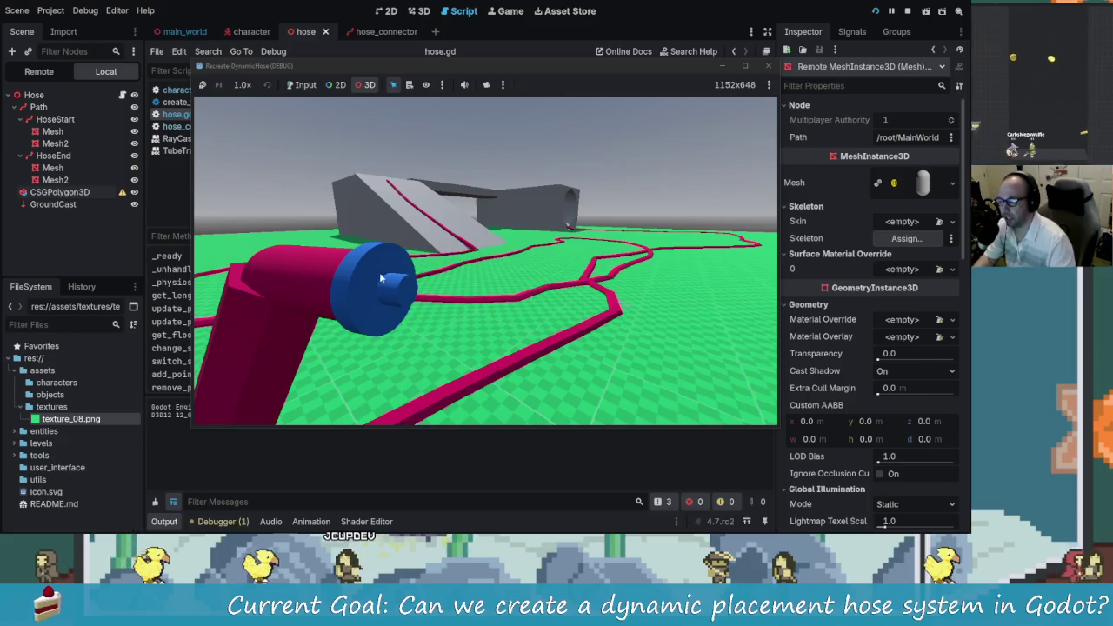
{"action": "left_click", "coordinate": [302, 84]}
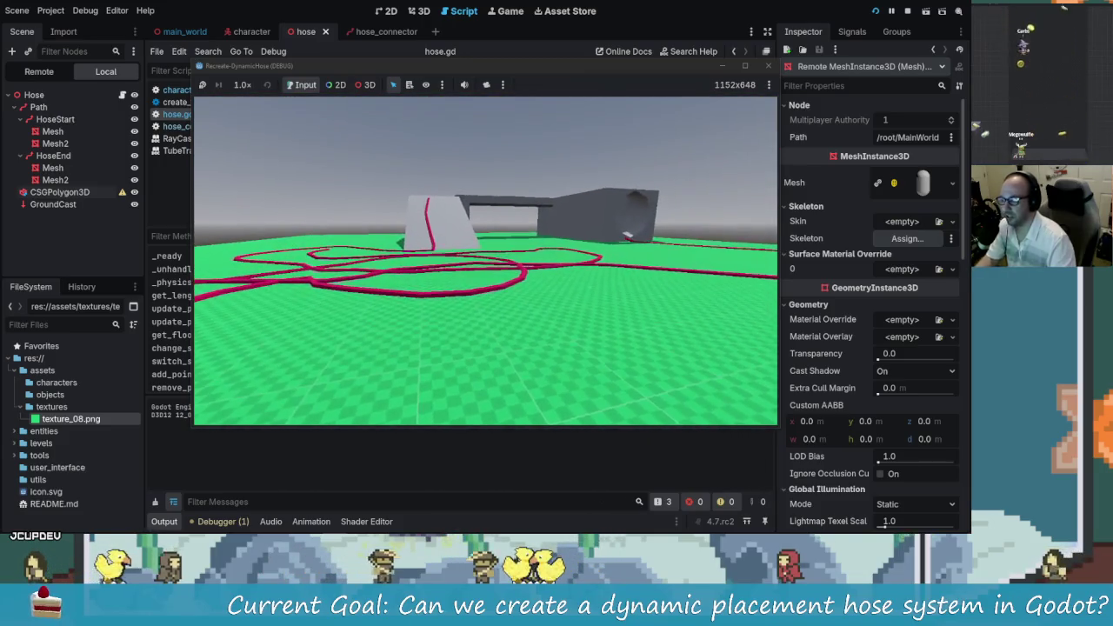
{"action": "left_click", "coordinate": [768, 68]}
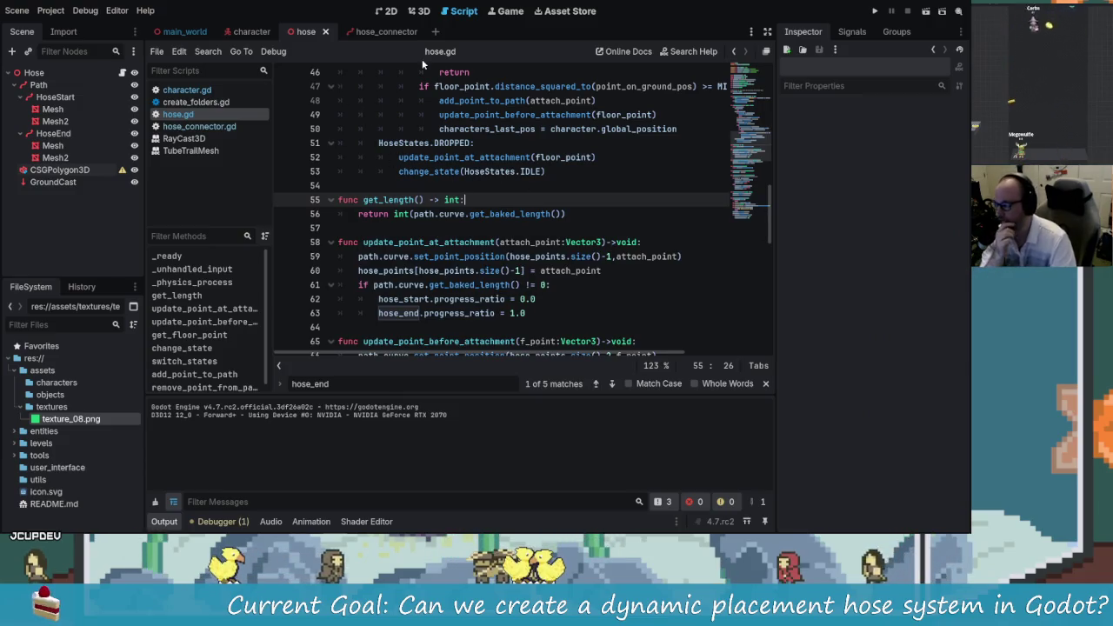
Step: Create a new 3D scene with its root node named 'Pump' and view it in 3D
{"action": "left_click", "coordinate": [435, 32]}
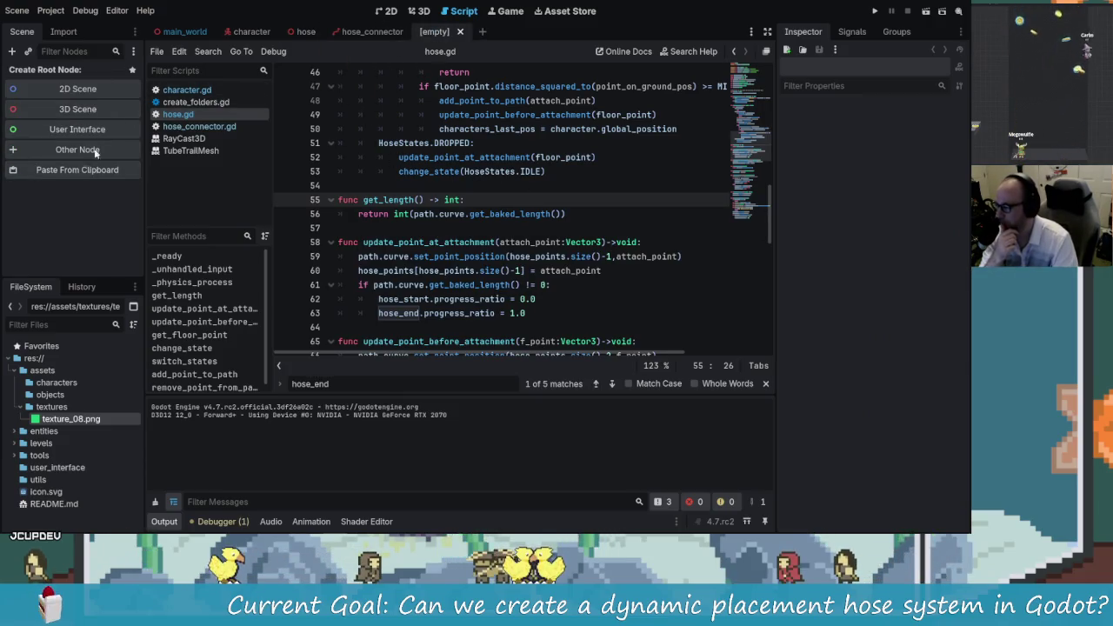
{"action": "left_click", "coordinate": [94, 110]}
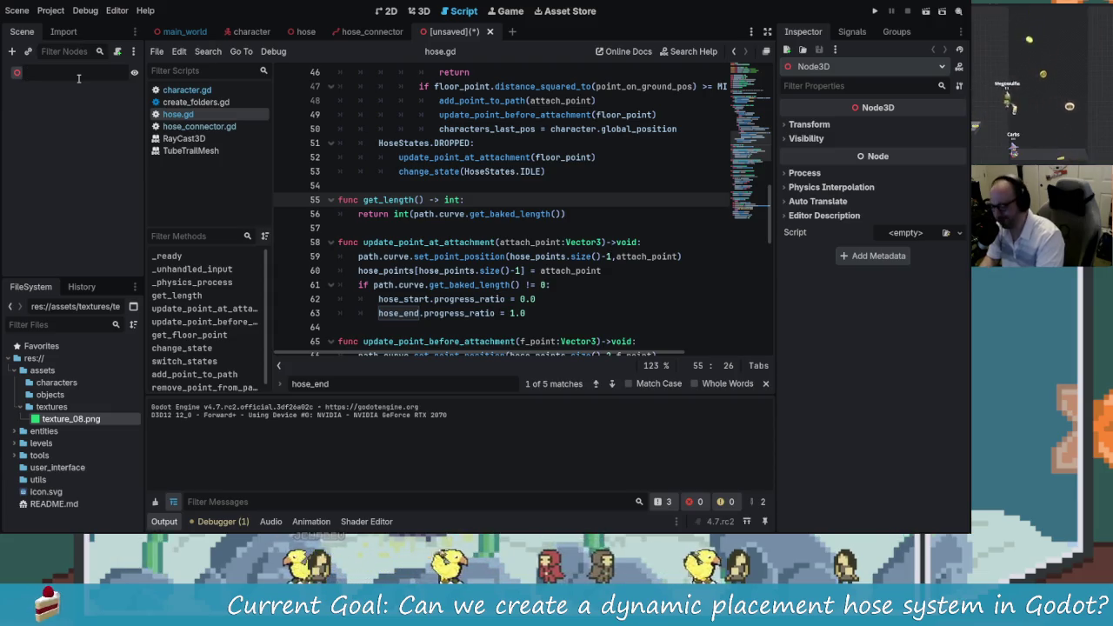
{"action": "type", "text": "P"}
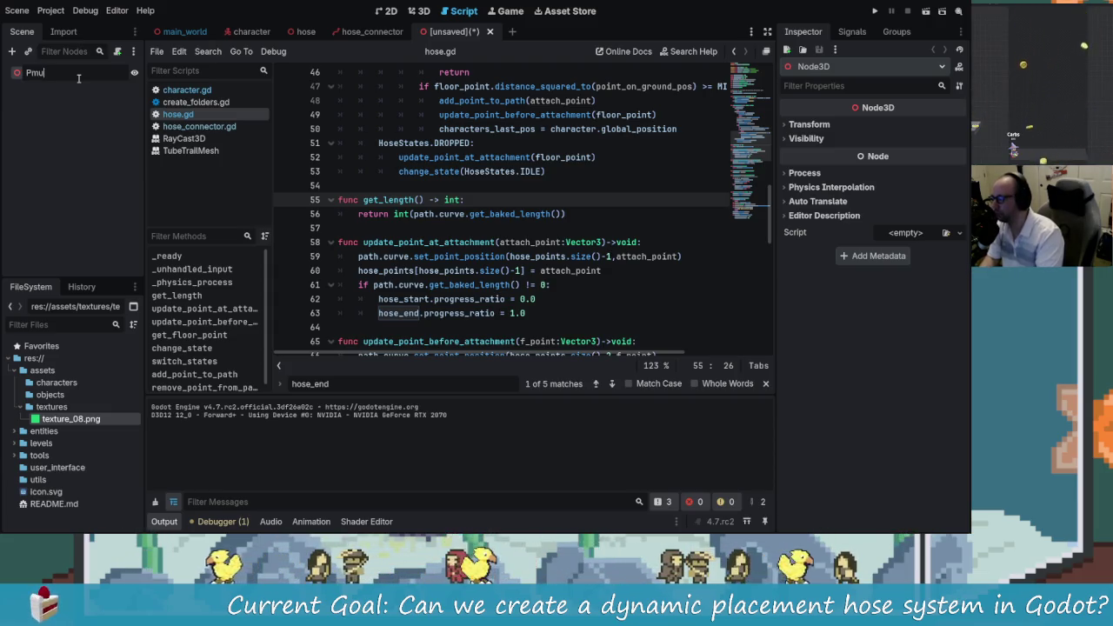
{"action": "type", "text": "ump"}
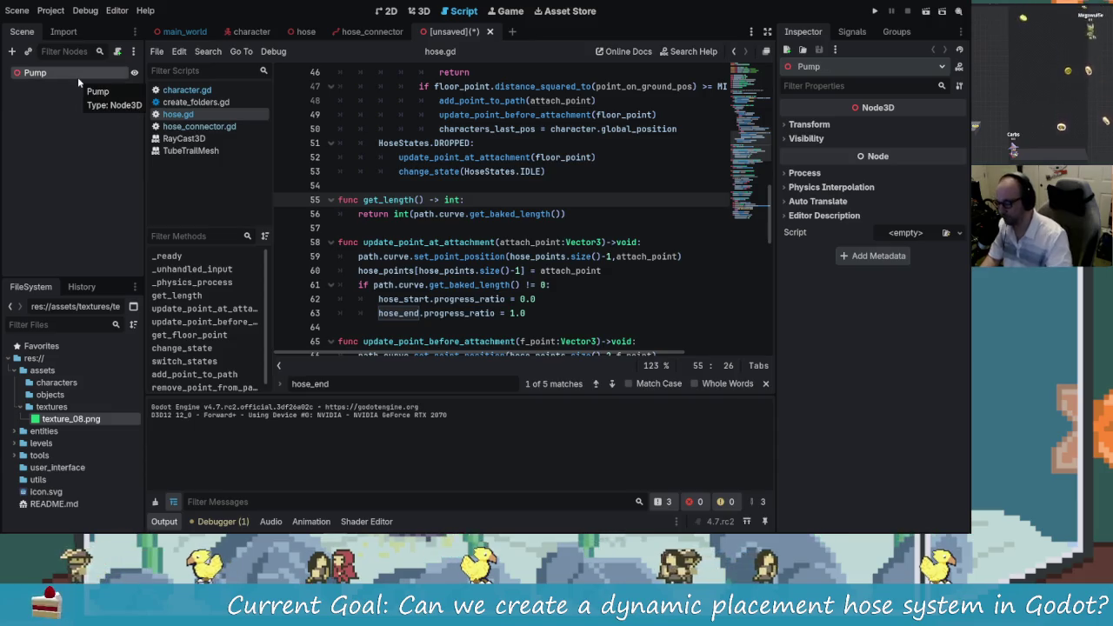
{"action": "left_click", "coordinate": [420, 11]}
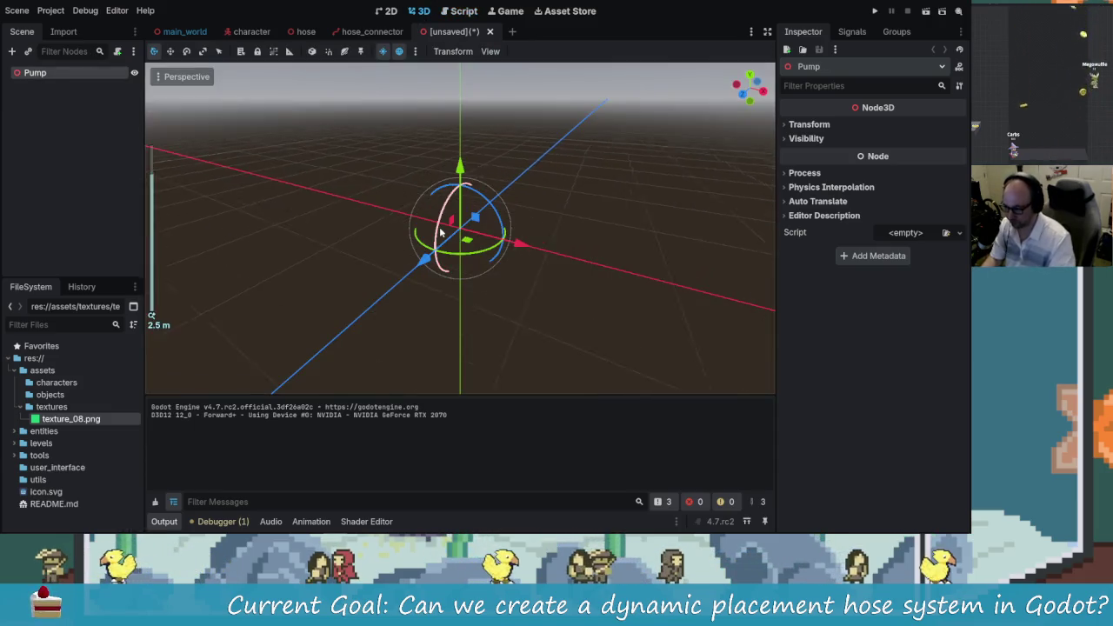
Step: Add a MeshInstance3D child under Pump by searching 'mesh' in the Create Node list
{"action": "scroll", "coordinate": [437, 215], "scroll_direction": "down", "scroll_amount": 8}
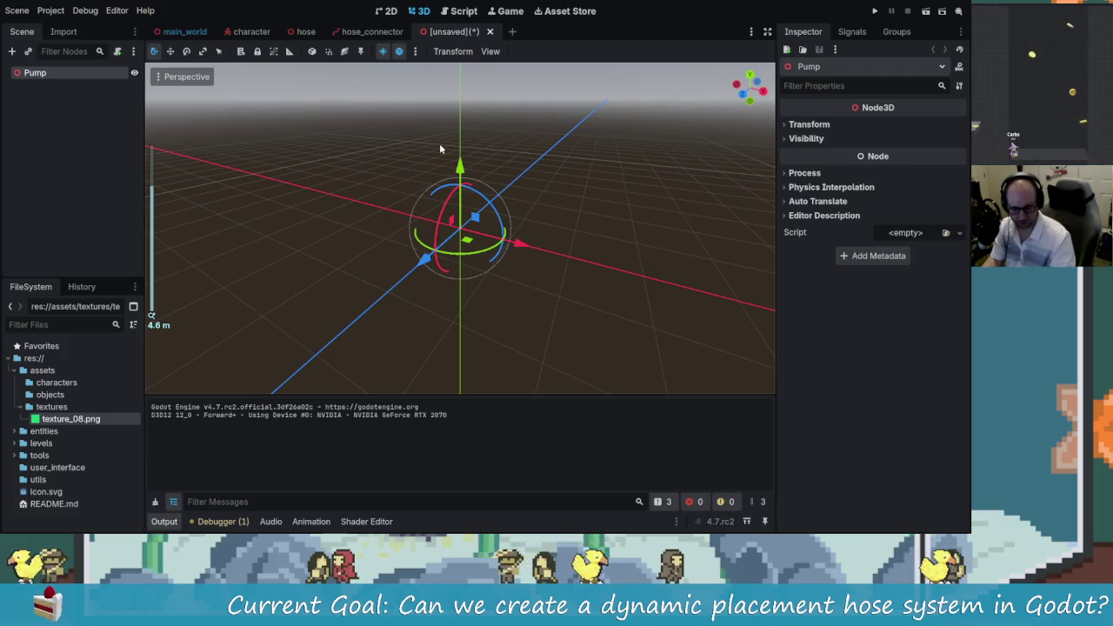
{"action": "left_click", "coordinate": [46, 114]}
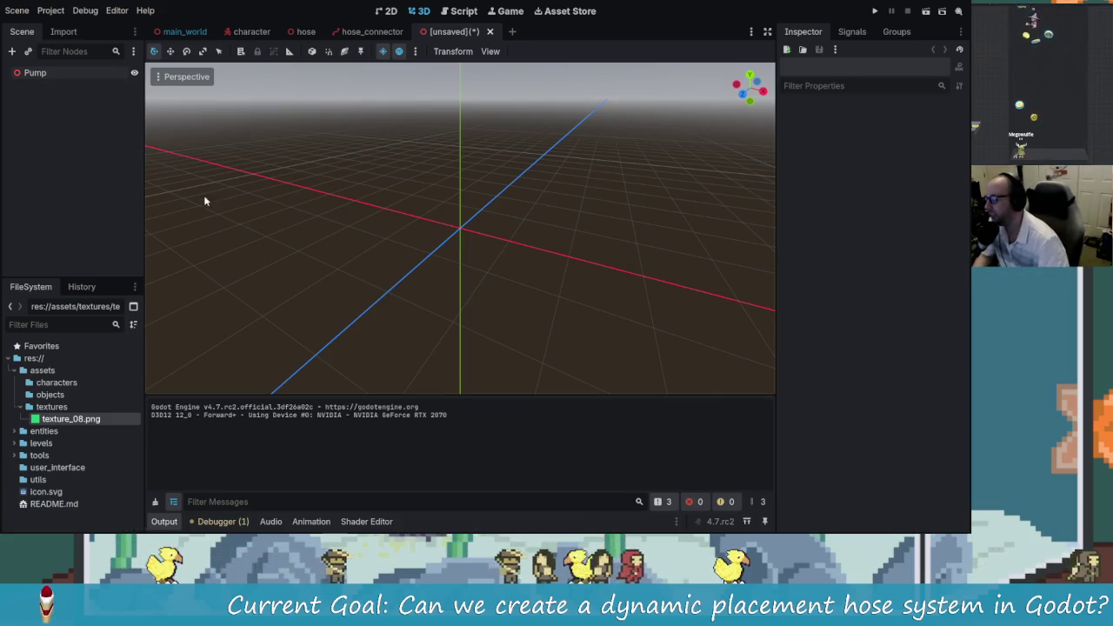
{"action": "left_click", "coordinate": [51, 75]}
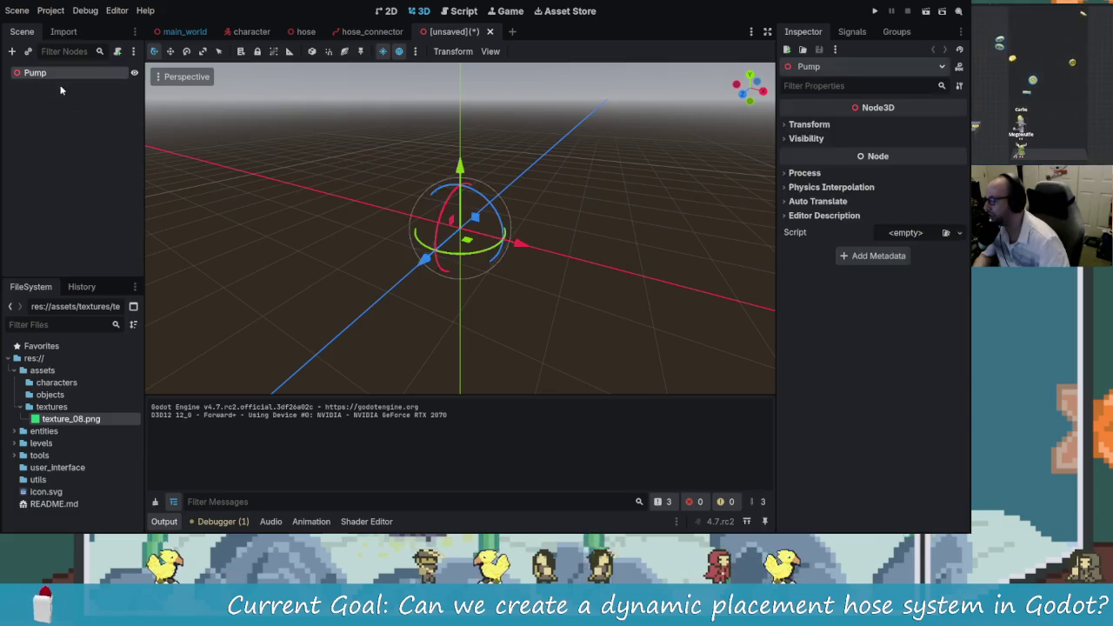
{"action": "left_click", "coordinate": [290, 155]}
{"action": "left_click", "coordinate": [40, 73]}
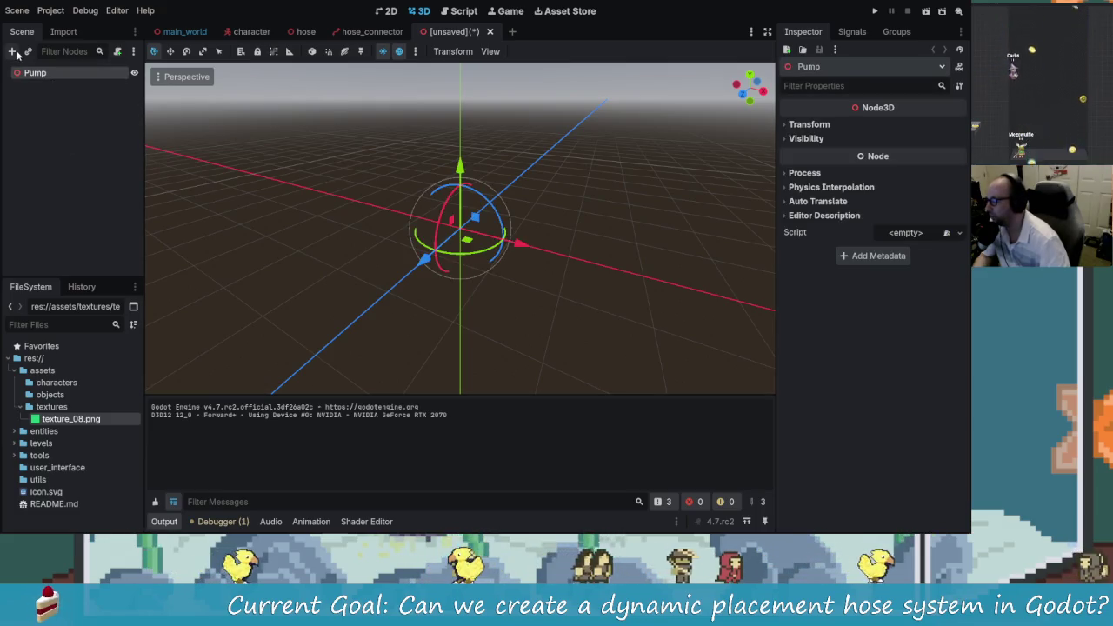
{"action": "key", "text": "ctrl+a"}
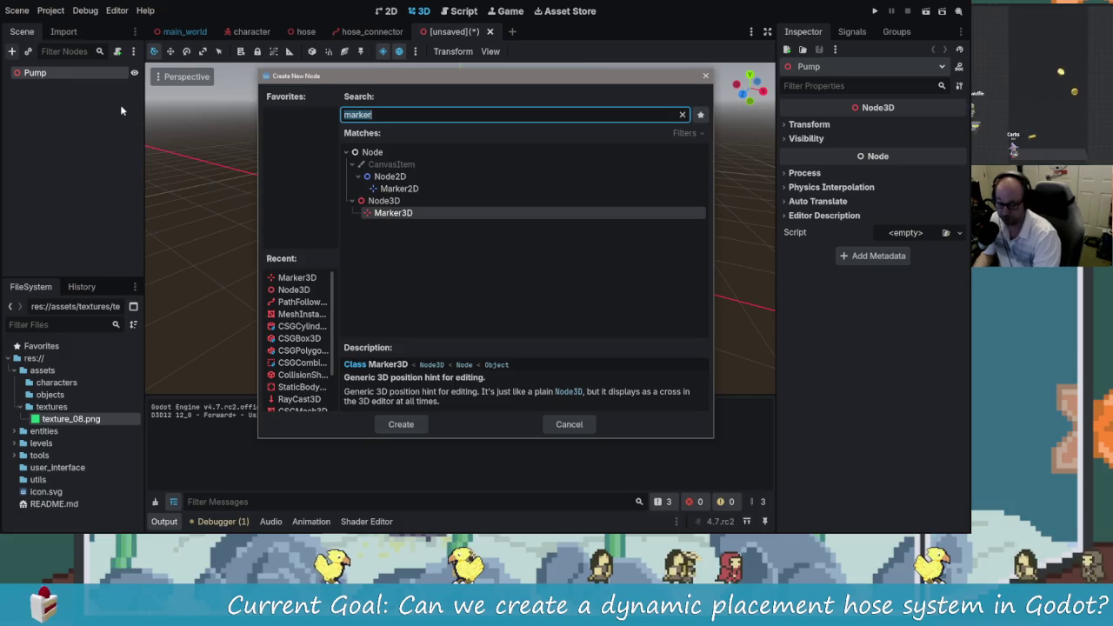
{"action": "type", "text": "mesh"}
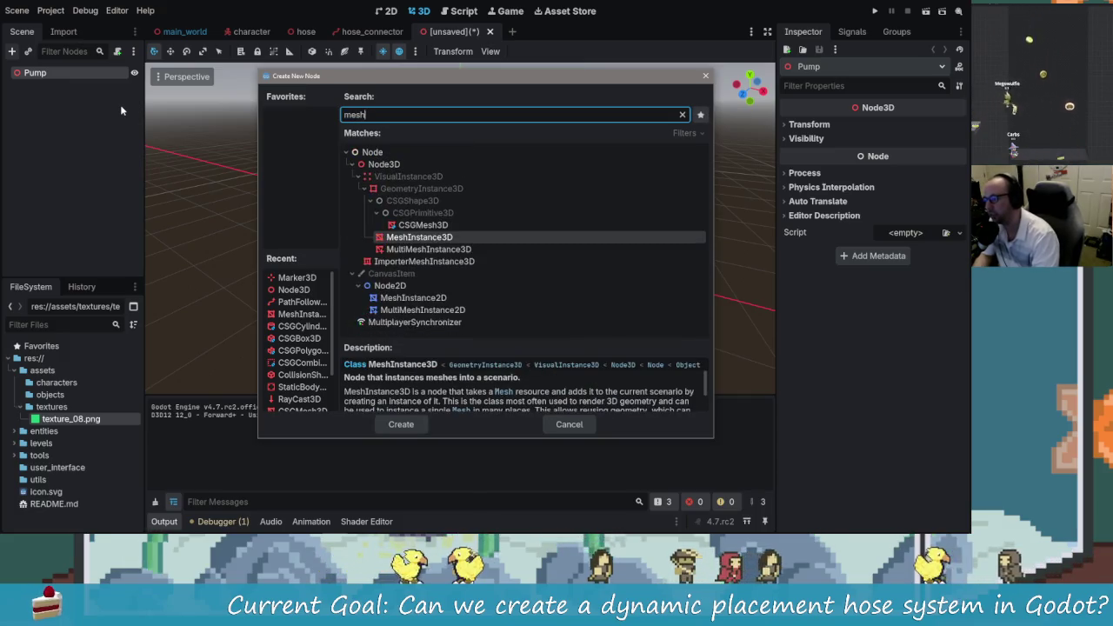
{"action": "key", "text": "Up"}
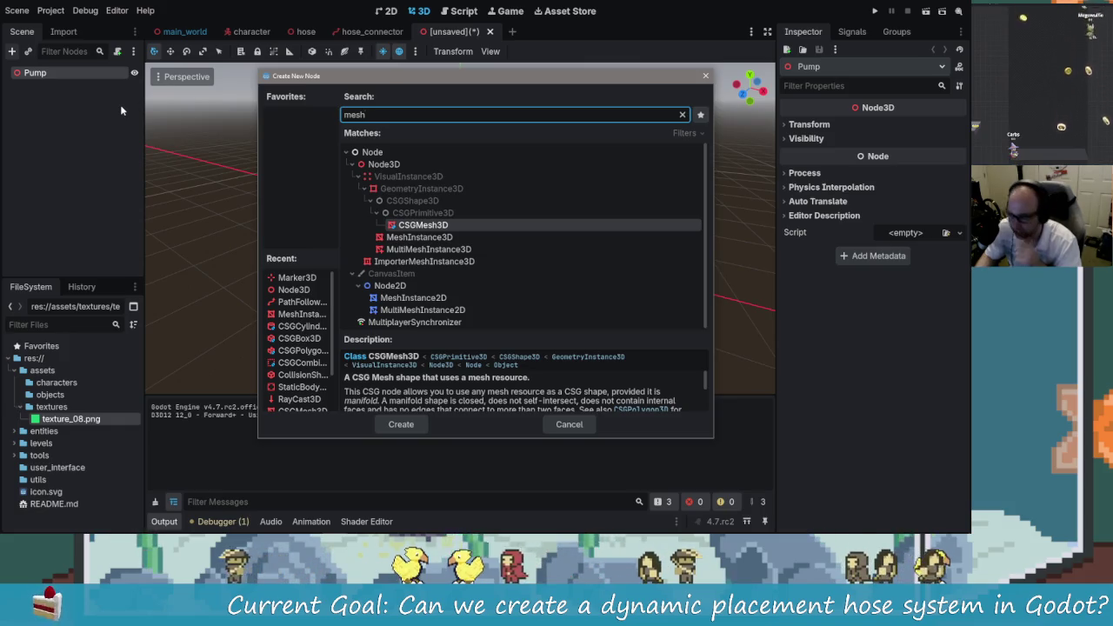
{"action": "key", "text": "Down"}
{"action": "key", "text": "Return"}
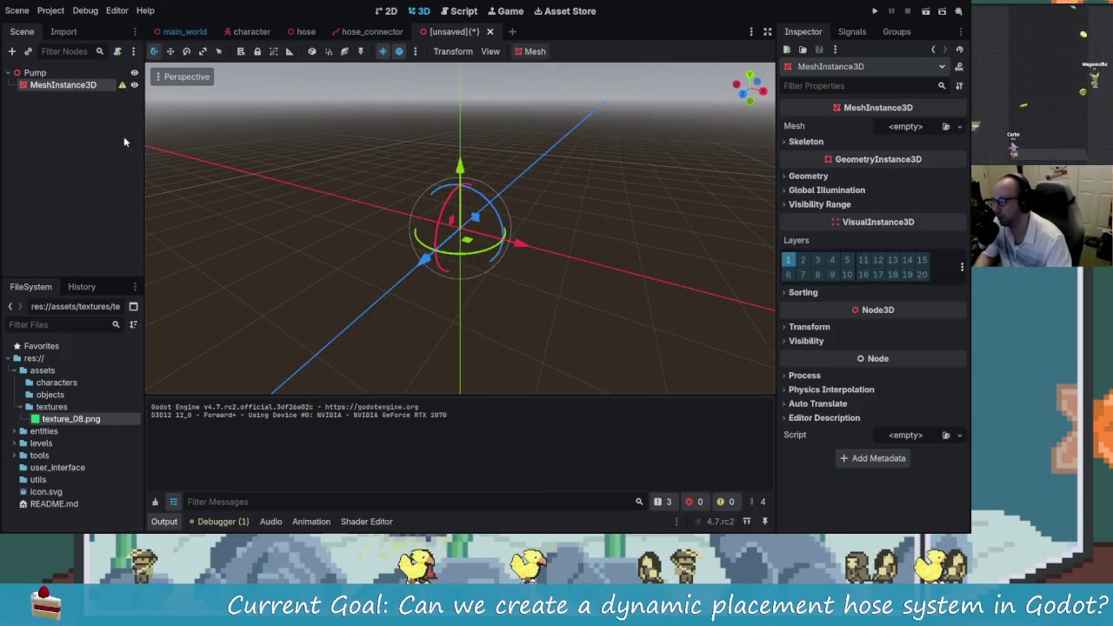
Step: Assign a new BoxMesh to the MeshInstance3D node
{"action": "left_click", "coordinate": [960, 127]}
{"action": "left_click", "coordinate": [900, 215]}
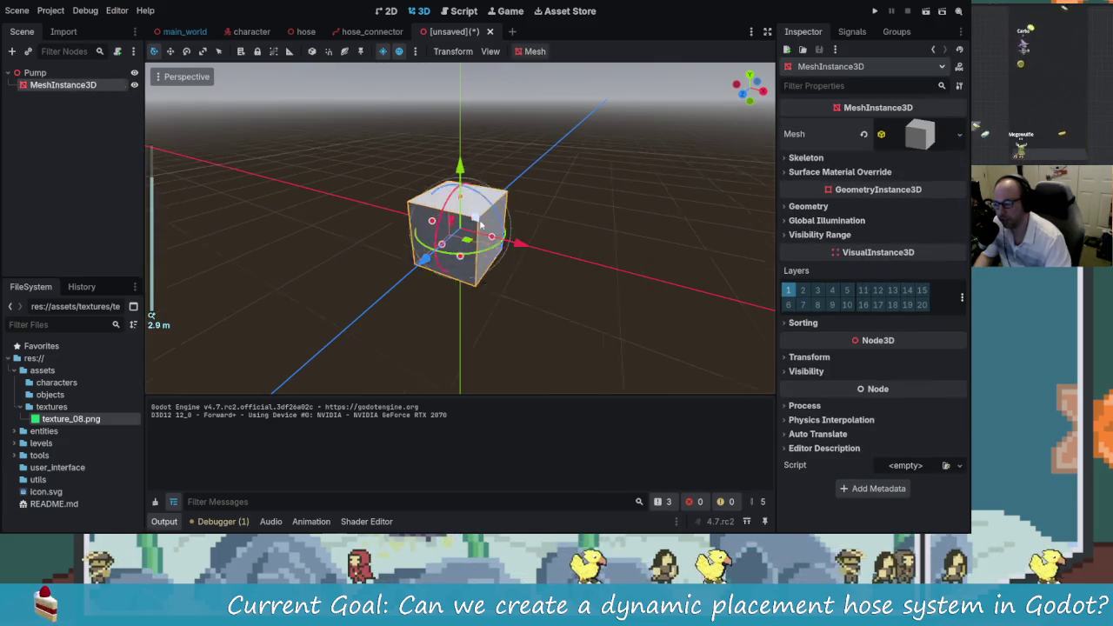
{"action": "scroll", "coordinate": [460, 235], "scroll_direction": "up", "scroll_amount": 5}
{"action": "scroll", "coordinate": [464, 215], "scroll_direction": "up", "scroll_amount": 3}
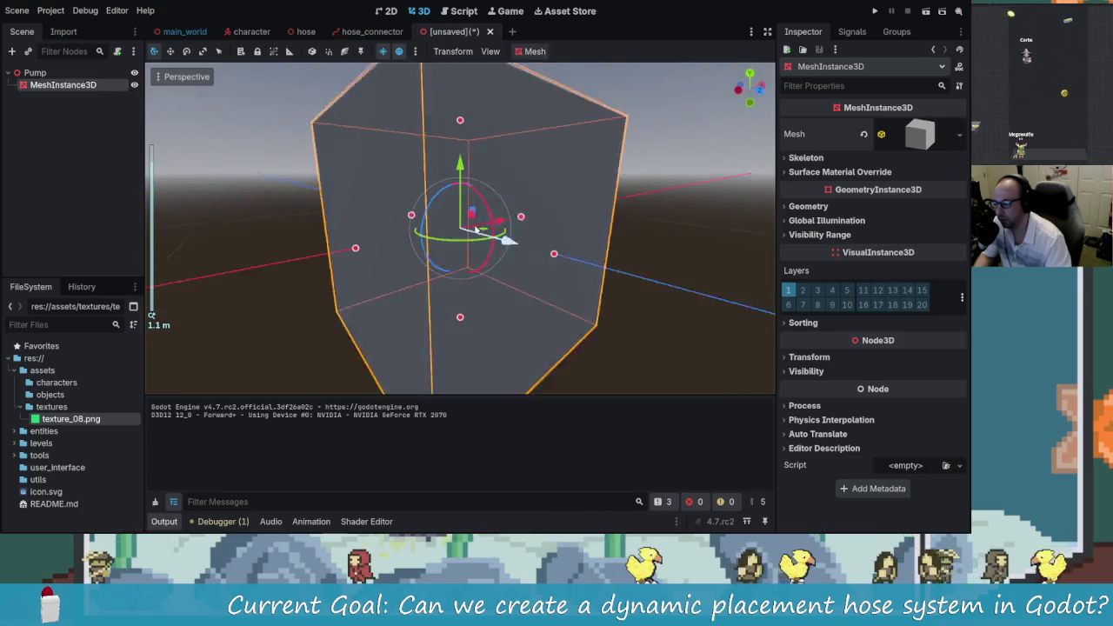
{"action": "scroll", "coordinate": [464, 122], "scroll_direction": "down", "scroll_amount": 5}
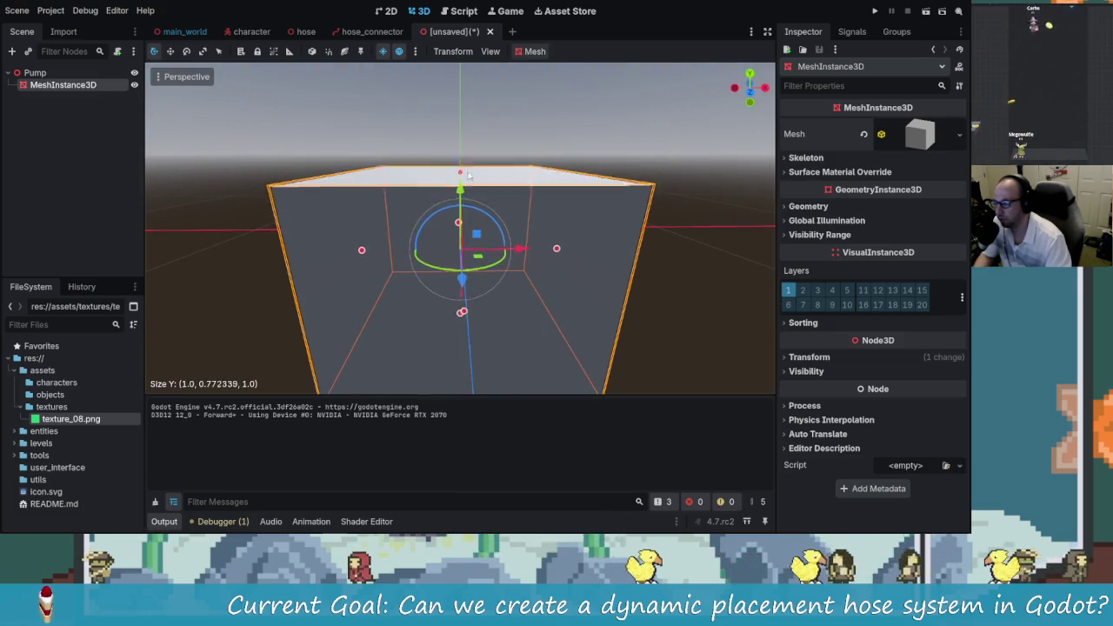
Step: Drag the box's size handles to narrow and shorten it into a rectangular block
{"action": "mouse_move", "coordinate": [452, 235]}
{"action": "left_mouse_down"}
{"action": "mouse_move", "coordinate": [522, 252]}
{"action": "mouse_move", "coordinate": [461, 261]}
{"action": "mouse_move", "coordinate": [469, 252]}
{"action": "mouse_move", "coordinate": [461, 289]}
{"action": "mouse_move", "coordinate": [460, 249]}
{"action": "mouse_move", "coordinate": [442, 244]}
{"action": "mouse_move", "coordinate": [463, 234]}
{"action": "left_mouse_up"}
{"action": "scroll", "coordinate": [465, 231], "scroll_direction": "up", "scroll_amount": 2}
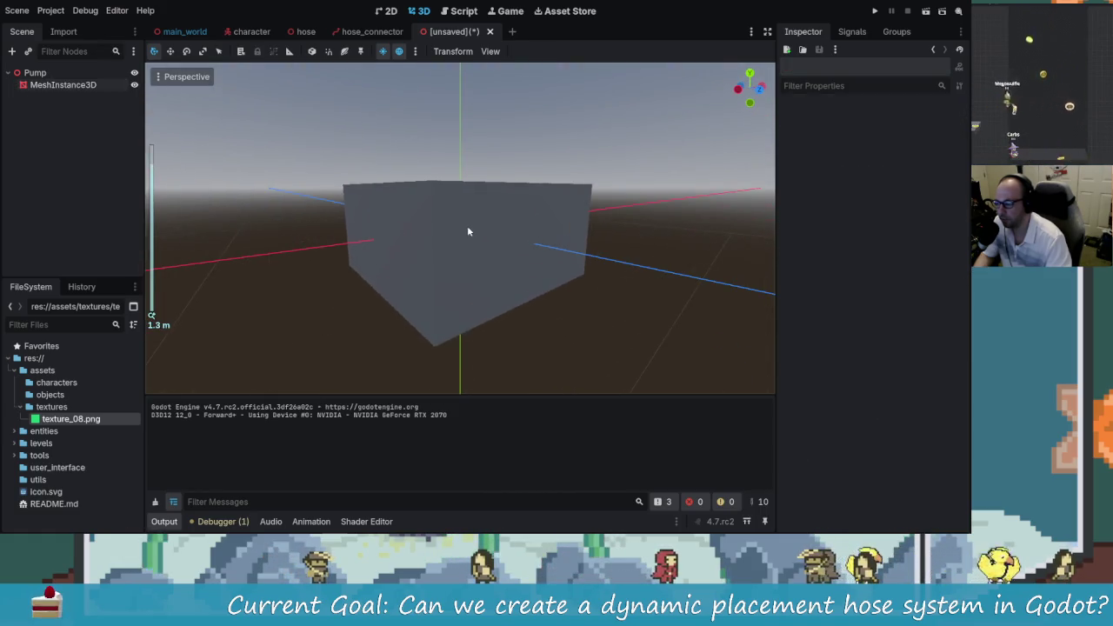
{"action": "left_click", "coordinate": [461, 235]}
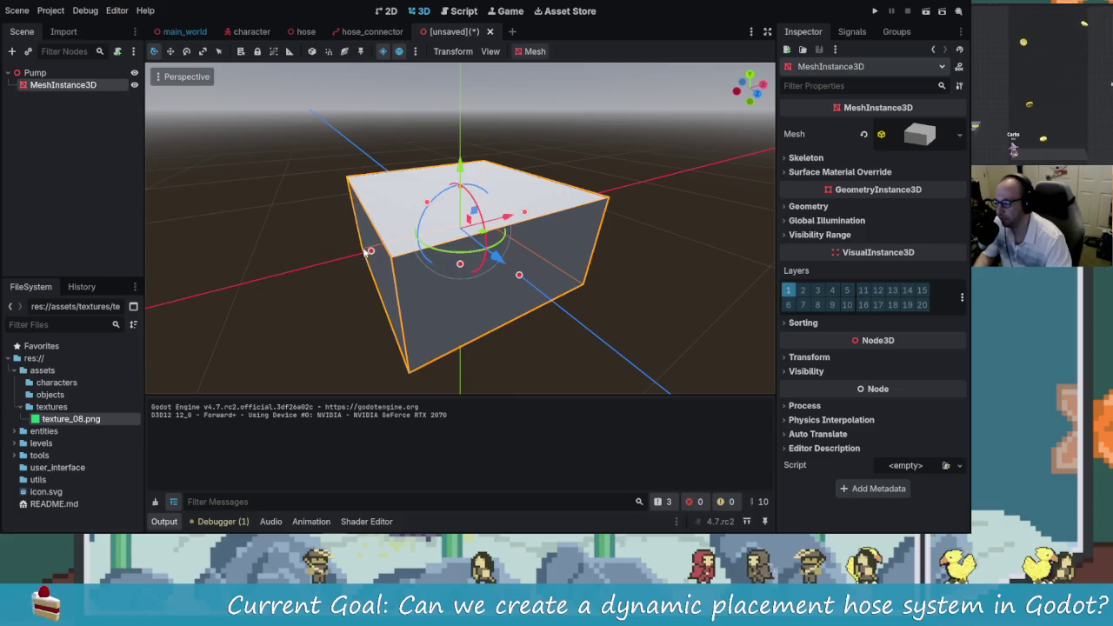
{"action": "mouse_move", "coordinate": [365, 252]}
{"action": "left_mouse_down"}
{"action": "mouse_move", "coordinate": [472, 250]}
{"action": "mouse_move", "coordinate": [390, 232]}
{"action": "mouse_move", "coordinate": [546, 238]}
{"action": "mouse_move", "coordinate": [533, 281]}
{"action": "left_mouse_up"}
{"action": "left_click", "coordinate": [532, 280]}
{"action": "left_click_drag", "start_coordinate": [406, 221], "coordinate": [492, 236]}
{"action": "left_click", "coordinate": [492, 236]}
Step: Duplicate the grey box and make the copy's BoxMesh unique
{"action": "left_click", "coordinate": [82, 92]}
{"action": "left_click", "coordinate": [62, 85]}
{"action": "key", "text": "ctrl+d"}
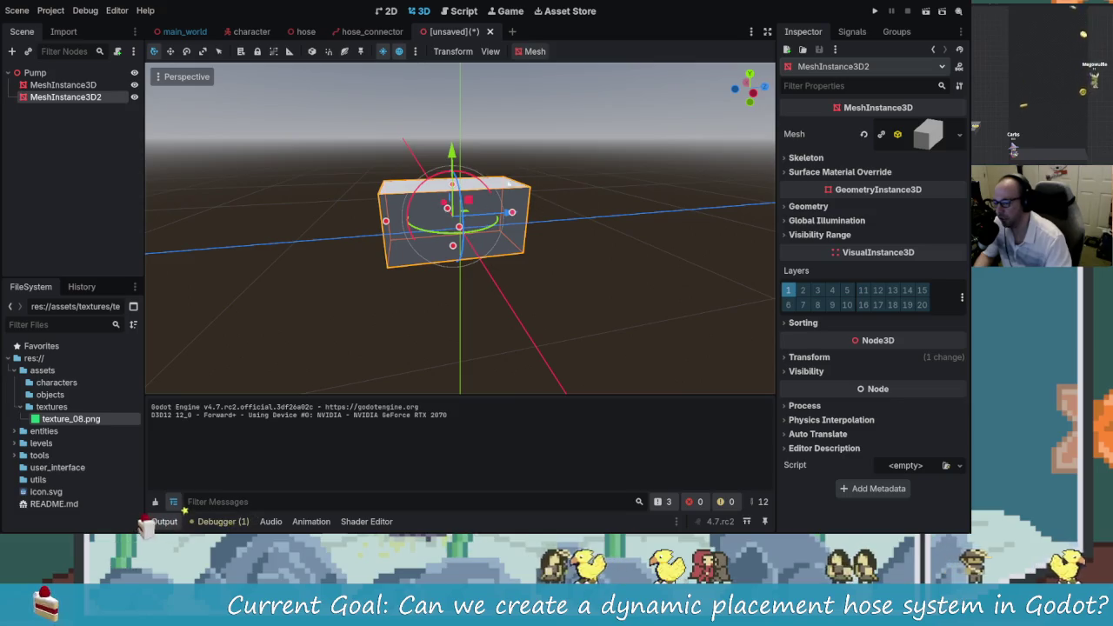
{"action": "key", "text": "Delete"}
{"action": "left_click", "coordinate": [56, 87]}
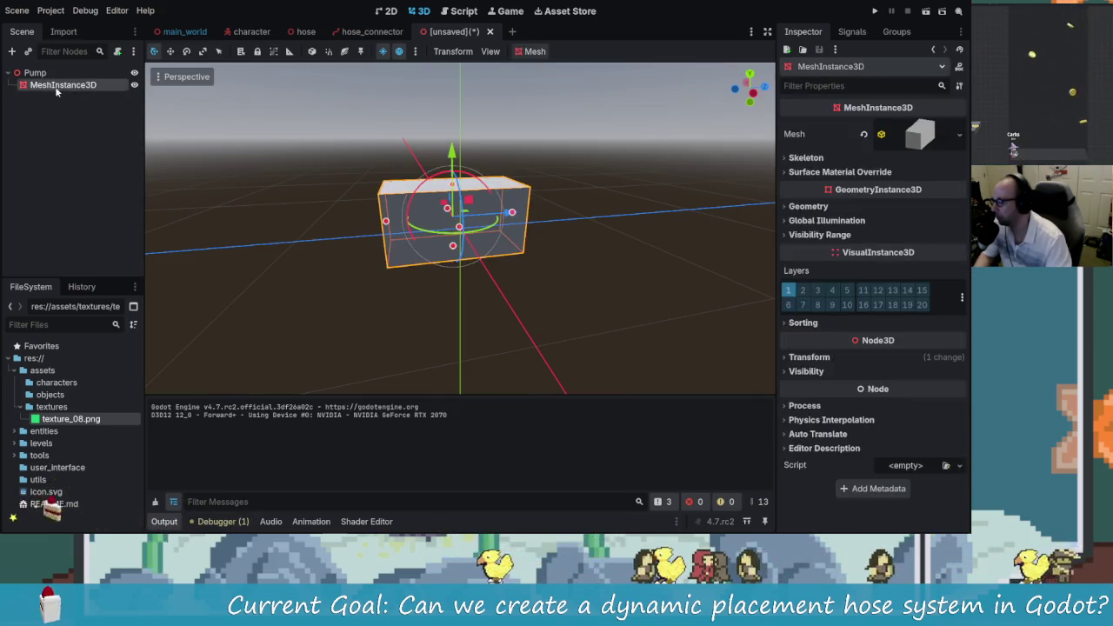
{"action": "key", "text": "ctrl+d"}
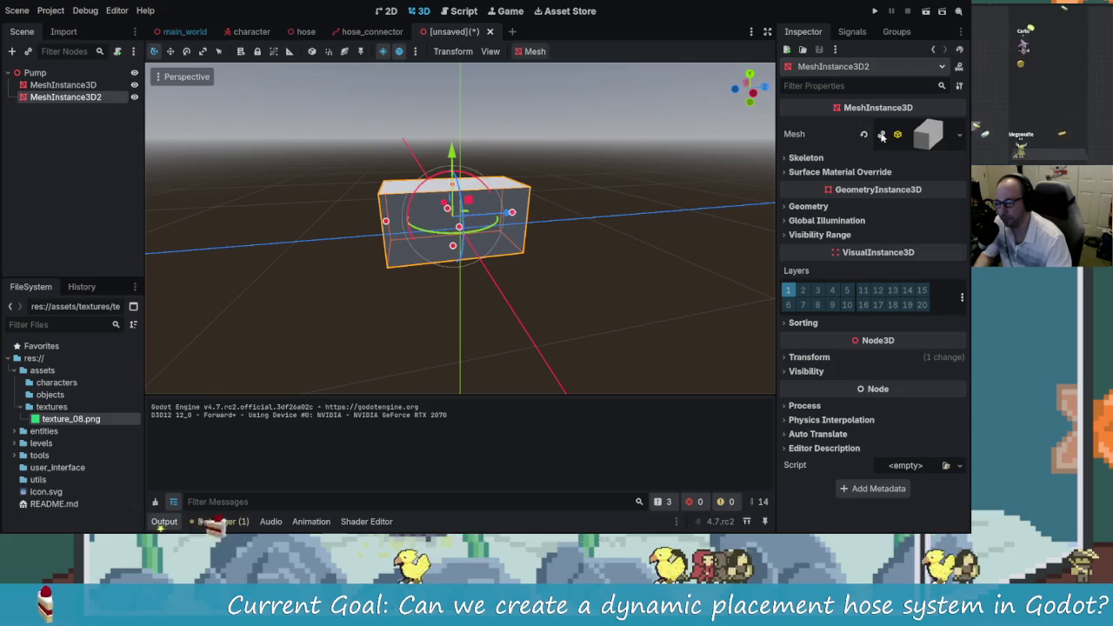
{"action": "left_click", "coordinate": [882, 136]}
{"action": "left_click", "coordinate": [913, 140]}
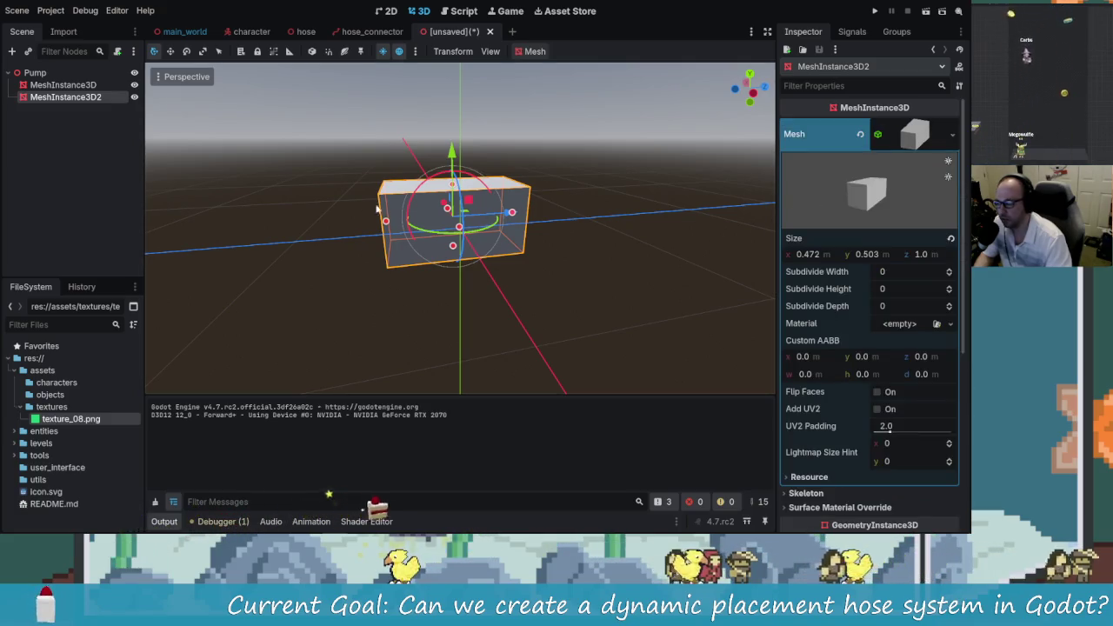
Step: Halve the copy's depth and slide it toward the camera along Z
{"action": "left_click_drag", "start_coordinate": [388, 218], "coordinate": [414, 239]}
{"action": "left_click_drag", "start_coordinate": [292, 272], "coordinate": [380, 246]}
{"action": "left_click_drag", "start_coordinate": [451, 222], "coordinate": [357, 278]}
{"action": "scroll", "coordinate": [357, 277], "scroll_direction": "up", "scroll_amount": 2}
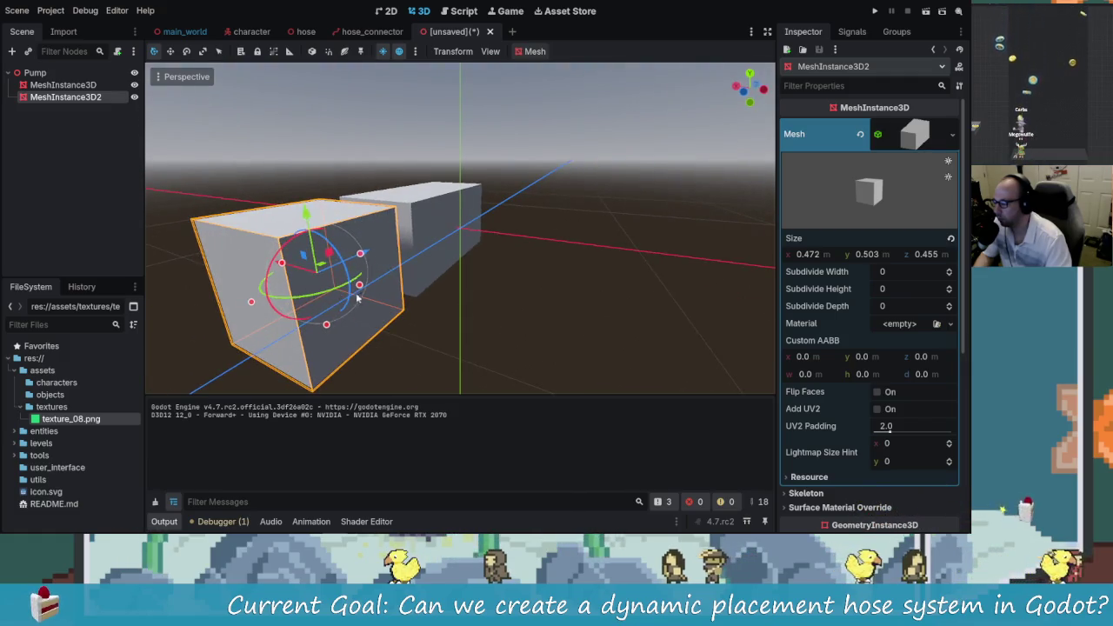
{"action": "scroll", "coordinate": [316, 284], "scroll_direction": "down", "scroll_amount": 5}
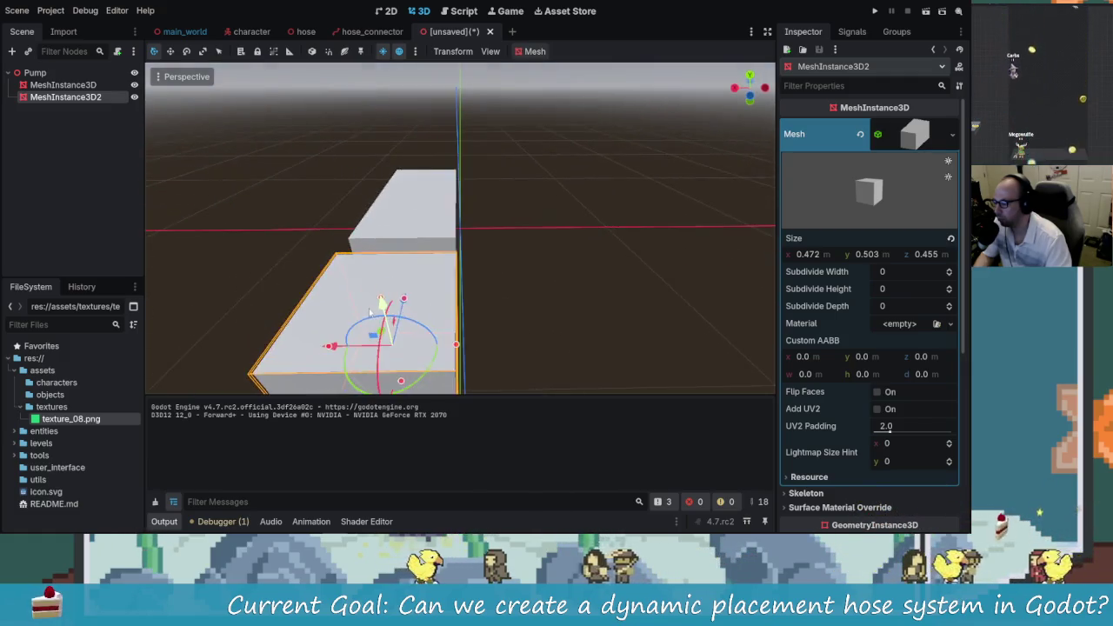
Step: Scale the copy to a small 0.472 × 0.503 × 0.455 m cube and seat it on the block's end face
{"action": "key", "text": "s"}
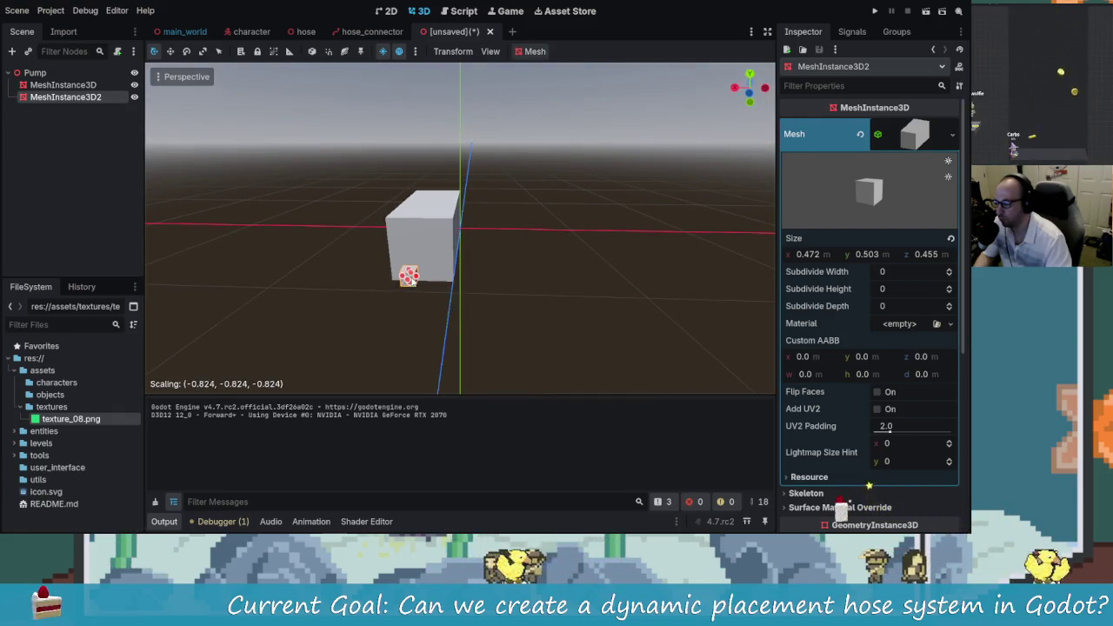
{"action": "left_click", "coordinate": [411, 276]}
{"action": "key", "text": "g"}
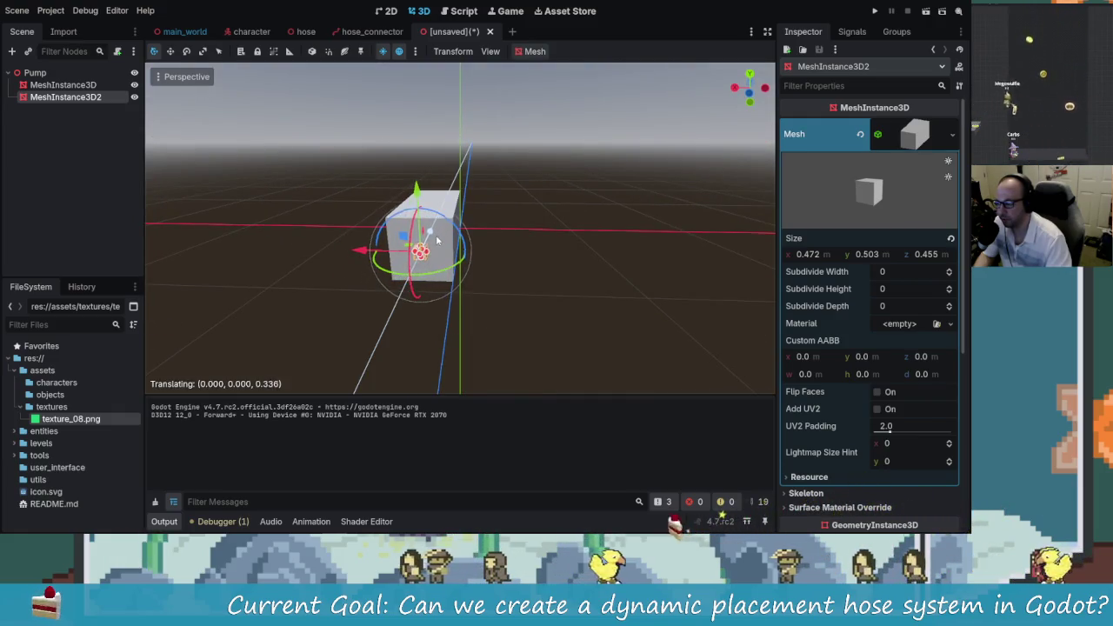
{"action": "left_click", "coordinate": [436, 235]}
{"action": "scroll", "coordinate": [437, 251], "scroll_direction": "up", "scroll_amount": 4}
{"action": "mouse_move", "coordinate": [319, 197]}
{"action": "left_mouse_down"}
{"action": "mouse_move", "coordinate": [320, 162]}
{"action": "mouse_move", "coordinate": [283, 267]}
{"action": "mouse_move", "coordinate": [400, 215]}
{"action": "mouse_move", "coordinate": [351, 292]}
{"action": "mouse_move", "coordinate": [353, 225]}
{"action": "mouse_move", "coordinate": [469, 219]}
{"action": "mouse_move", "coordinate": [524, 232]}
{"action": "mouse_move", "coordinate": [426, 269]}
{"action": "mouse_move", "coordinate": [339, 248]}
{"action": "left_mouse_up"}
{"action": "key", "text": "g"}
{"action": "left_click", "coordinate": [300, 187]}
{"action": "left_click", "coordinate": [524, 232]}
{"action": "left_click", "coordinate": [329, 241]}
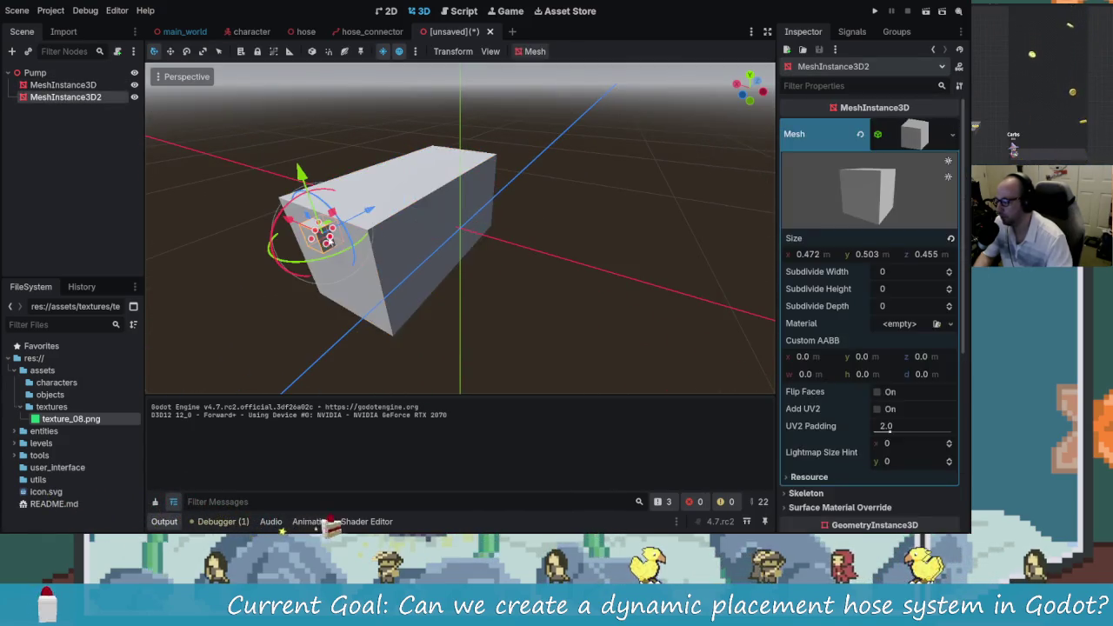
{"action": "scroll", "coordinate": [926, 294], "scroll_direction": "down", "scroll_amount": 5}
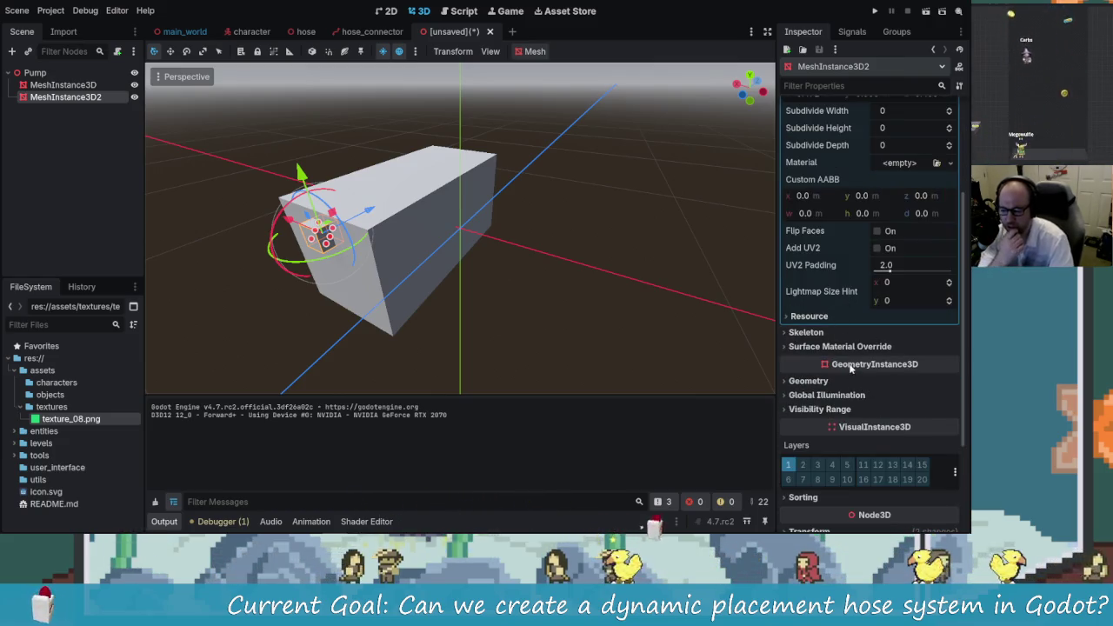
{"action": "left_click", "coordinate": [861, 334]}
Step: Give the small cube a new StandardMaterial3D as its Geometry material override
{"action": "left_click", "coordinate": [819, 333]}
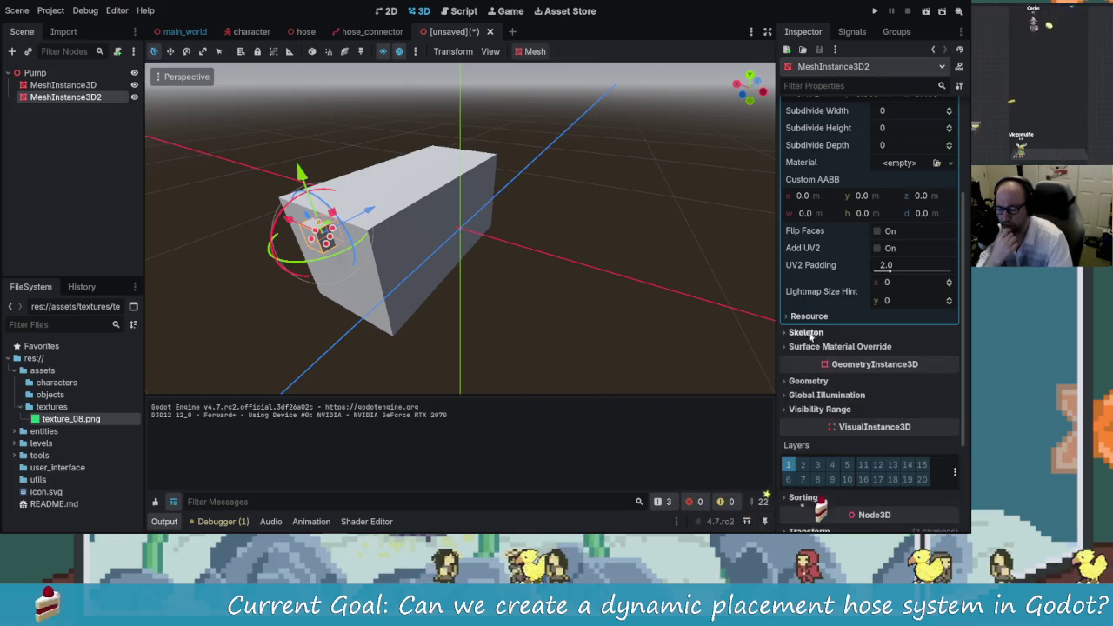
{"action": "left_click", "coordinate": [835, 346]}
{"action": "left_click", "coordinate": [835, 346]}
{"action": "scroll", "coordinate": [836, 387], "scroll_direction": "down", "scroll_amount": 3}
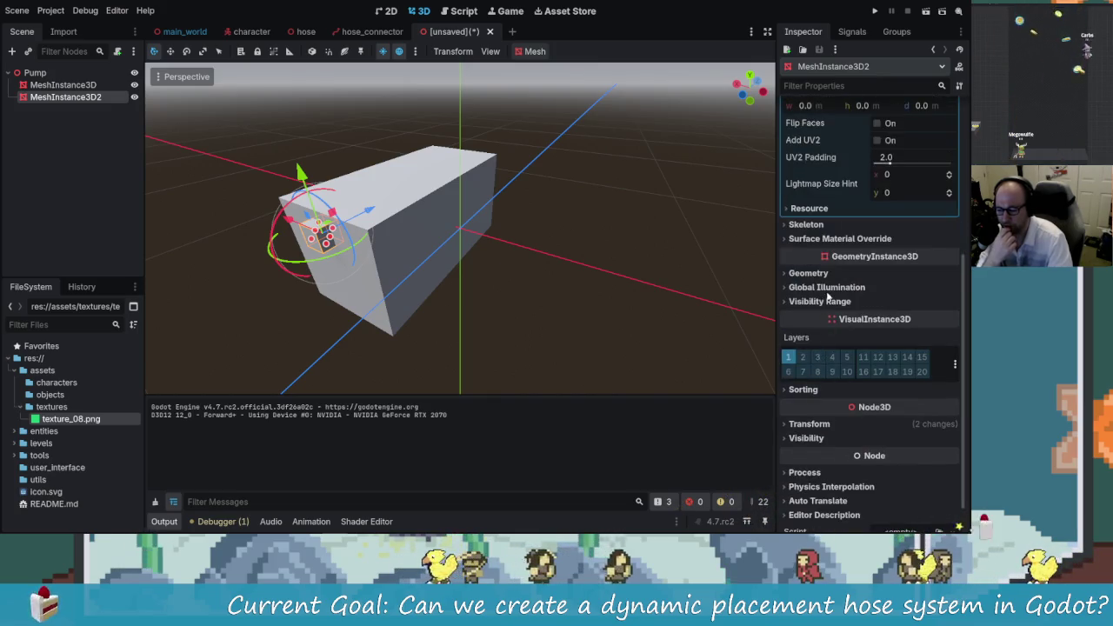
{"action": "left_click", "coordinate": [809, 273]}
{"action": "left_click", "coordinate": [953, 289]}
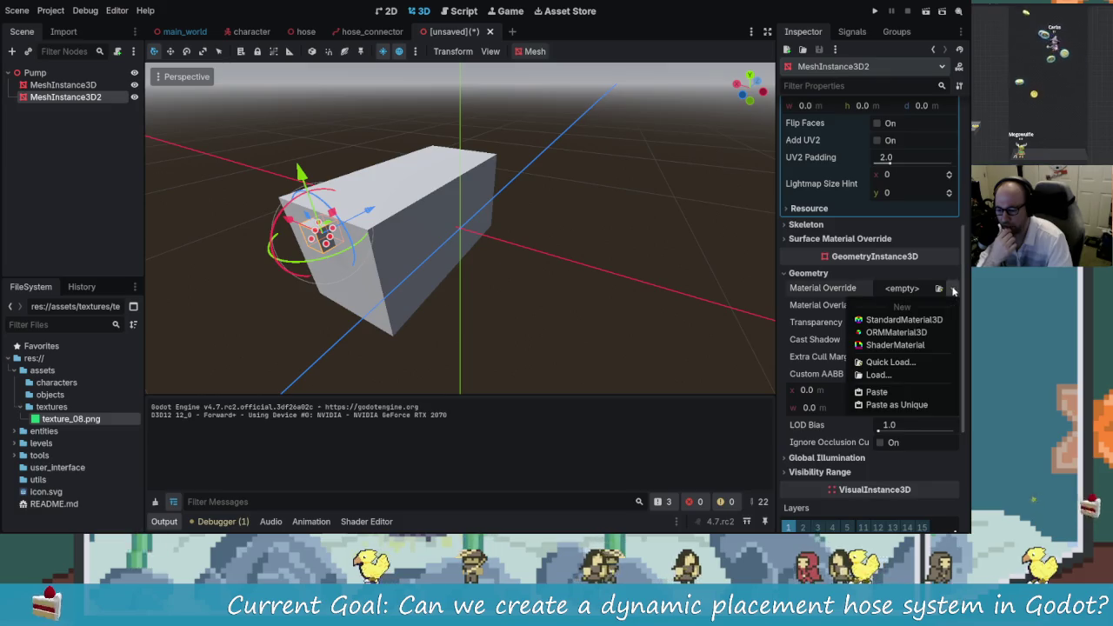
{"action": "left_click", "coordinate": [904, 319]}
Step: Set the material's albedo colour to green 00a14b, darkened to 008b31
{"action": "left_click", "coordinate": [914, 295]}
{"action": "scroll", "coordinate": [868, 399], "scroll_direction": "down", "scroll_amount": 5}
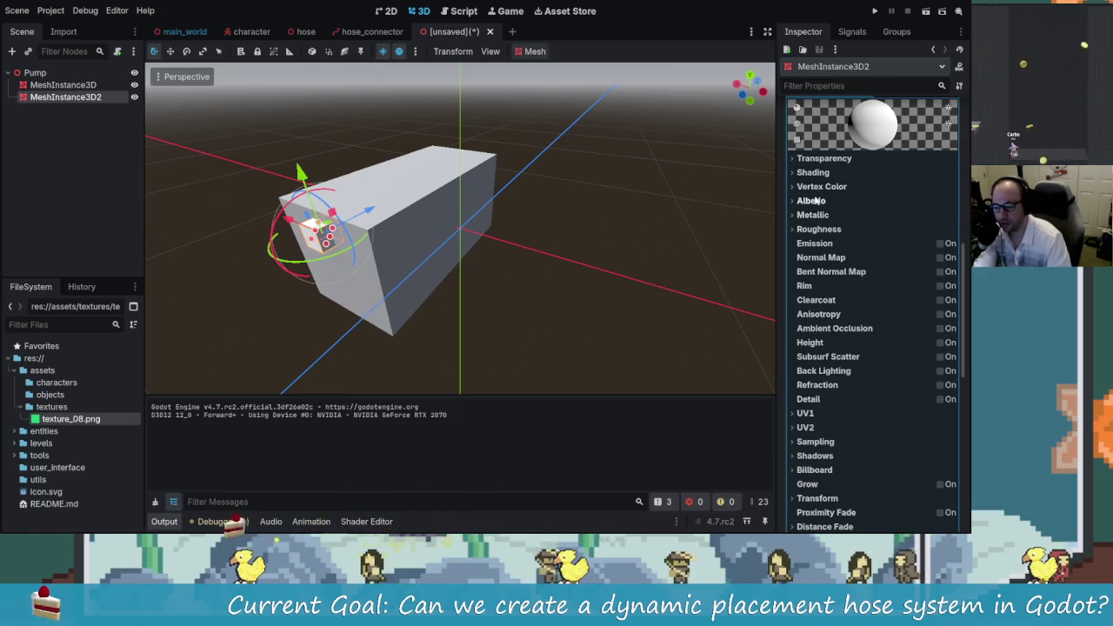
{"action": "left_click", "coordinate": [812, 201]}
{"action": "left_click", "coordinate": [865, 216]}
{"action": "key", "text": "ctrl+v"}
{"action": "key", "text": "Return"}
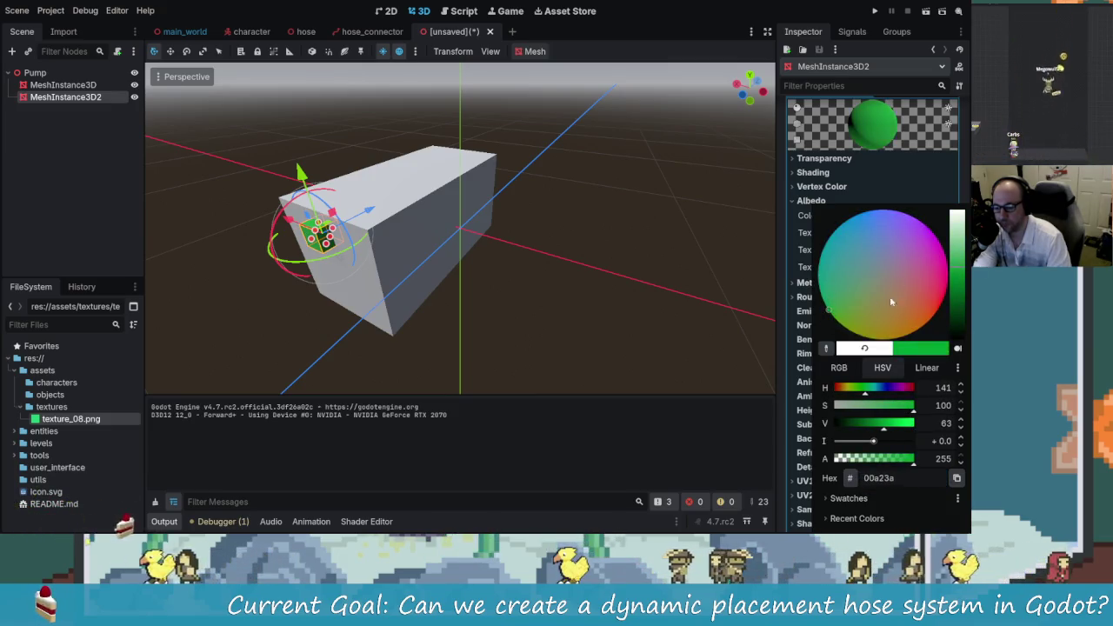
{"action": "mouse_move", "coordinate": [962, 271]}
{"action": "left_mouse_down"}
{"action": "mouse_move", "coordinate": [957, 296]}
{"action": "mouse_move", "coordinate": [957, 281]}
{"action": "left_mouse_up"}
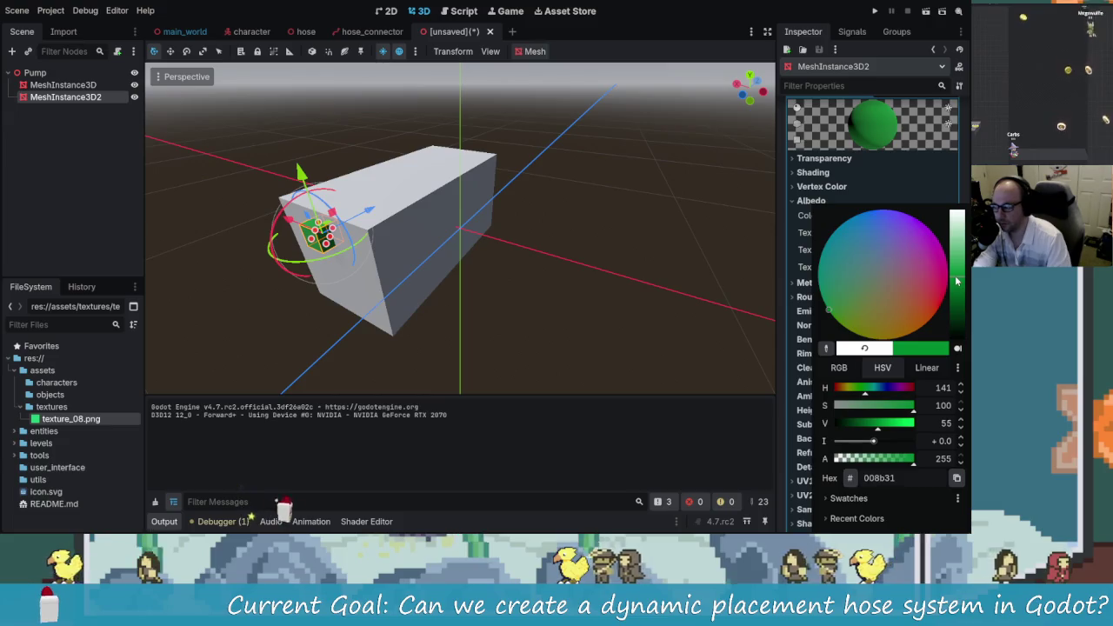
{"action": "left_click", "coordinate": [606, 216]}
{"action": "left_click", "coordinate": [591, 214]}
{"action": "mouse_move", "coordinate": [530, 230]}
{"action": "left_mouse_down"}
{"action": "mouse_move", "coordinate": [426, 237]}
{"action": "mouse_move", "coordinate": [112, 140]}
{"action": "left_mouse_up"}
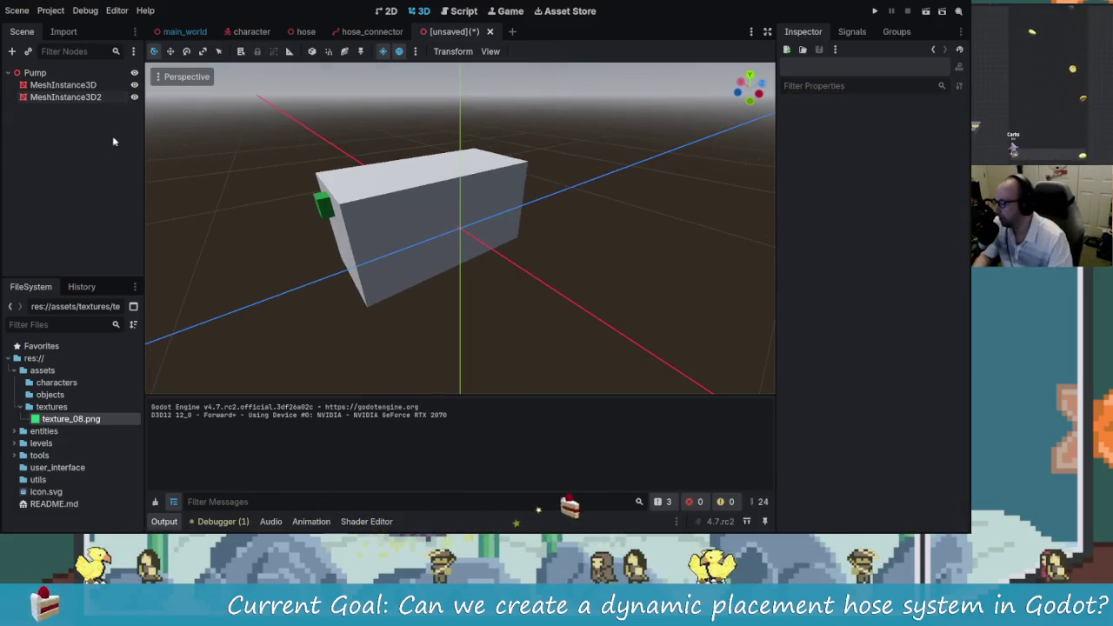
Step: Duplicate the green cube and move the copy onto the box's long side
{"action": "left_click", "coordinate": [82, 100]}
{"action": "key", "text": "ctrl+d"}
{"action": "left_click_drag", "start_coordinate": [402, 193], "coordinate": [489, 236]}
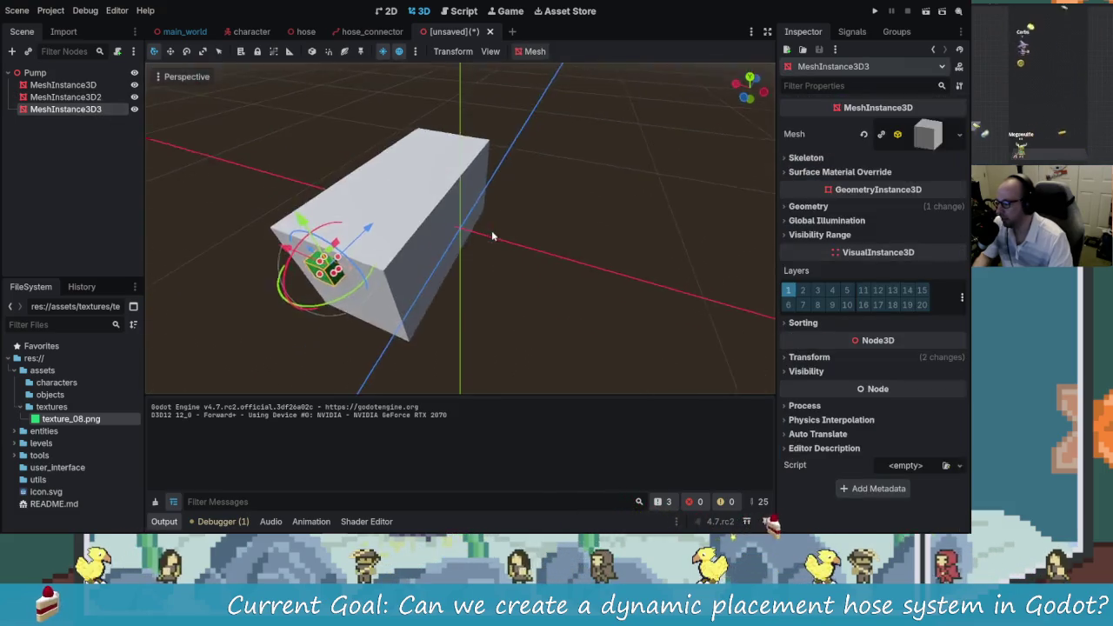
{"action": "left_click_drag", "start_coordinate": [362, 306], "coordinate": [494, 180]}
{"action": "scroll", "coordinate": [505, 174], "scroll_direction": "up", "scroll_amount": 5}
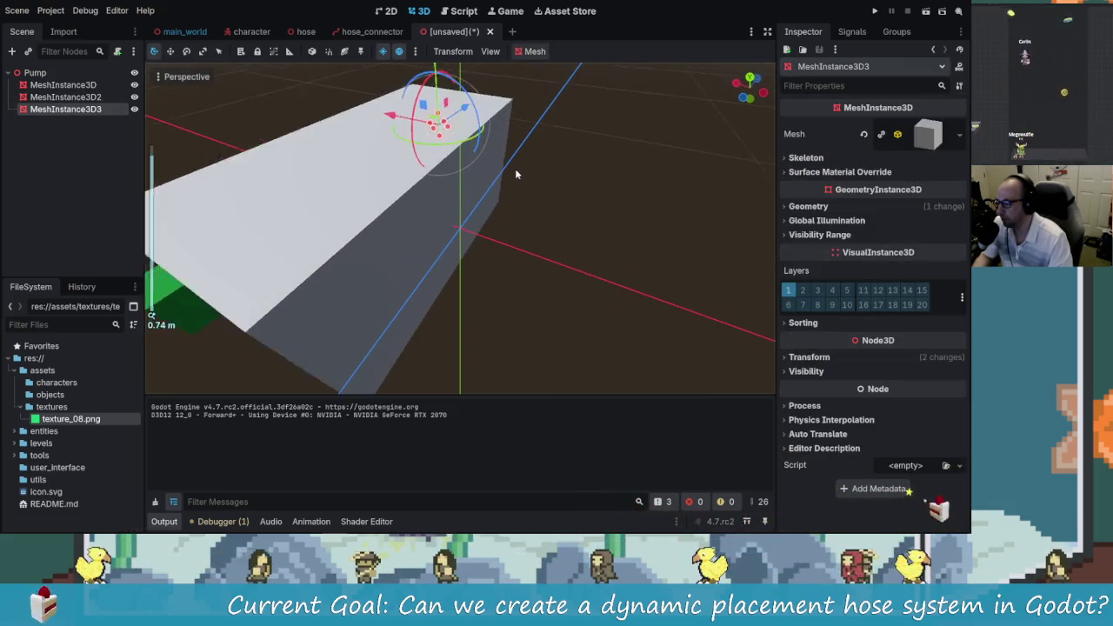
{"action": "mouse_move", "coordinate": [567, 164]}
{"action": "left_mouse_down"}
{"action": "mouse_move", "coordinate": [590, 167]}
{"action": "mouse_move", "coordinate": [435, 160]}
{"action": "mouse_move", "coordinate": [487, 235]}
{"action": "mouse_move", "coordinate": [599, 262]}
{"action": "mouse_move", "coordinate": [407, 269]}
{"action": "mouse_move", "coordinate": [583, 323]}
{"action": "mouse_move", "coordinate": [455, 366]}
{"action": "mouse_move", "coordinate": [347, 298]}
{"action": "mouse_move", "coordinate": [310, 249]}
{"action": "mouse_move", "coordinate": [321, 232]}
{"action": "mouse_move", "coordinate": [306, 238]}
{"action": "mouse_move", "coordinate": [334, 257]}
{"action": "mouse_move", "coordinate": [335, 279]}
{"action": "left_mouse_up"}
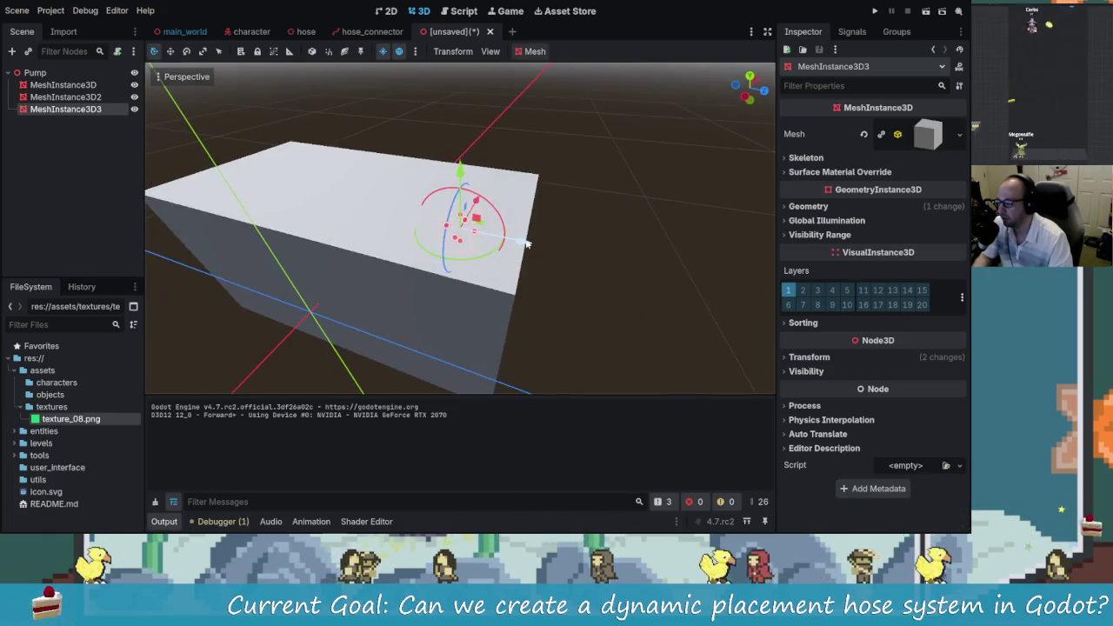
{"action": "scroll", "coordinate": [336, 278], "scroll_direction": "up", "scroll_amount": 2}
{"action": "mouse_move", "coordinate": [461, 246]}
{"action": "left_mouse_down"}
{"action": "mouse_move", "coordinate": [364, 252]}
{"action": "mouse_move", "coordinate": [459, 246]}
{"action": "mouse_move", "coordinate": [459, 237]}
{"action": "mouse_move", "coordinate": [392, 249]}
{"action": "mouse_move", "coordinate": [504, 224]}
{"action": "left_mouse_up"}
{"action": "scroll", "coordinate": [402, 250], "scroll_direction": "down", "scroll_amount": 3}
{"action": "scroll", "coordinate": [459, 237], "scroll_direction": "up", "scroll_amount": 2}
{"action": "left_click_drag", "start_coordinate": [460, 162], "coordinate": [464, 165]}
{"action": "left_click_drag", "start_coordinate": [399, 240], "coordinate": [528, 253]}
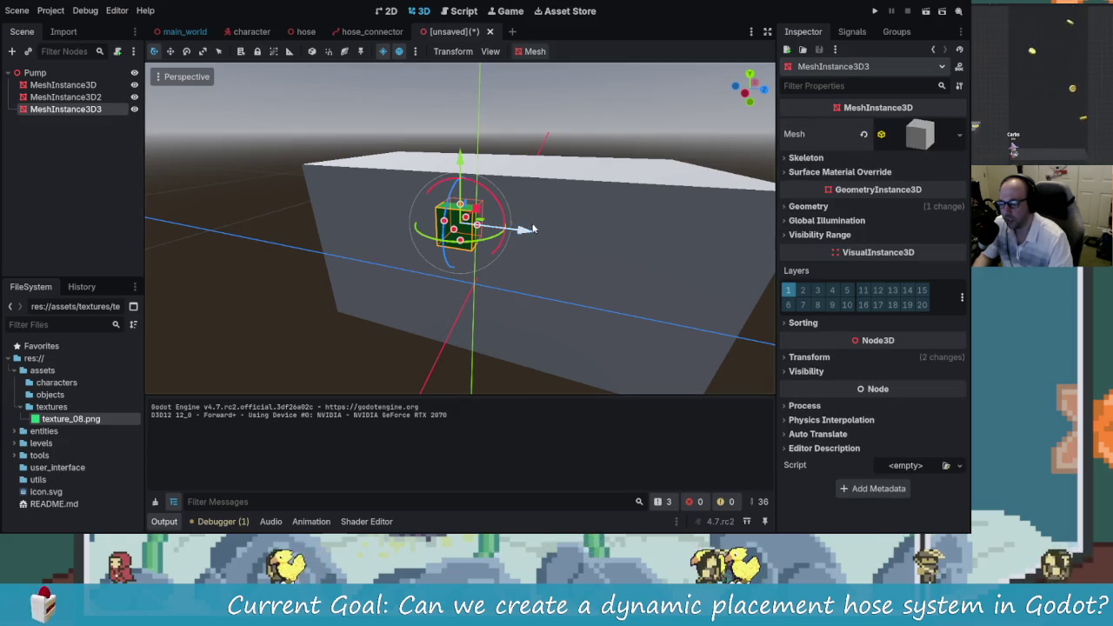
Step: Make three more copies of the side cube, sliding them along Z into a row
{"action": "key", "text": "ctrl+d"}
{"action": "mouse_move", "coordinate": [533, 232]}
{"action": "left_mouse_down"}
{"action": "mouse_move", "coordinate": [589, 230]}
{"action": "mouse_move", "coordinate": [723, 266]}
{"action": "mouse_move", "coordinate": [487, 239]}
{"action": "mouse_move", "coordinate": [505, 224]}
{"action": "mouse_move", "coordinate": [494, 224]}
{"action": "mouse_move", "coordinate": [546, 228]}
{"action": "mouse_move", "coordinate": [494, 224]}
{"action": "left_mouse_up"}
{"action": "key", "text": "ctrl+d"}
{"action": "scroll", "coordinate": [626, 246], "scroll_direction": "up", "scroll_amount": 1}
{"action": "key", "text": "ctrl+d"}
{"action": "left_click", "coordinate": [624, 247]}
{"action": "scroll", "coordinate": [451, 238], "scroll_direction": "down", "scroll_amount": 2}
{"action": "scroll", "coordinate": [595, 246], "scroll_direction": "up", "scroll_amount": 3}
Step: Shift the four side cubes so the gaps between them are even
{"action": "left_click", "coordinate": [482, 233]}
{"action": "left_click", "coordinate": [528, 246]}
{"action": "left_click", "coordinate": [500, 236]}
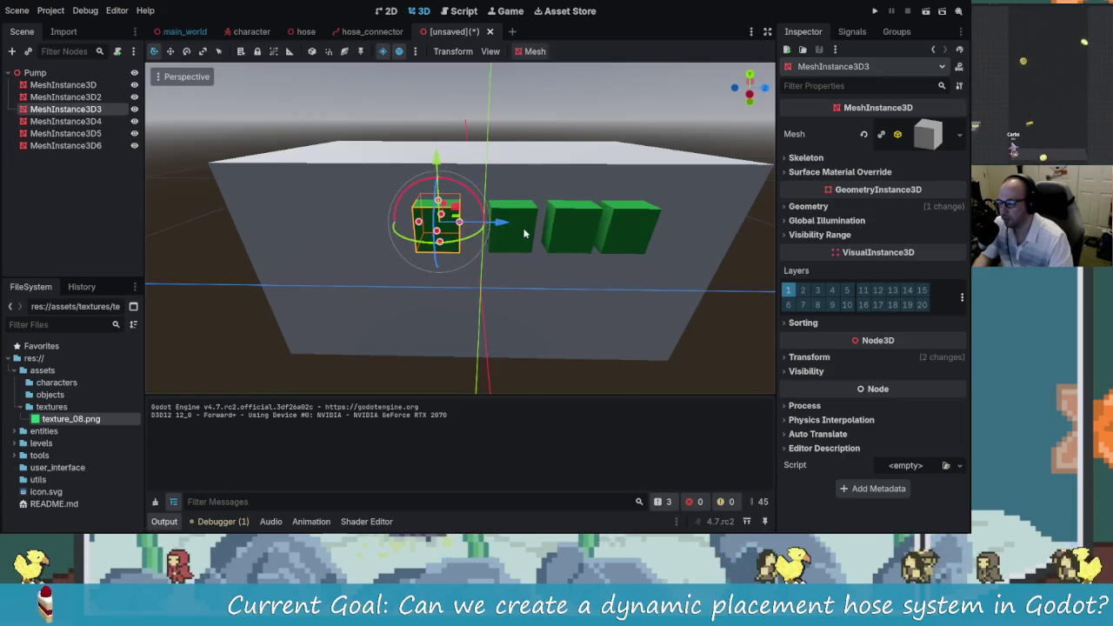
{"action": "left_click", "coordinate": [529, 231]}
{"action": "mouse_move", "coordinate": [567, 225]}
{"action": "left_mouse_down"}
{"action": "mouse_move", "coordinate": [619, 225]}
{"action": "mouse_move", "coordinate": [602, 224]}
{"action": "left_mouse_up"}
{"action": "left_click", "coordinate": [579, 224]}
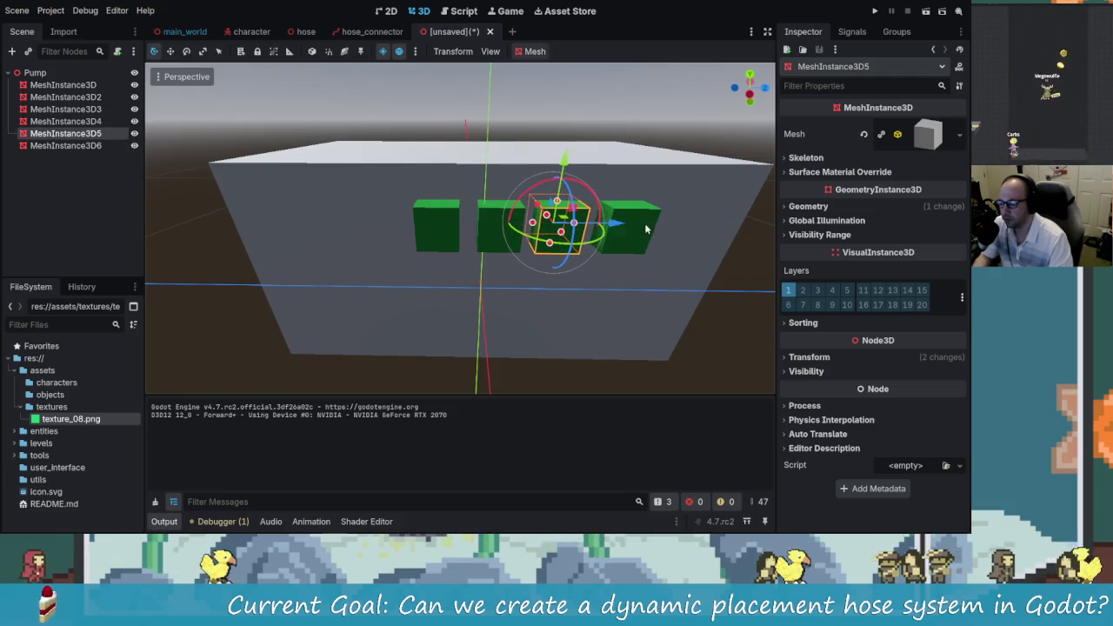
{"action": "left_click", "coordinate": [645, 228]}
{"action": "left_click_drag", "start_coordinate": [676, 225], "coordinate": [571, 228]}
{"action": "scroll", "coordinate": [669, 219], "scroll_direction": "down", "scroll_amount": 5}
{"action": "left_click", "coordinate": [663, 210]}
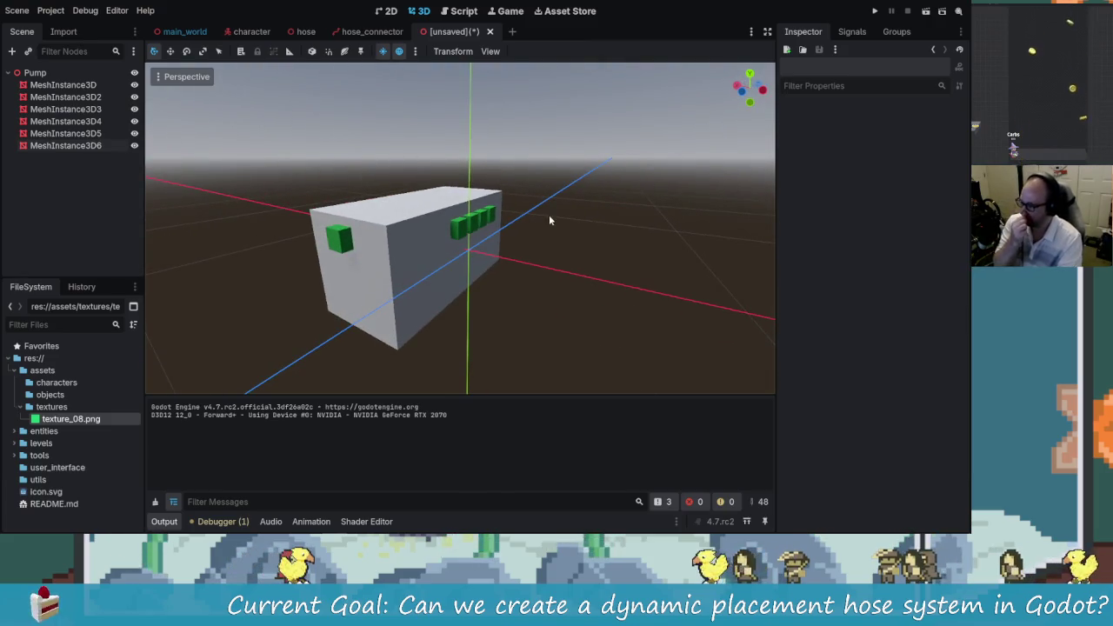
{"action": "scroll", "coordinate": [553, 213], "scroll_direction": "up", "scroll_amount": 5}
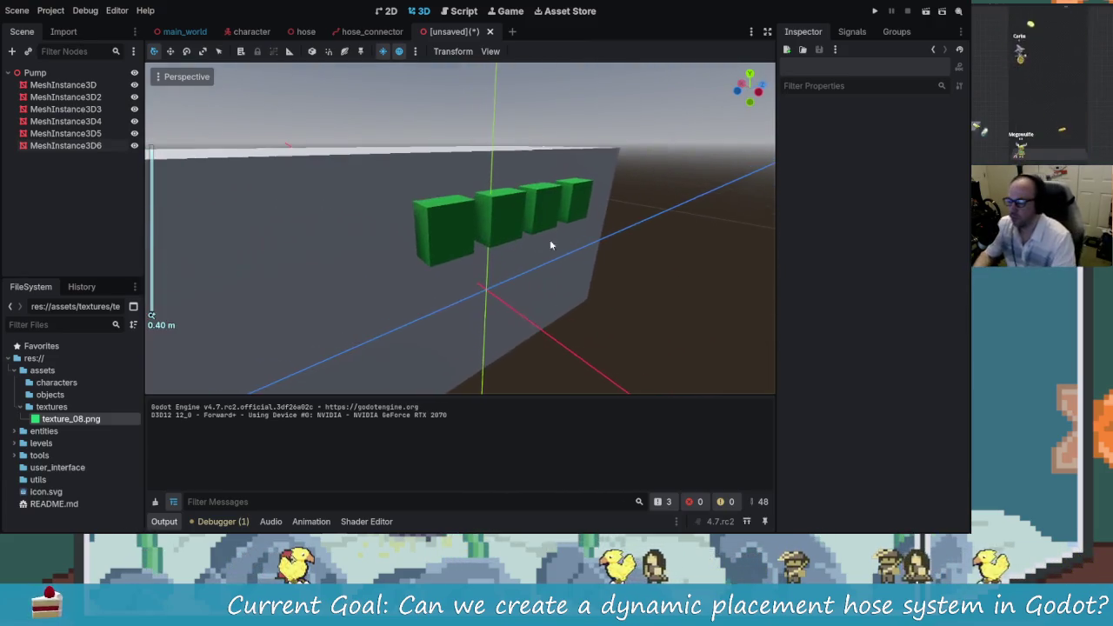
{"action": "scroll", "coordinate": [535, 243], "scroll_direction": "down", "scroll_amount": 3}
Step: Click through the pump's overlapping blocks to select the leftmost green cube
{"action": "left_click_drag", "start_coordinate": [520, 249], "coordinate": [450, 237]}
{"action": "left_click", "coordinate": [449, 236]}
{"action": "left_click", "coordinate": [449, 236]}
{"action": "left_click", "coordinate": [485, 239]}
{"action": "left_click", "coordinate": [484, 239]}
{"action": "left_click", "coordinate": [521, 230]}
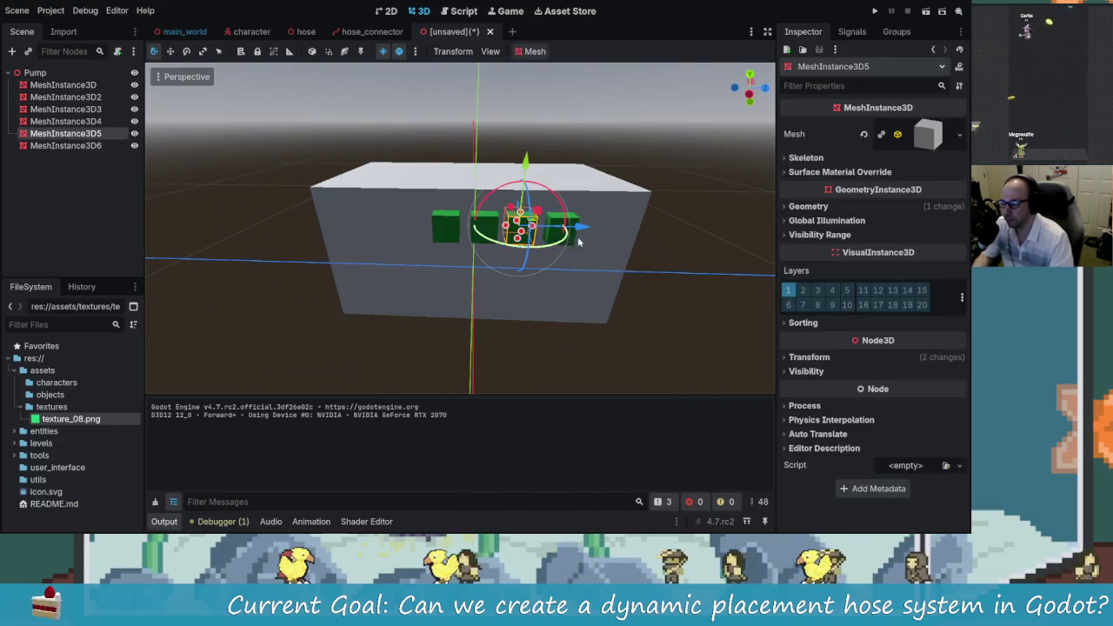
{"action": "left_click", "coordinate": [444, 242]}
{"action": "left_click", "coordinate": [444, 242]}
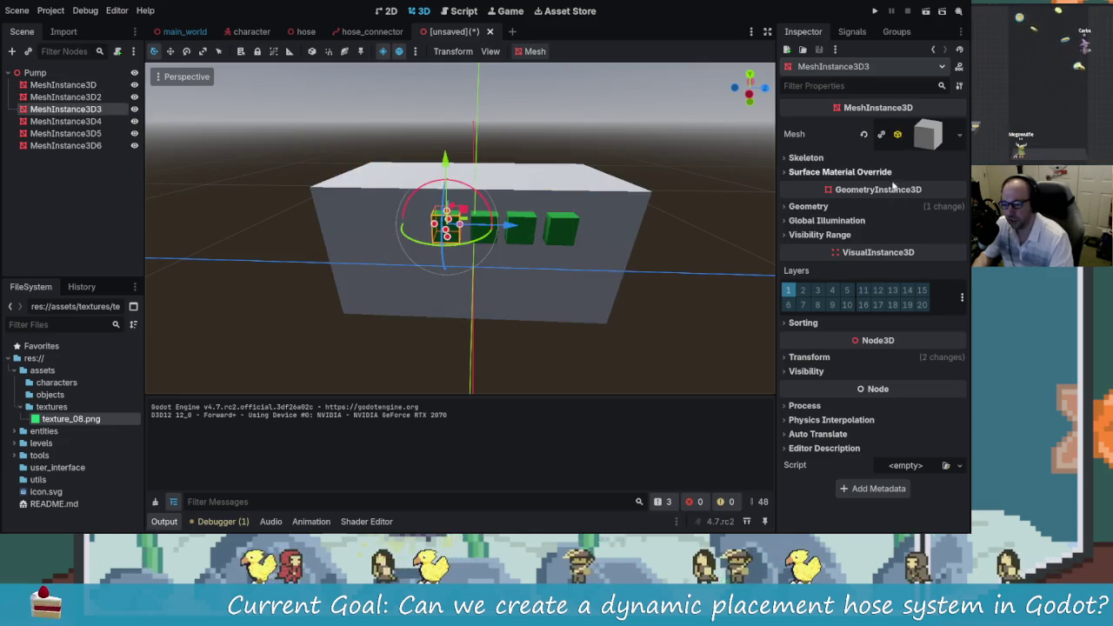
Step: Change the cubes' override material albedo from green to crimson d6003b
{"action": "left_click", "coordinate": [924, 139]}
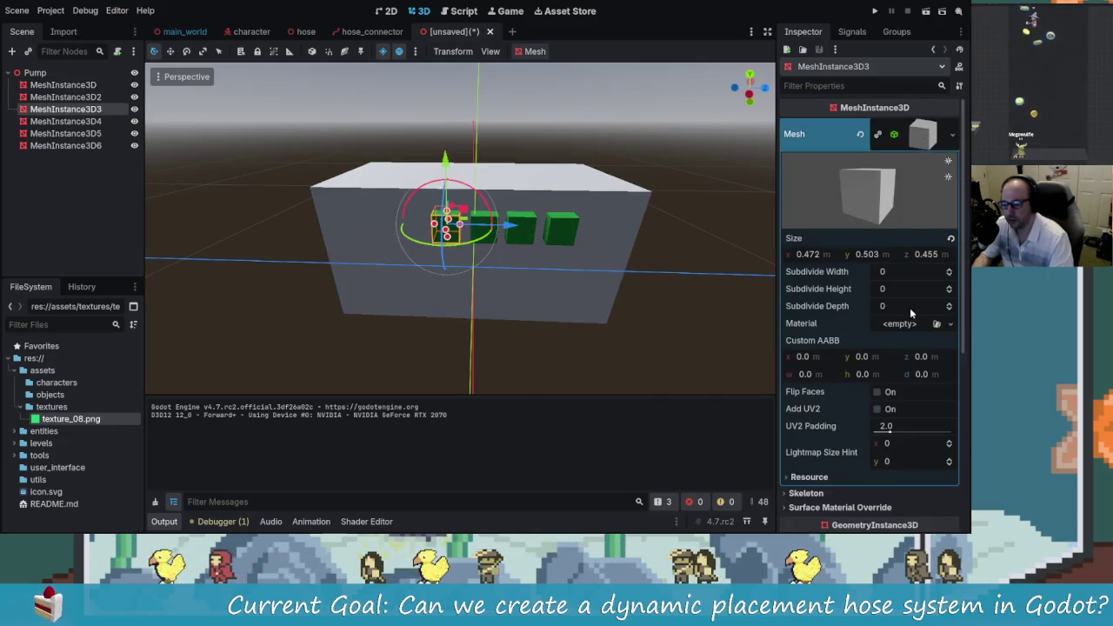
{"action": "scroll", "coordinate": [913, 311], "scroll_direction": "down", "scroll_amount": 4}
{"action": "left_click", "coordinate": [802, 381]}
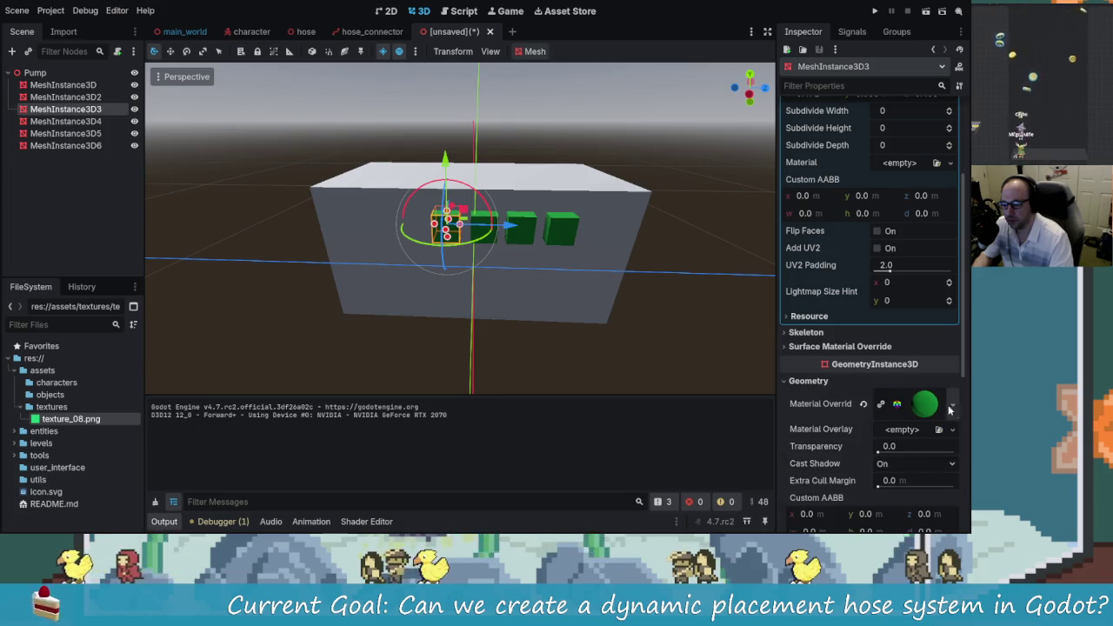
{"action": "left_click", "coordinate": [922, 410]}
{"action": "scroll", "coordinate": [881, 447], "scroll_direction": "down", "scroll_amount": 4}
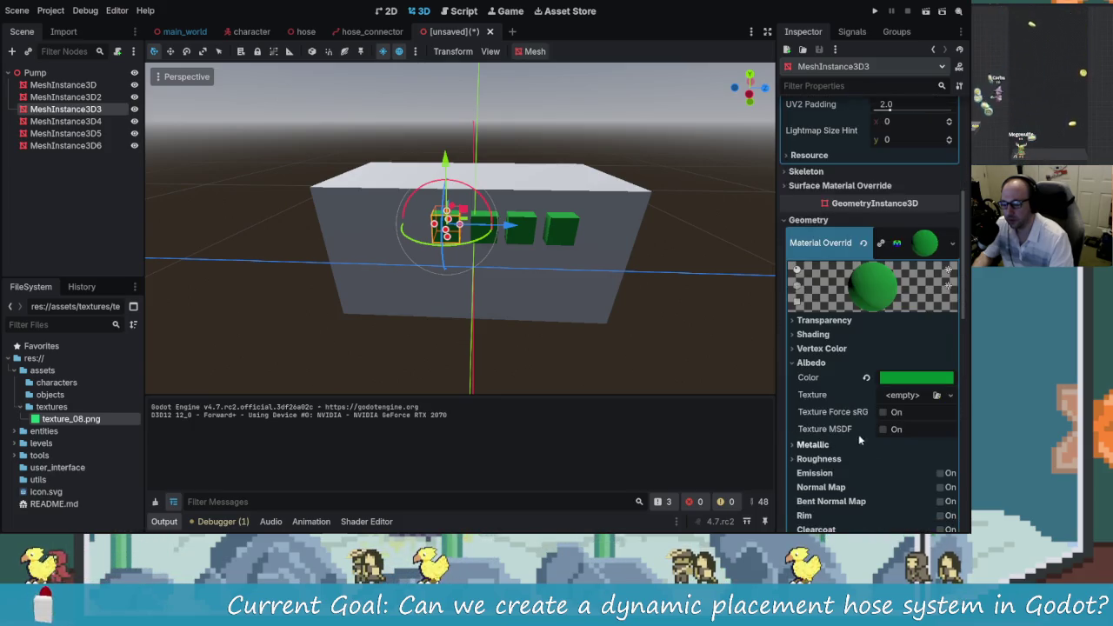
{"action": "left_click", "coordinate": [914, 380]}
{"action": "left_click", "coordinate": [936, 119]}
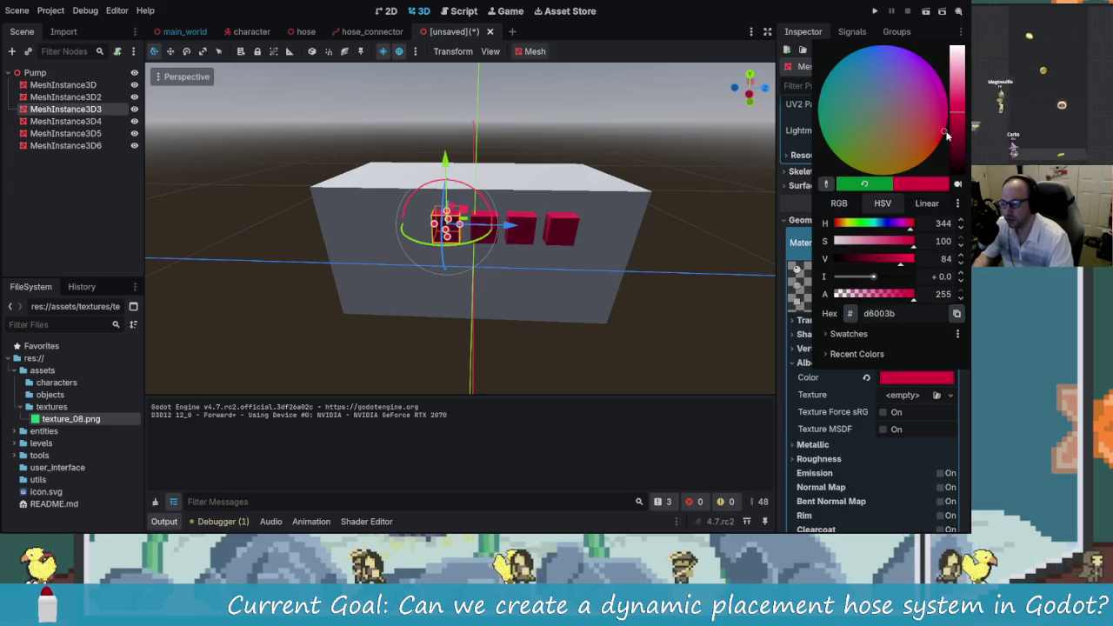
{"action": "left_click", "coordinate": [680, 180]}
Step: Orbit around the box to check the red cubes, then select the end-face cube
{"action": "left_click", "coordinate": [537, 127]}
{"action": "mouse_move", "coordinate": [537, 126]}
{"action": "left_mouse_down"}
{"action": "mouse_move", "coordinate": [360, 149]}
{"action": "mouse_move", "coordinate": [533, 141]}
{"action": "mouse_move", "coordinate": [649, 162]}
{"action": "left_mouse_up"}
{"action": "scroll", "coordinate": [594, 175], "scroll_direction": "down", "scroll_amount": 3}
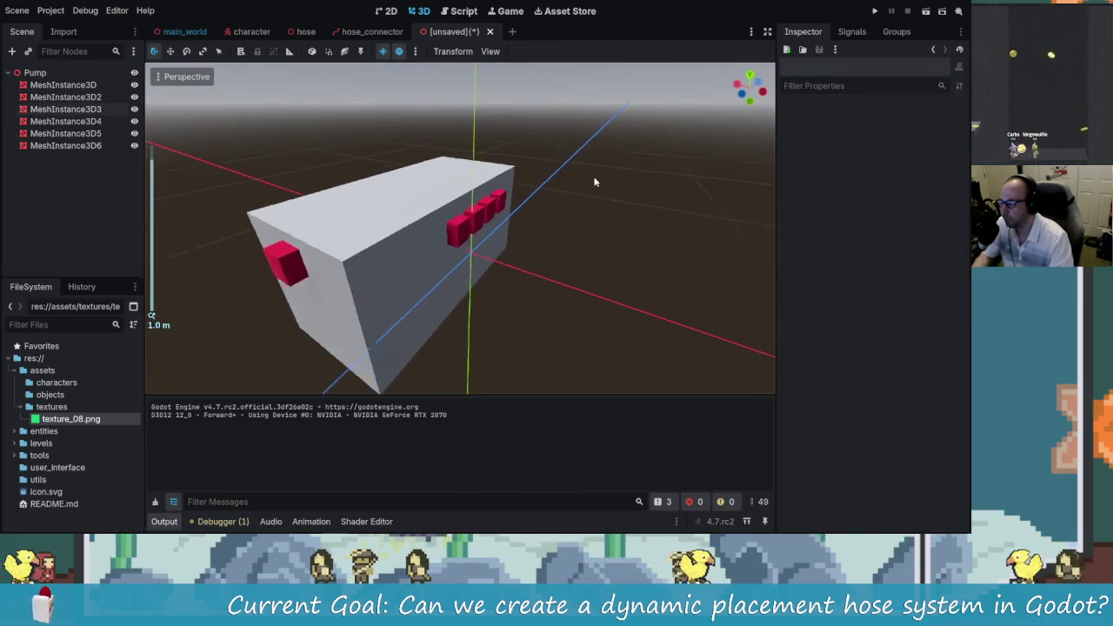
{"action": "left_click_drag", "start_coordinate": [514, 182], "coordinate": [575, 185]}
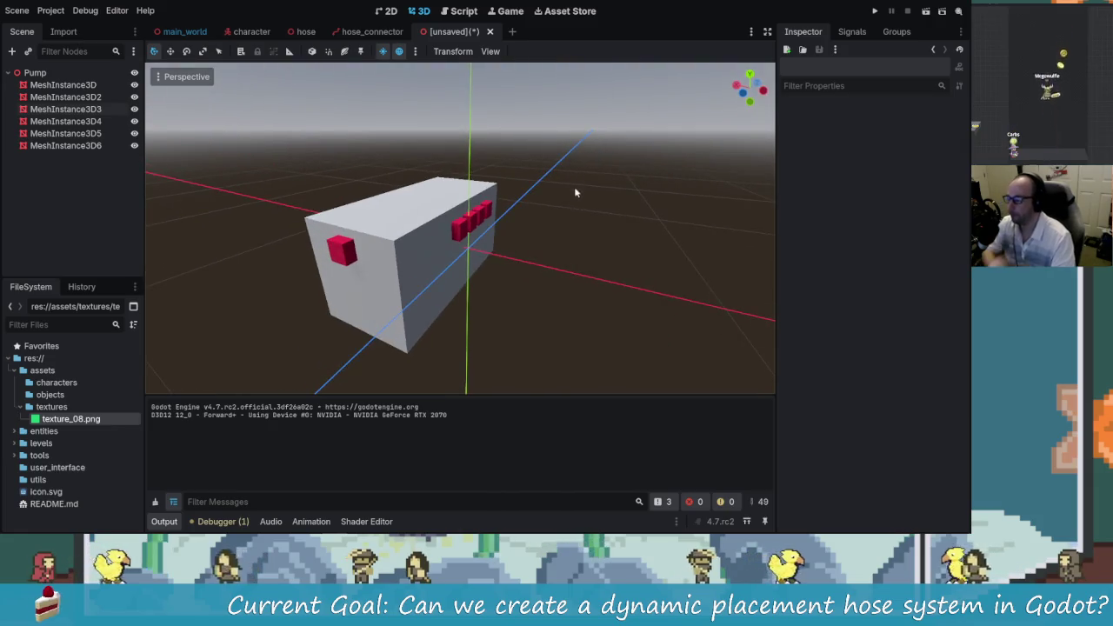
{"action": "mouse_move", "coordinate": [533, 261]}
{"action": "left_mouse_down"}
{"action": "mouse_move", "coordinate": [600, 229]}
{"action": "mouse_move", "coordinate": [528, 243]}
{"action": "mouse_move", "coordinate": [557, 239]}
{"action": "left_mouse_up"}
{"action": "left_click", "coordinate": [342, 246]}
{"action": "scroll", "coordinate": [870, 260], "scroll_direction": "up", "scroll_amount": 10}
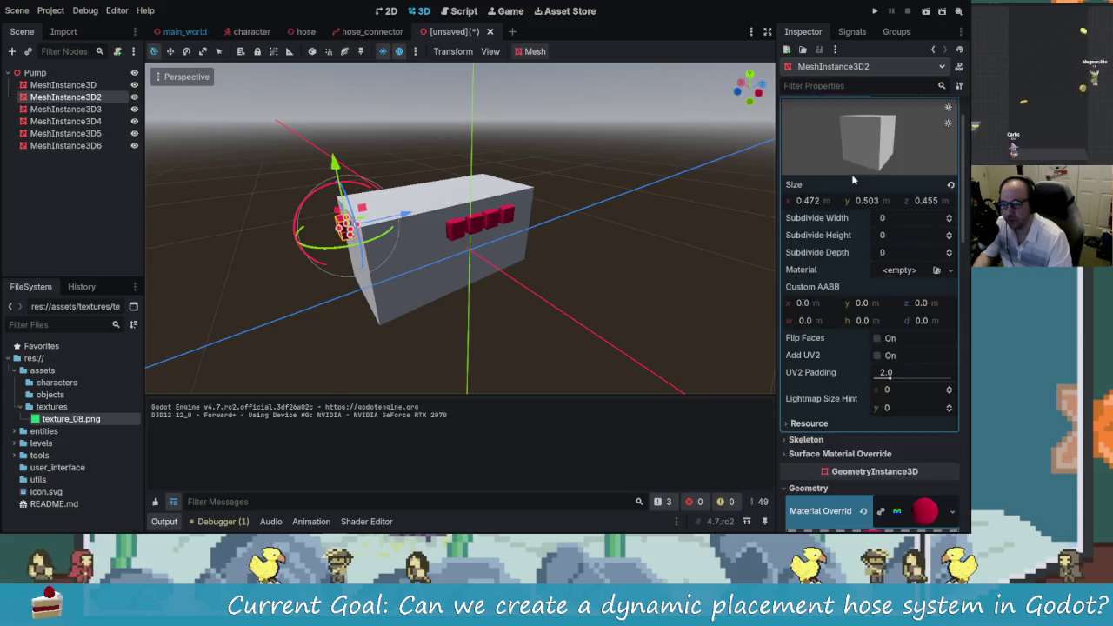
Step: Replace the red cube's mesh with a new CylinderMesh and shrink its height to 0.21
{"action": "left_click", "coordinate": [953, 134]}
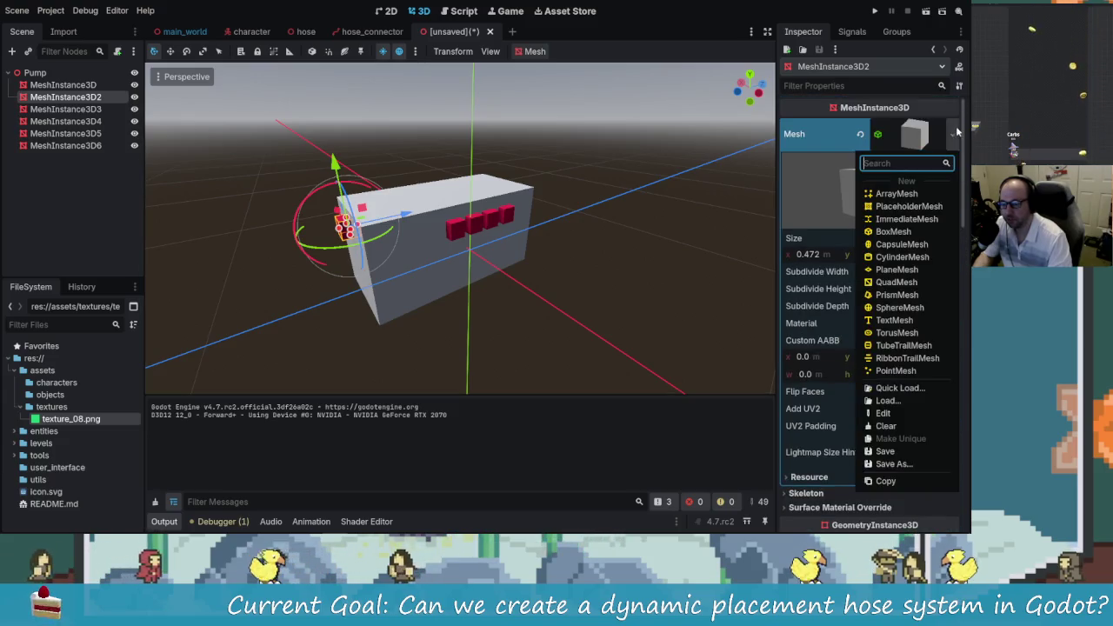
{"action": "left_click", "coordinate": [902, 258]}
{"action": "mouse_move", "coordinate": [464, 278]}
{"action": "left_mouse_down"}
{"action": "mouse_move", "coordinate": [410, 246]}
{"action": "mouse_move", "coordinate": [438, 257]}
{"action": "mouse_move", "coordinate": [440, 204]}
{"action": "left_mouse_up"}
{"action": "scroll", "coordinate": [395, 242], "scroll_direction": "up", "scroll_amount": 3}
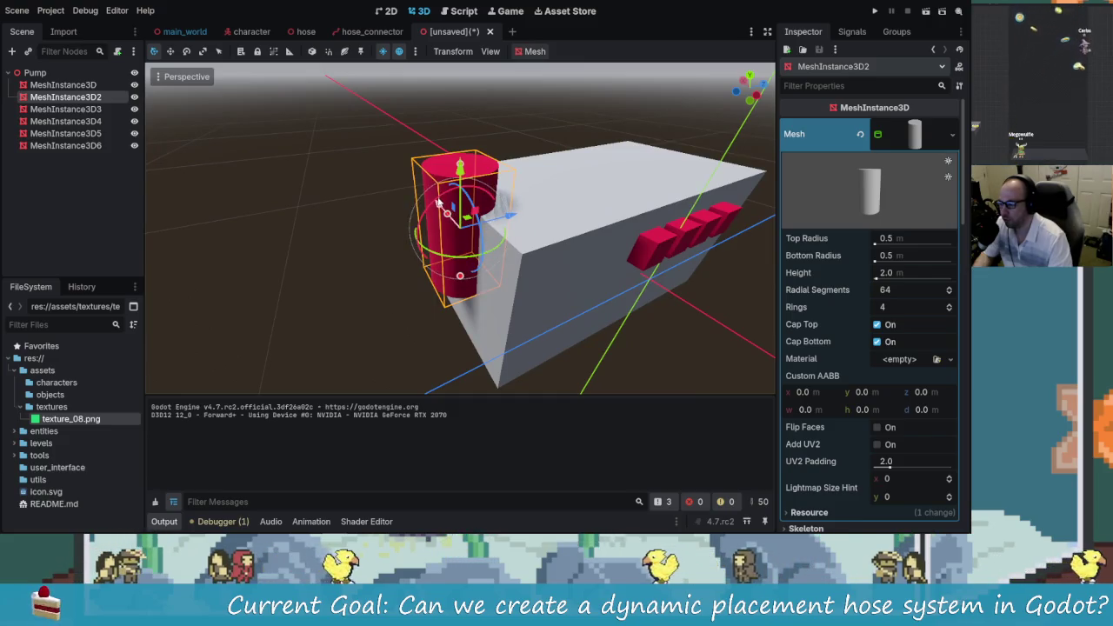
{"action": "mouse_move", "coordinate": [461, 278]}
{"action": "left_mouse_down"}
{"action": "mouse_move", "coordinate": [466, 191]}
{"action": "mouse_move", "coordinate": [478, 223]}
{"action": "mouse_move", "coordinate": [434, 234]}
{"action": "mouse_move", "coordinate": [463, 221]}
{"action": "mouse_move", "coordinate": [464, 239]}
{"action": "mouse_move", "coordinate": [470, 217]}
{"action": "mouse_move", "coordinate": [450, 195]}
{"action": "left_mouse_up"}
{"action": "key", "text": "f"}
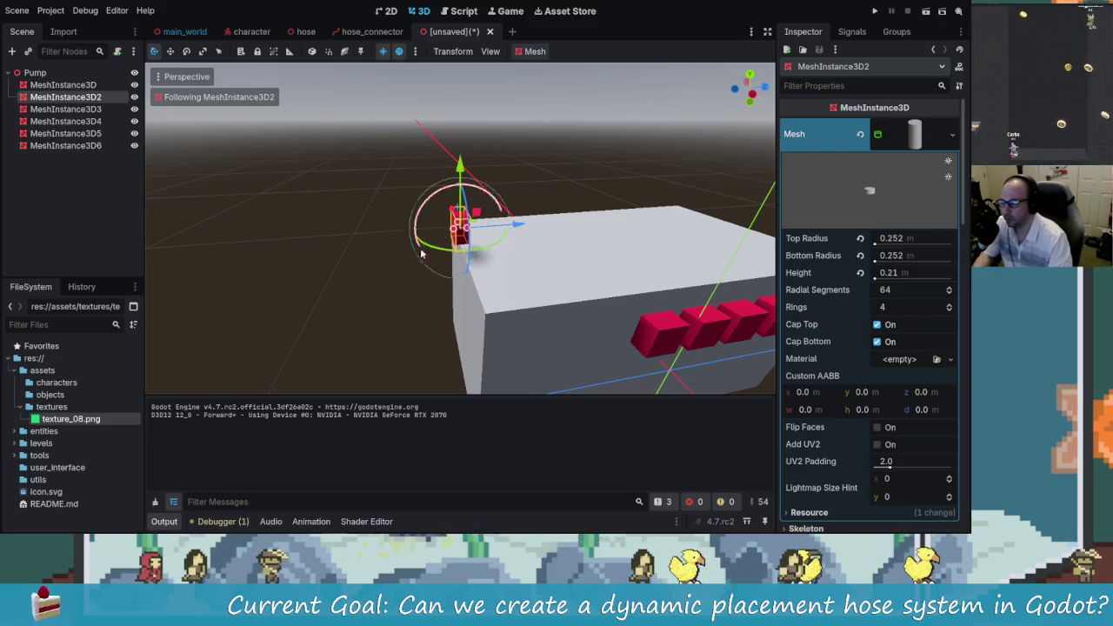
Step: Rotate the cylinder 90° to face outward and slide it into place on the front face
{"action": "left_click_drag", "start_coordinate": [421, 253], "coordinate": [466, 224]}
{"action": "scroll", "coordinate": [456, 213], "scroll_direction": "up", "scroll_amount": 5}
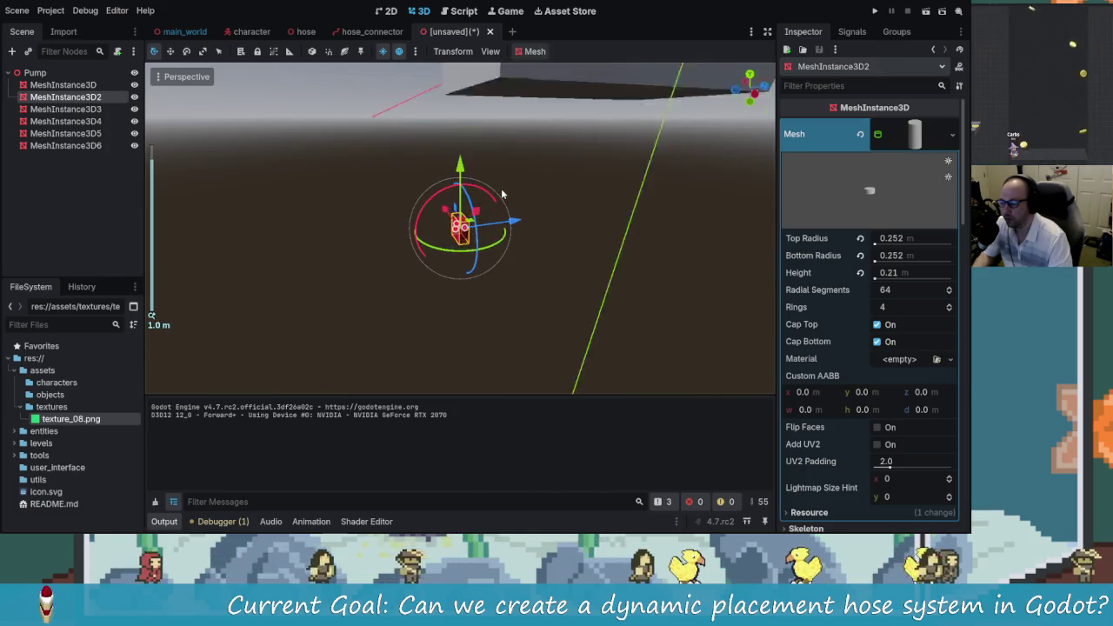
{"action": "scroll", "coordinate": [502, 194], "scroll_direction": "down", "scroll_amount": 3}
{"action": "mouse_move", "coordinate": [460, 205]}
{"action": "left_mouse_down"}
{"action": "mouse_move", "coordinate": [461, 131]}
{"action": "mouse_move", "coordinate": [483, 106]}
{"action": "left_mouse_up"}
{"action": "key", "text": "ctrl+z"}
{"action": "scroll", "coordinate": [486, 110], "scroll_direction": "up", "scroll_amount": 2}
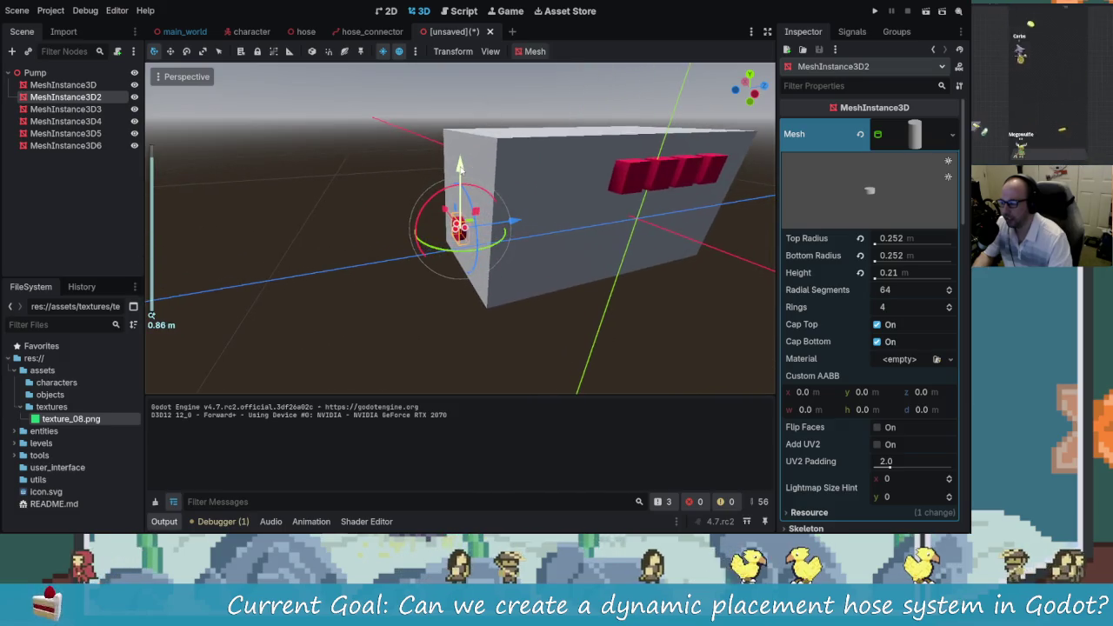
{"action": "mouse_move", "coordinate": [460, 174]}
{"action": "left_mouse_down"}
{"action": "mouse_move", "coordinate": [460, 161]}
{"action": "mouse_move", "coordinate": [460, 187]}
{"action": "mouse_move", "coordinate": [460, 130]}
{"action": "left_mouse_up"}
{"action": "scroll", "coordinate": [409, 211], "scroll_direction": "up", "scroll_amount": 5}
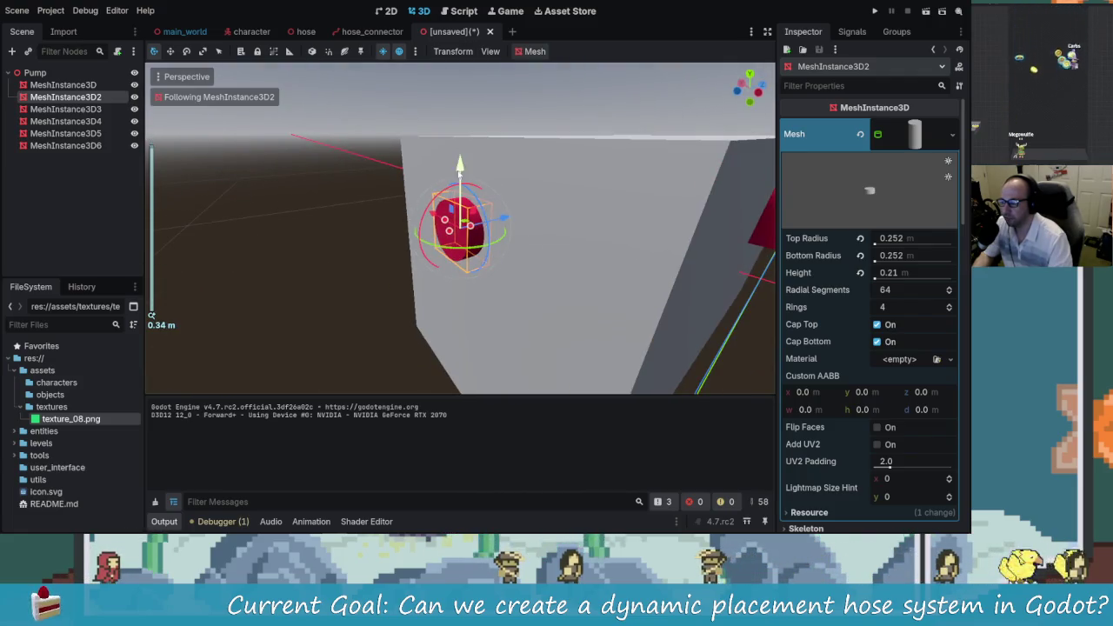
{"action": "mouse_move", "coordinate": [459, 174]}
{"action": "left_mouse_down"}
{"action": "mouse_move", "coordinate": [460, 152]}
{"action": "mouse_move", "coordinate": [460, 185]}
{"action": "mouse_move", "coordinate": [450, 181]}
{"action": "left_mouse_up"}
{"action": "left_click", "coordinate": [462, 178]}
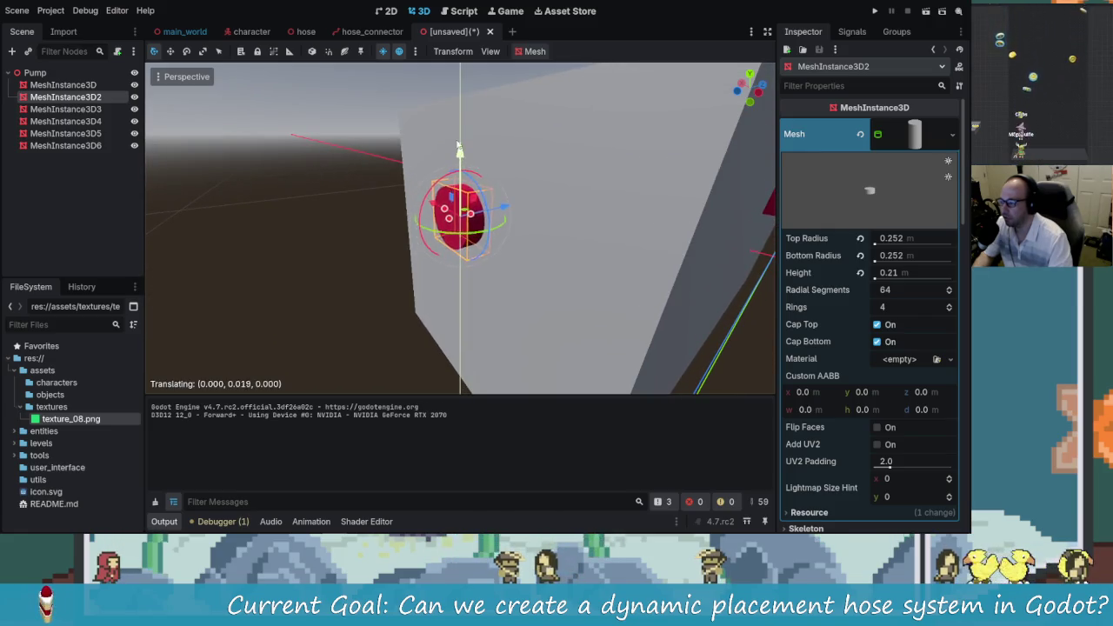
Step: Deselect the nozzle to inspect the box from another angle, then reselect the nozzle
{"action": "scroll", "coordinate": [348, 188], "scroll_direction": "down", "scroll_amount": 5}
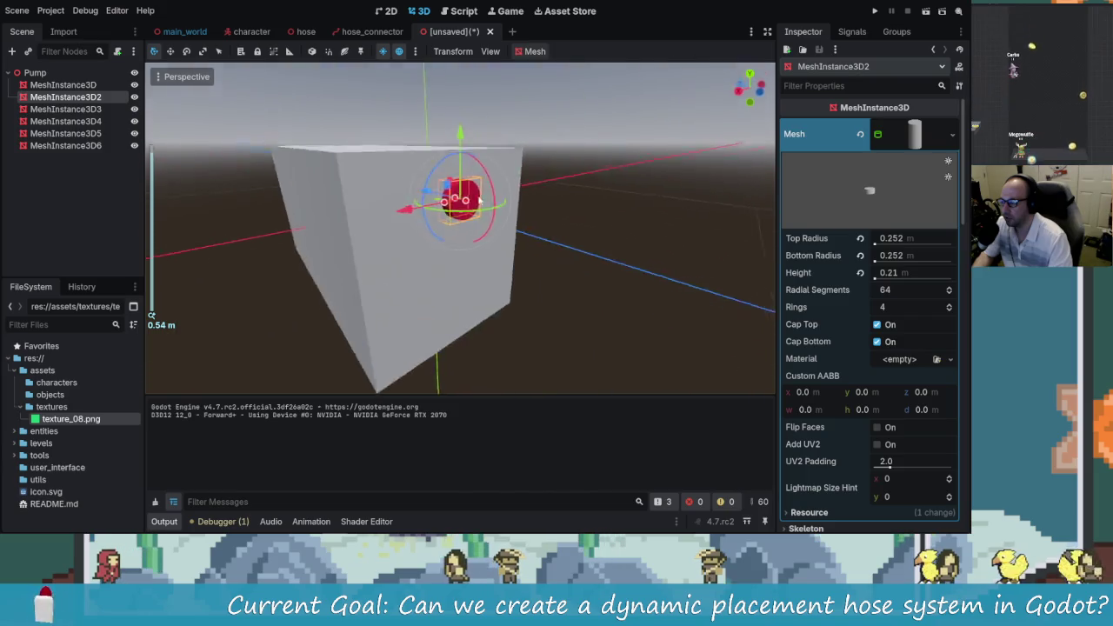
{"action": "left_click", "coordinate": [699, 247]}
{"action": "left_click_drag", "start_coordinate": [502, 258], "coordinate": [435, 213]}
{"action": "left_click", "coordinate": [433, 211]}
{"action": "mouse_move", "coordinate": [281, 178]}
{"action": "left_mouse_down"}
{"action": "mouse_move", "coordinate": [601, 237]}
{"action": "mouse_move", "coordinate": [624, 228]}
{"action": "left_mouse_up"}
{"action": "scroll", "coordinate": [624, 228], "scroll_direction": "down", "scroll_amount": 2}
{"action": "scroll", "coordinate": [840, 257], "scroll_direction": "down", "scroll_amount": 4}
{"action": "scroll", "coordinate": [841, 256], "scroll_direction": "down", "scroll_amount": 4}
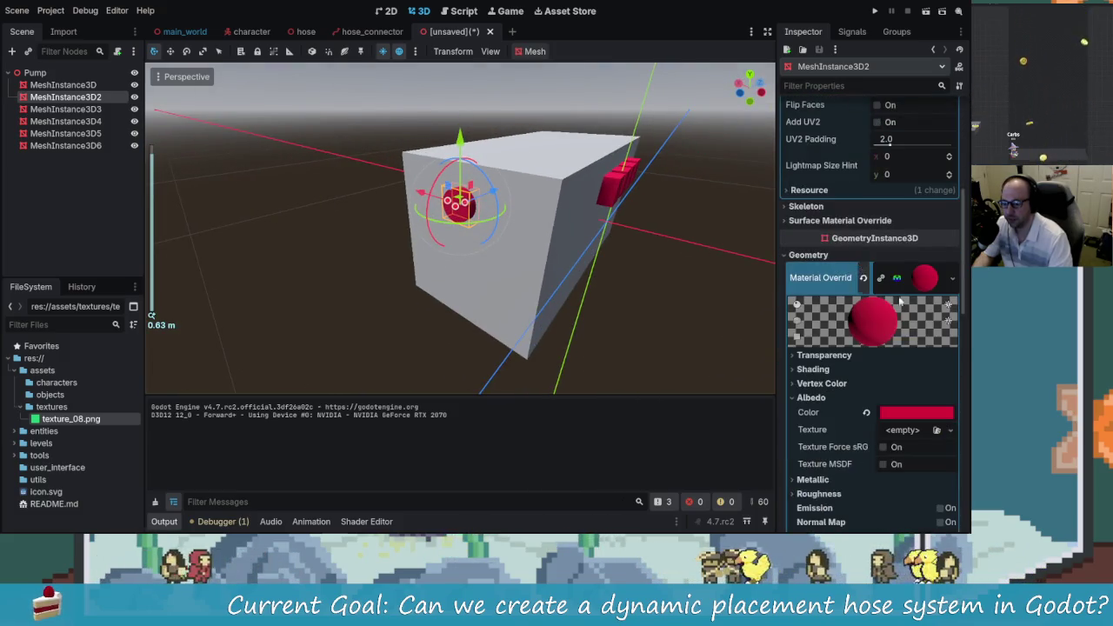
Step: Check the nozzle's red material settings without changing them, leaving the nozzle selected
{"action": "left_click", "coordinate": [927, 277]}
{"action": "left_click", "coordinate": [941, 280]}
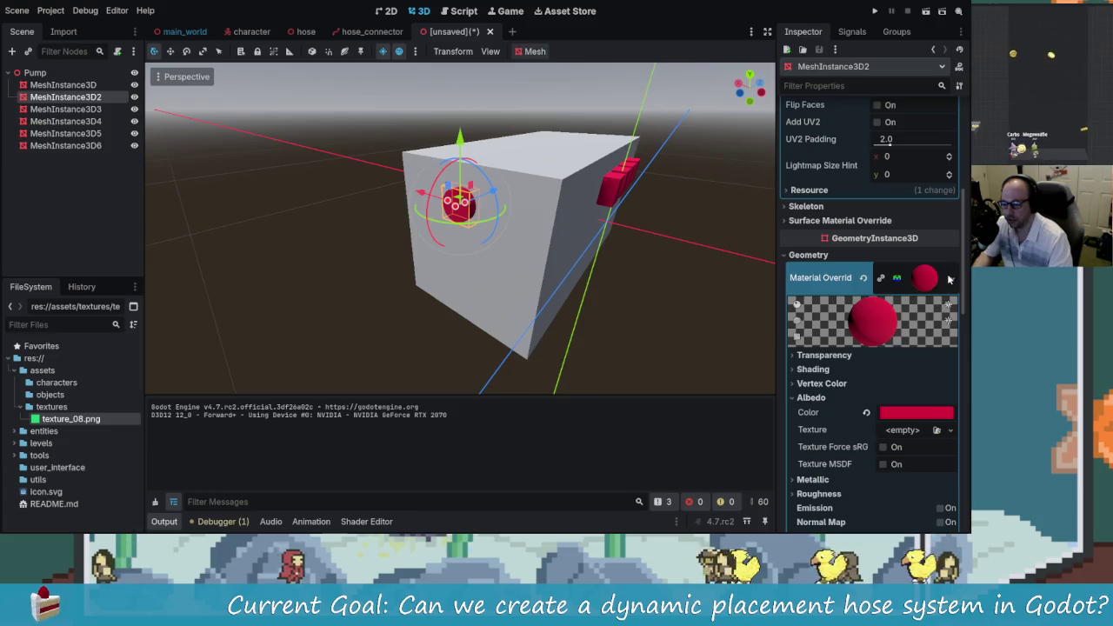
{"action": "left_click", "coordinate": [951, 279]}
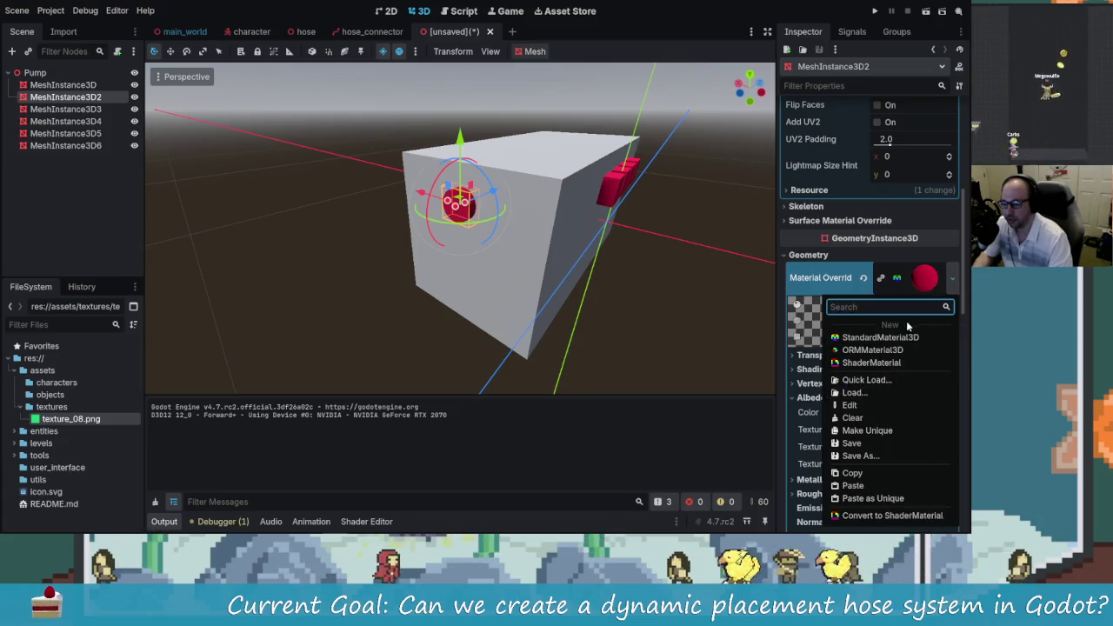
{"action": "left_click", "coordinate": [881, 283]}
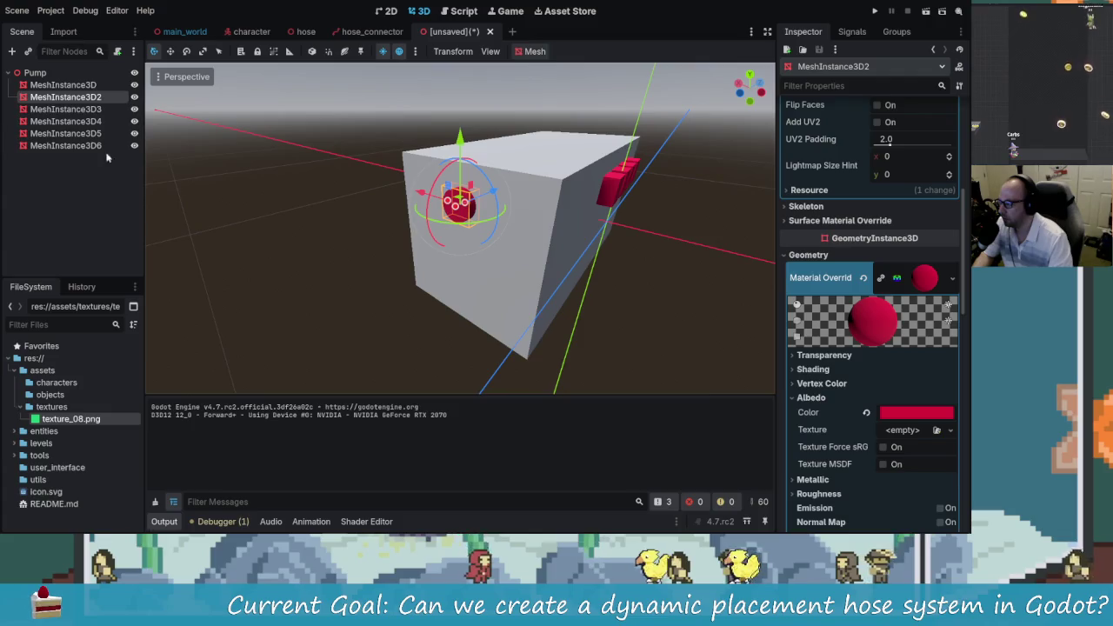
{"action": "left_click", "coordinate": [69, 87]}
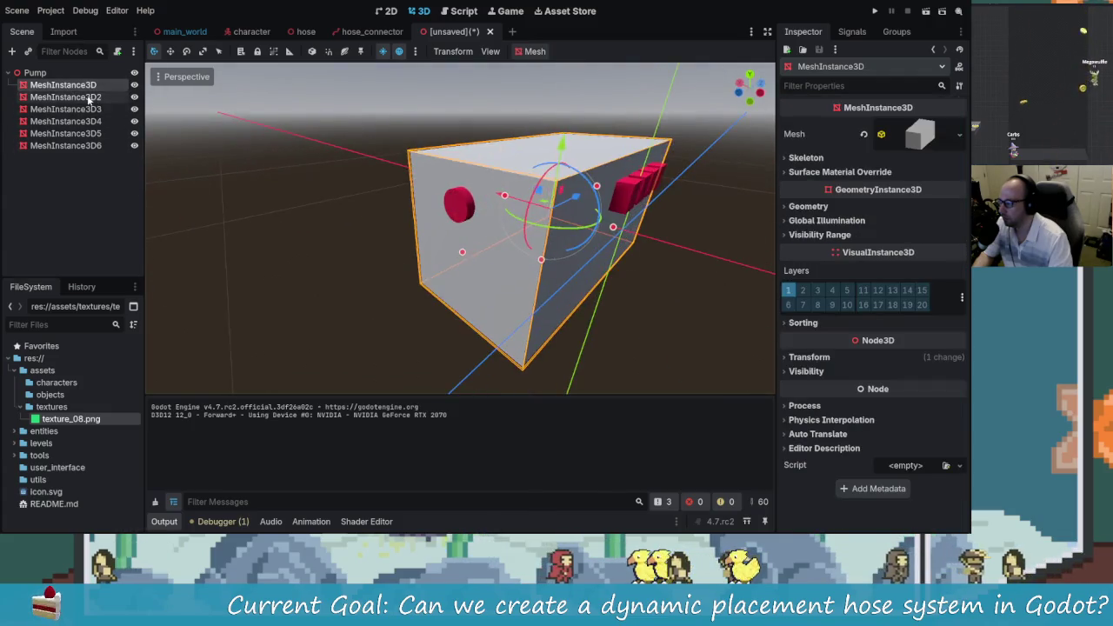
{"action": "left_click", "coordinate": [65, 97]}
{"action": "scroll", "coordinate": [371, 224], "scroll_direction": "up", "scroll_amount": 3}
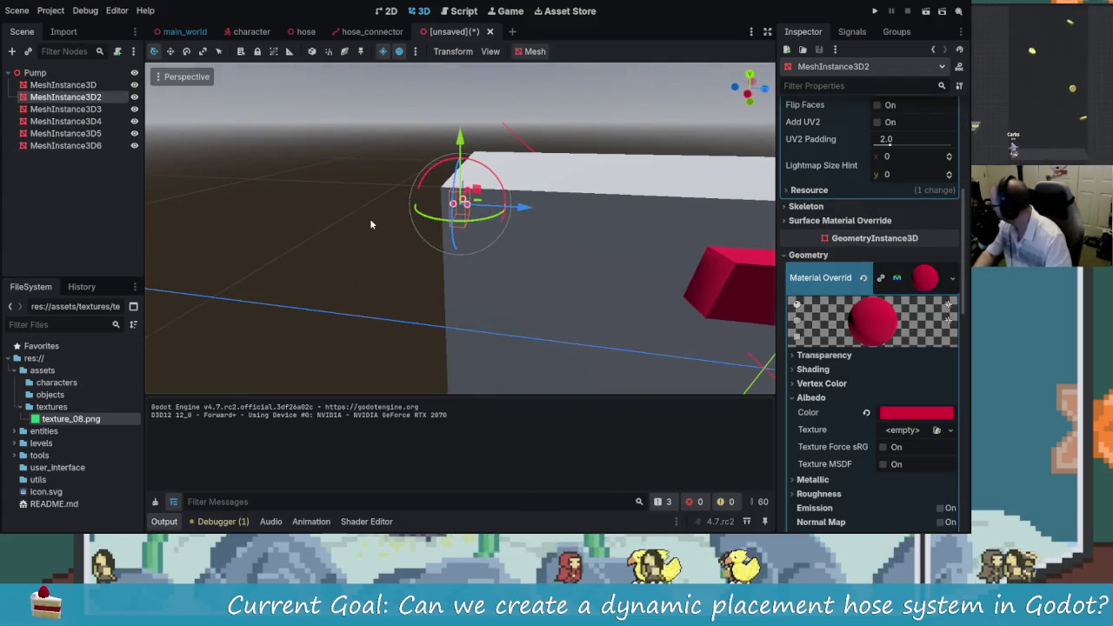